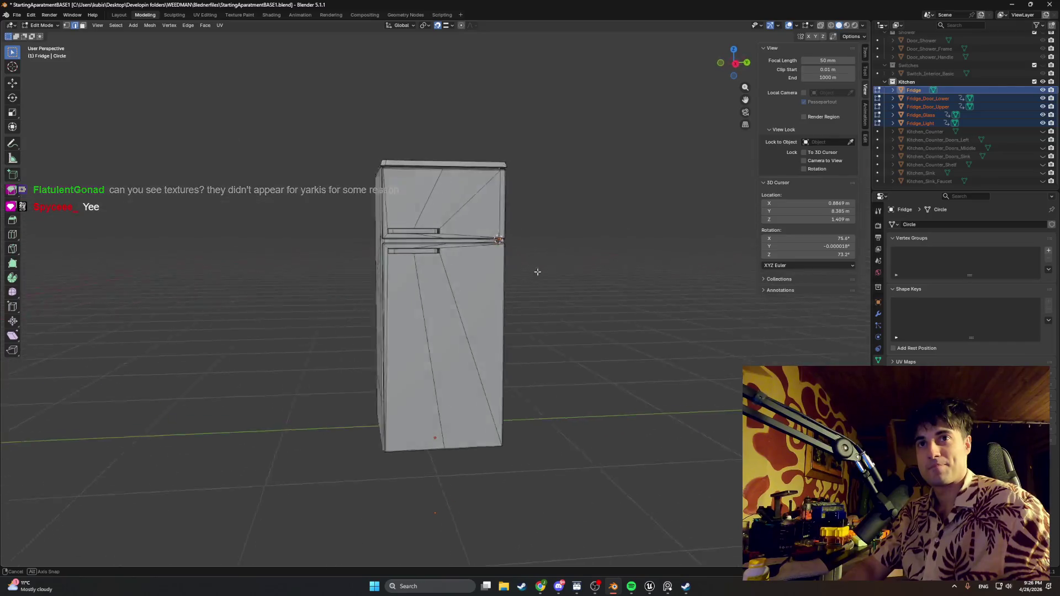
# - Hide Fridge_Door_Upper and Fridge_Door_Lower, then inspect the fridge's interior shelves
pyautogui.click(1043, 107)
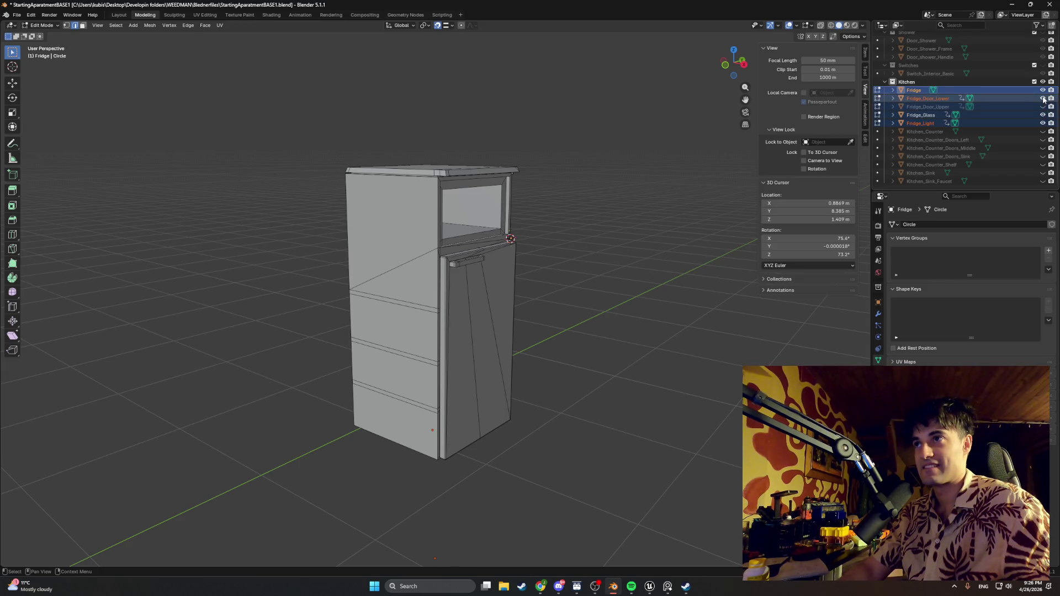
pyautogui.click(1042, 98)
pyautogui.moveTo(481, 287)
pyautogui.mouseDown()
pyautogui.moveTo(556, 312)
pyautogui.moveTo(485, 303)
pyautogui.moveTo(556, 303)
pyautogui.moveTo(529, 312)
pyautogui.moveTo(630, 283)
pyautogui.mouseUp()
pyautogui.scroll(3, 486, 282)
pyautogui.scroll(2, 511, 295)
pyautogui.scroll(-3, 511, 295)
pyautogui.scroll(-3, 497, 293)
pyautogui.scroll(2, 630, 283)
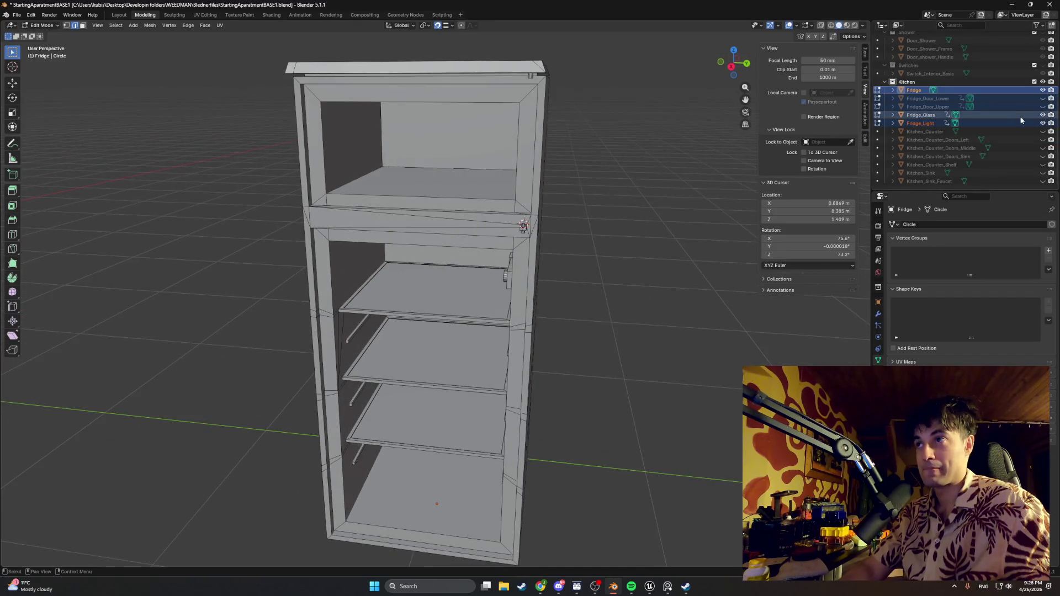
# - Unhide both fridge doors and bring up the File menu
pyautogui.click(1043, 106)
pyautogui.click(1043, 98)
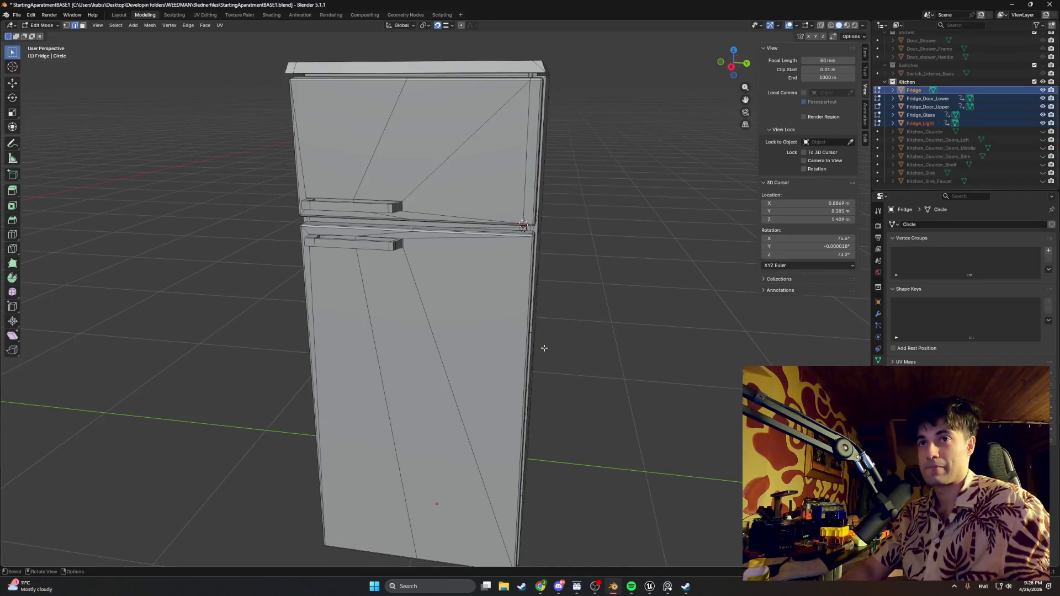
pyautogui.scroll(-1, 541, 351)
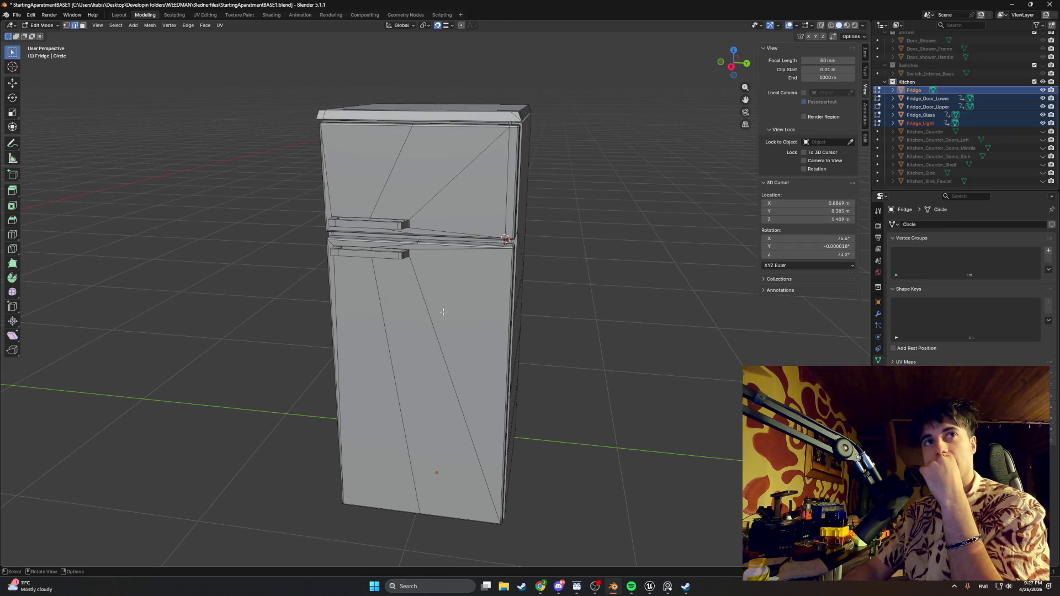
pyautogui.click(16, 15)
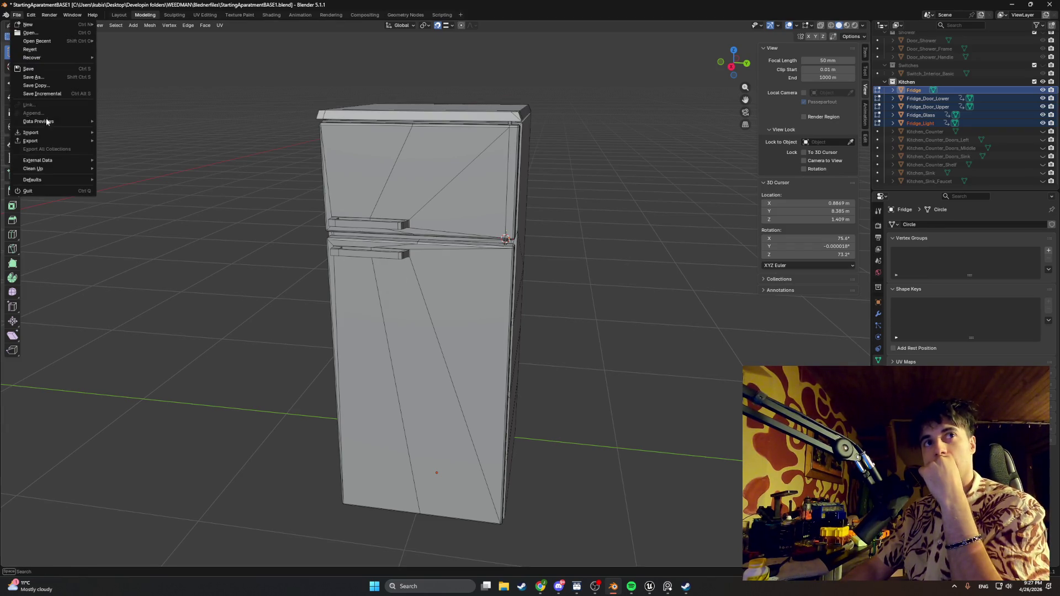
# - Start an FBX export limited to Selected Objects
pyautogui.moveTo(49, 141)
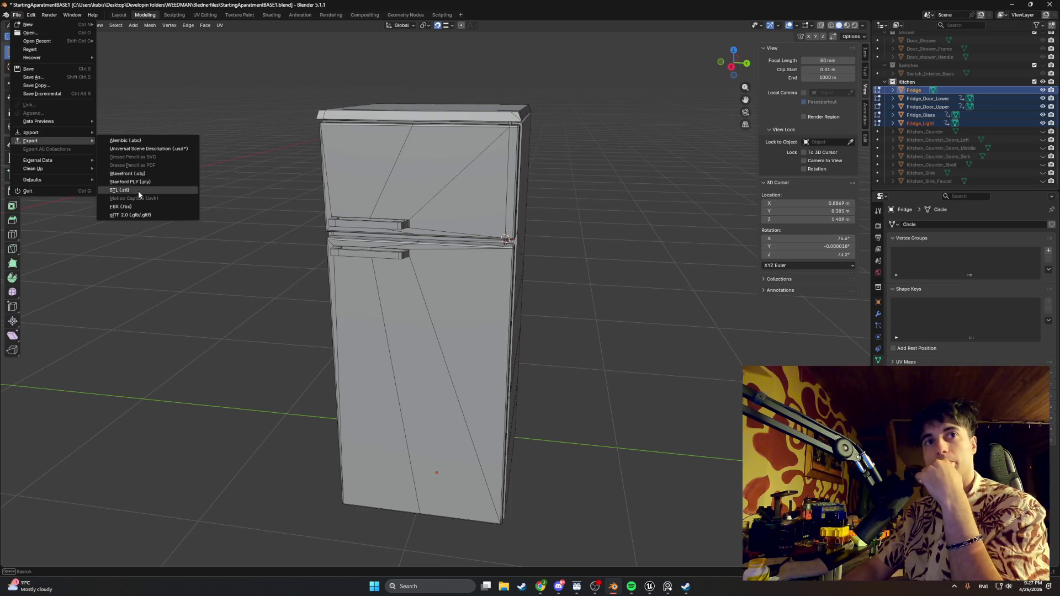
pyautogui.click(139, 205)
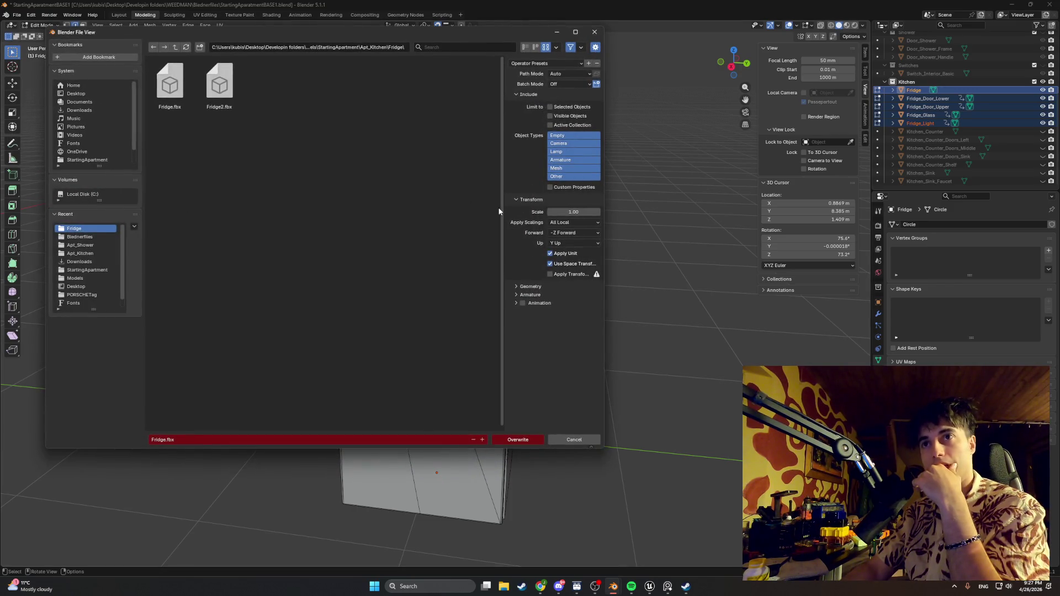
pyautogui.click(550, 108)
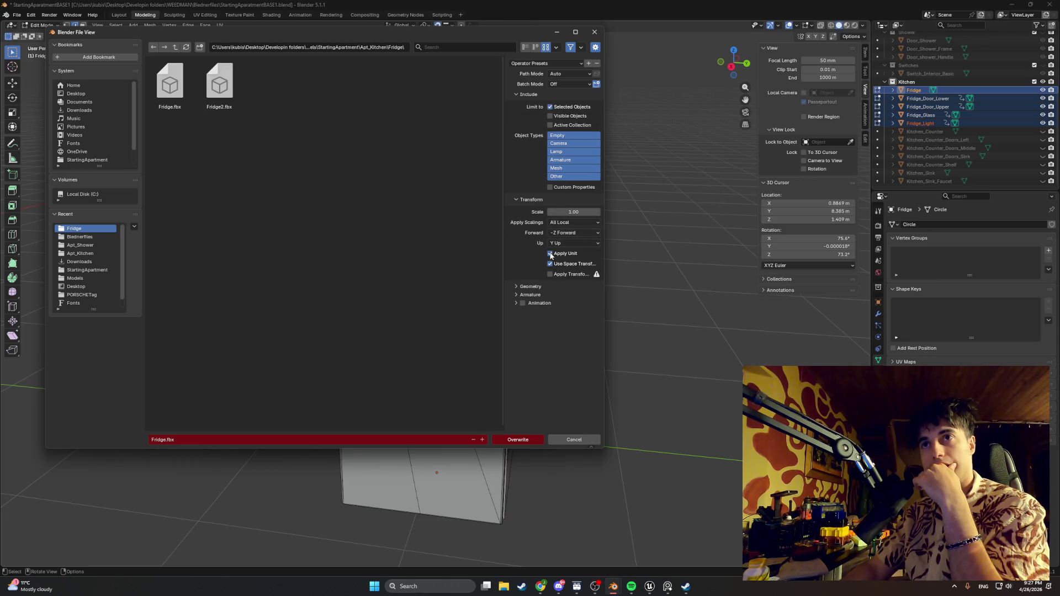
# - Set Geometry smoothing to Smoothing Groups, leaving batch mode Off
pyautogui.click(515, 287)
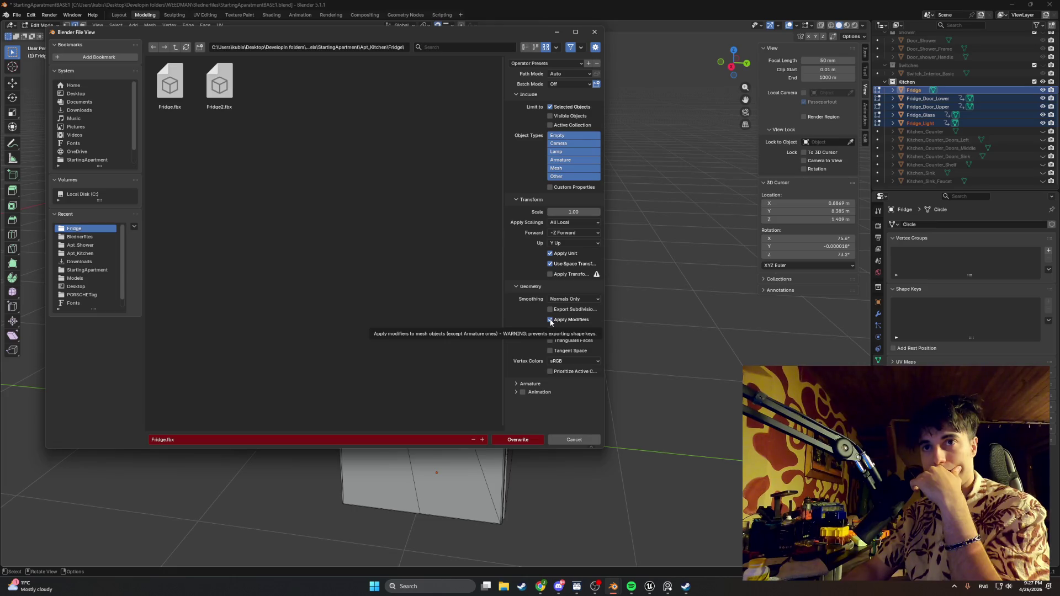
pyautogui.click(570, 301)
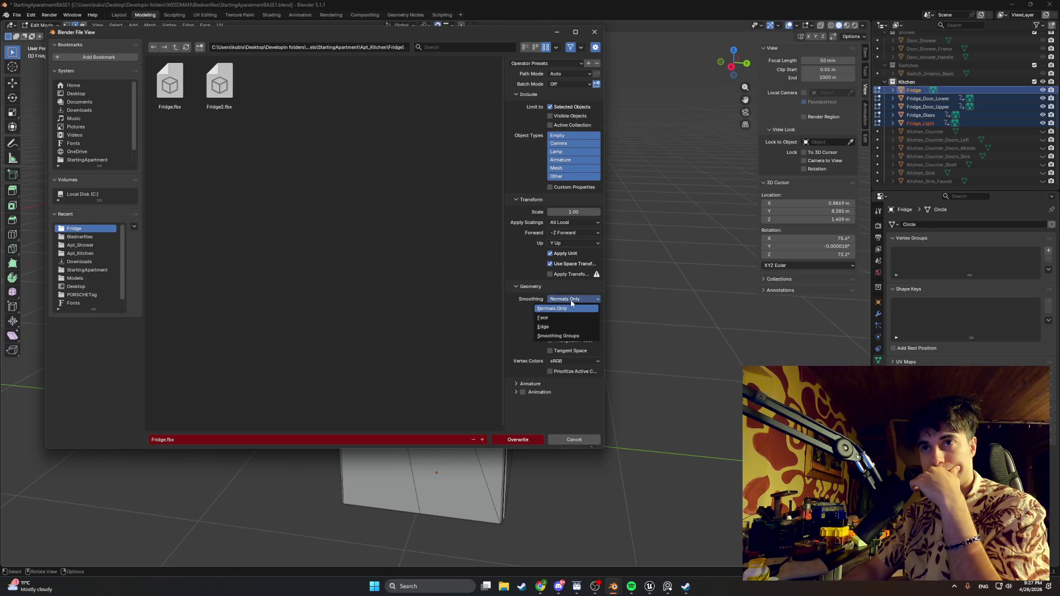
pyautogui.click(571, 302)
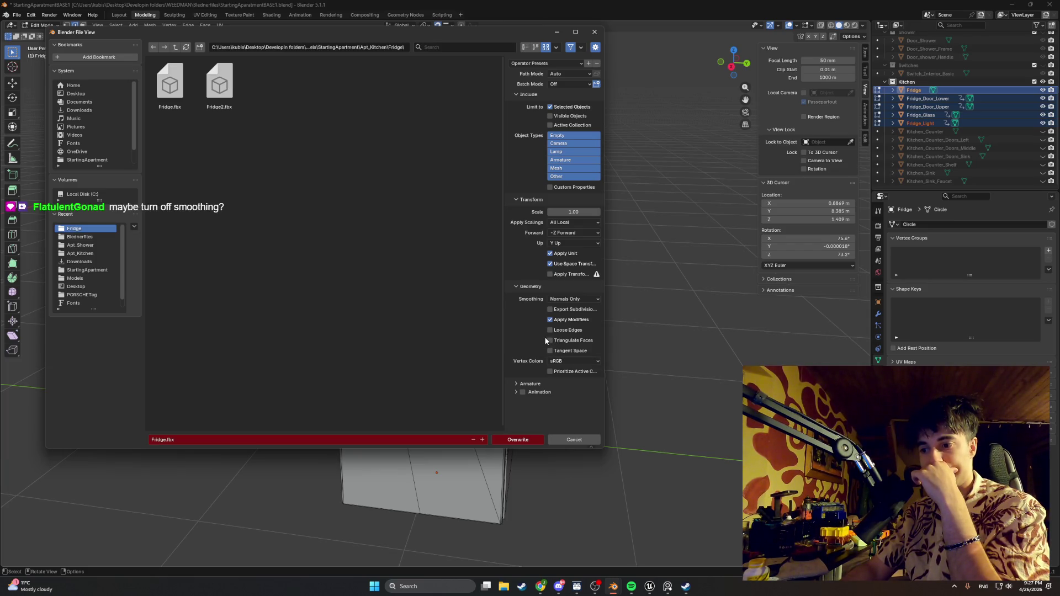
pyautogui.click(559, 301)
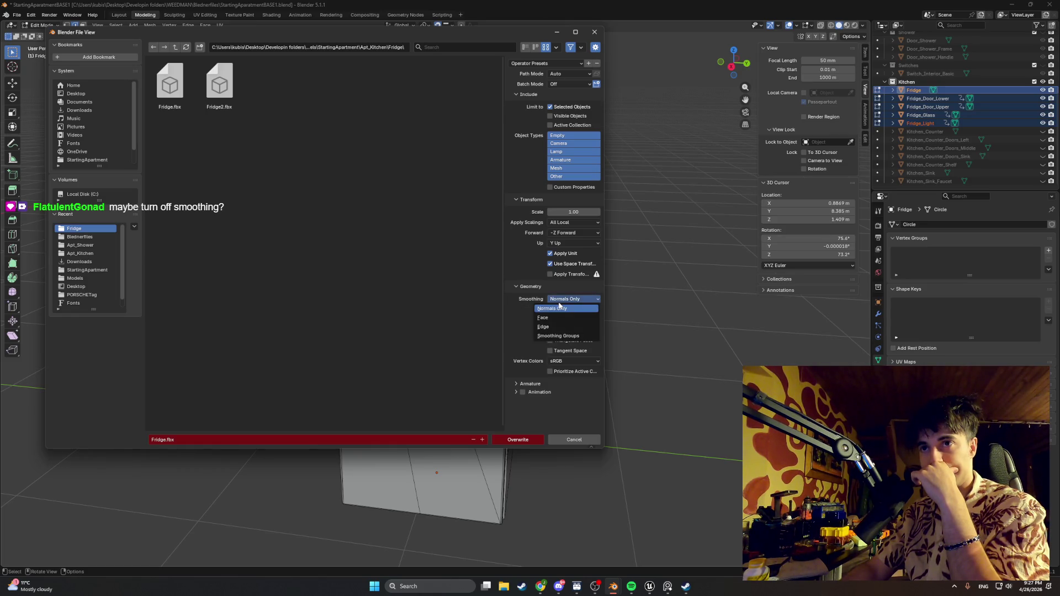
pyautogui.click(520, 316)
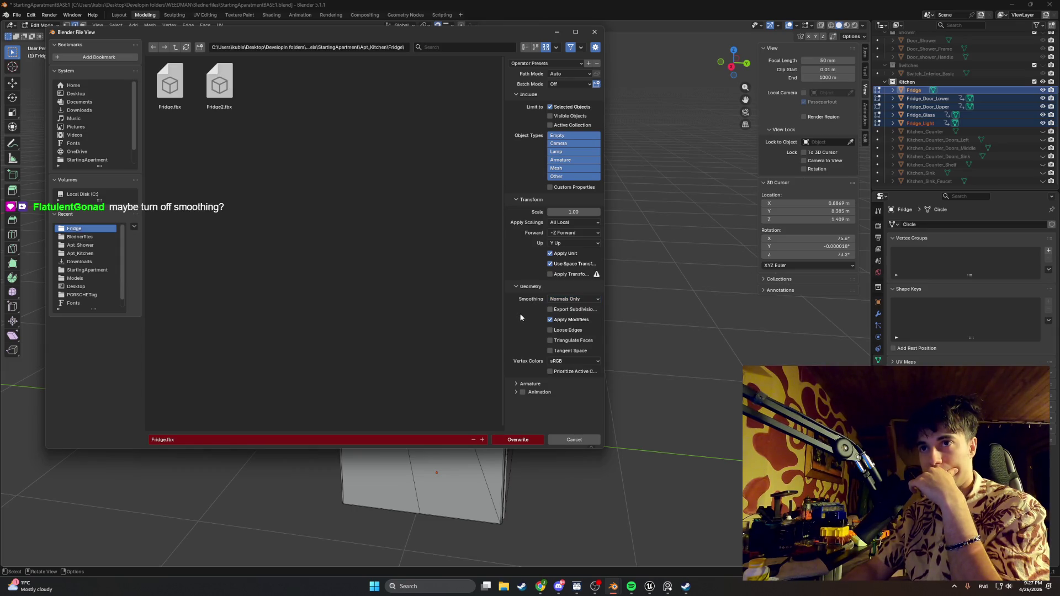
pyautogui.click(559, 302)
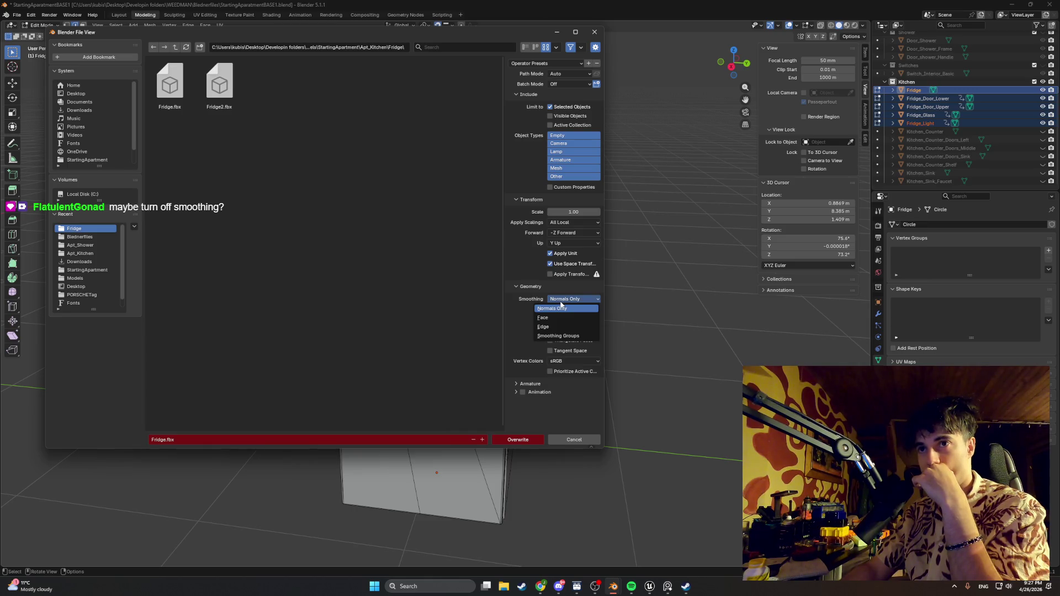
pyautogui.click(561, 305)
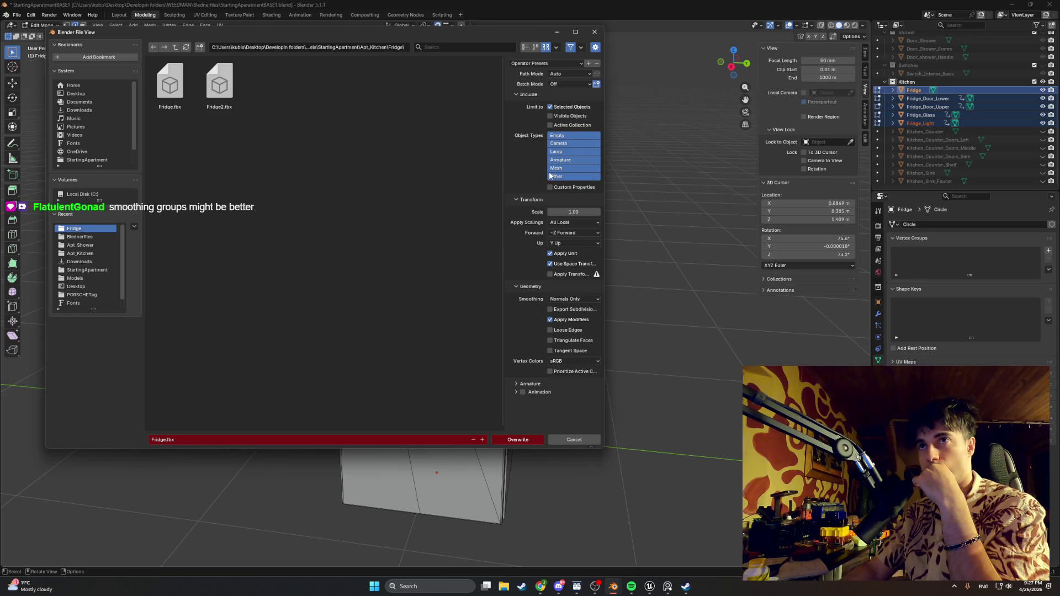
pyautogui.click(566, 85)
pyautogui.click(566, 84)
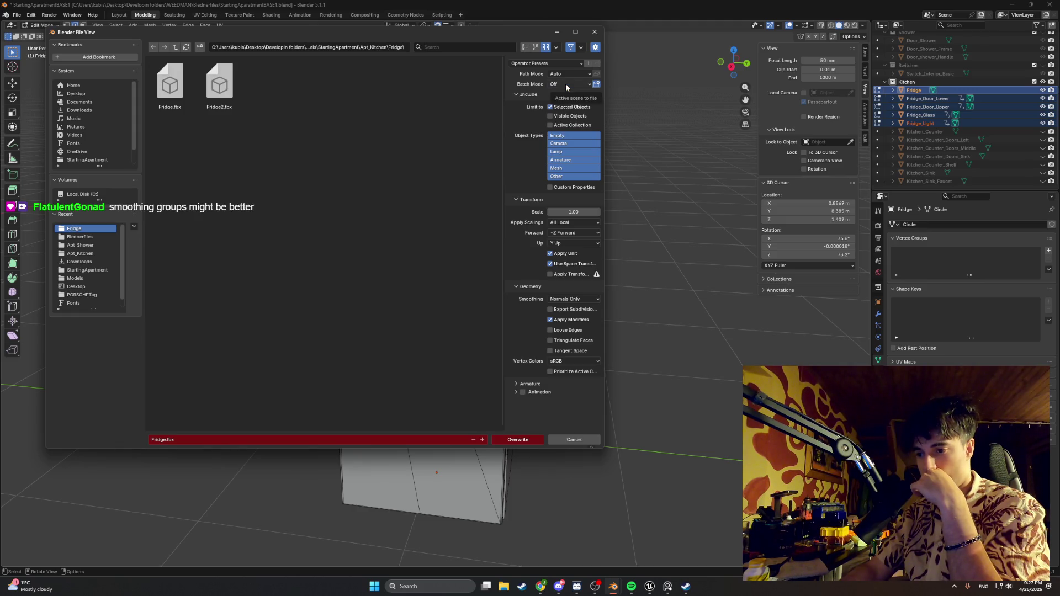
pyautogui.click(568, 300)
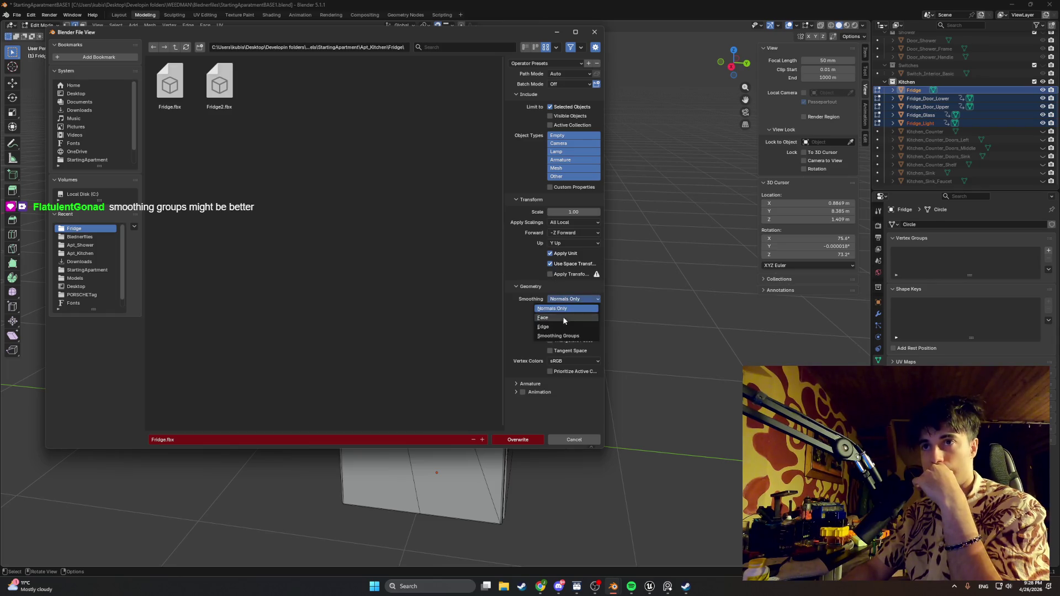
pyautogui.click(563, 338)
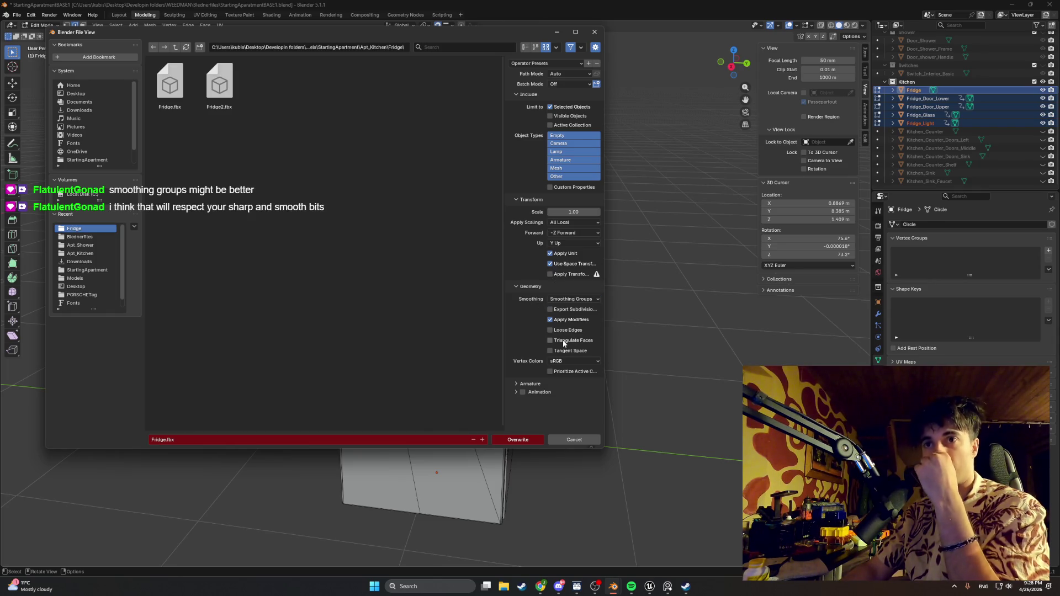
# - Name the export file Fridge3.fbx and export it
pyautogui.click(165, 440)
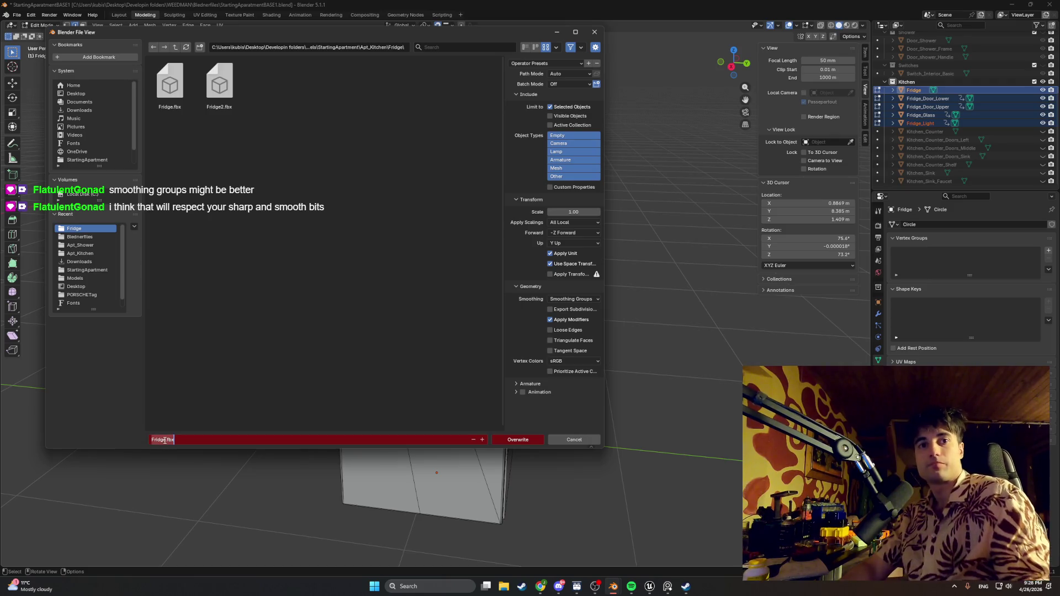
pyautogui.press('BackSpace')
pyautogui.write('Fridge')
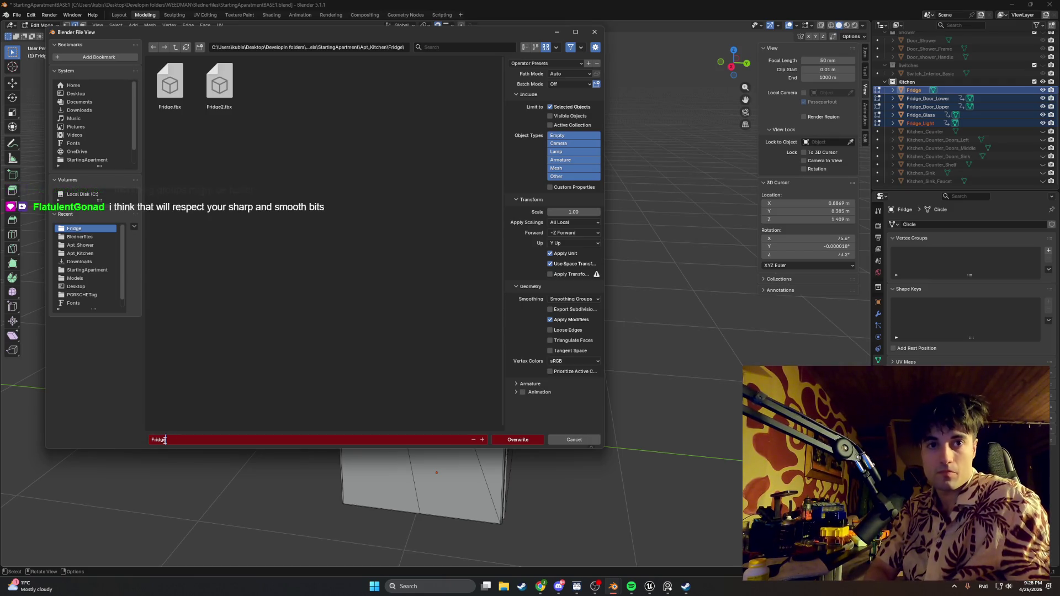
pyautogui.write('3')
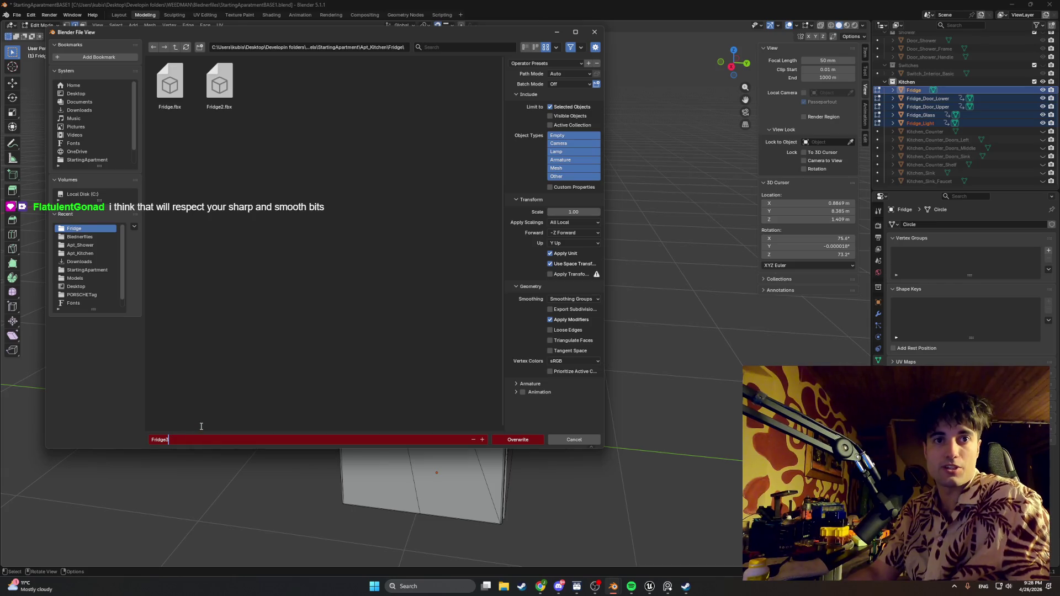
pyautogui.click(204, 420)
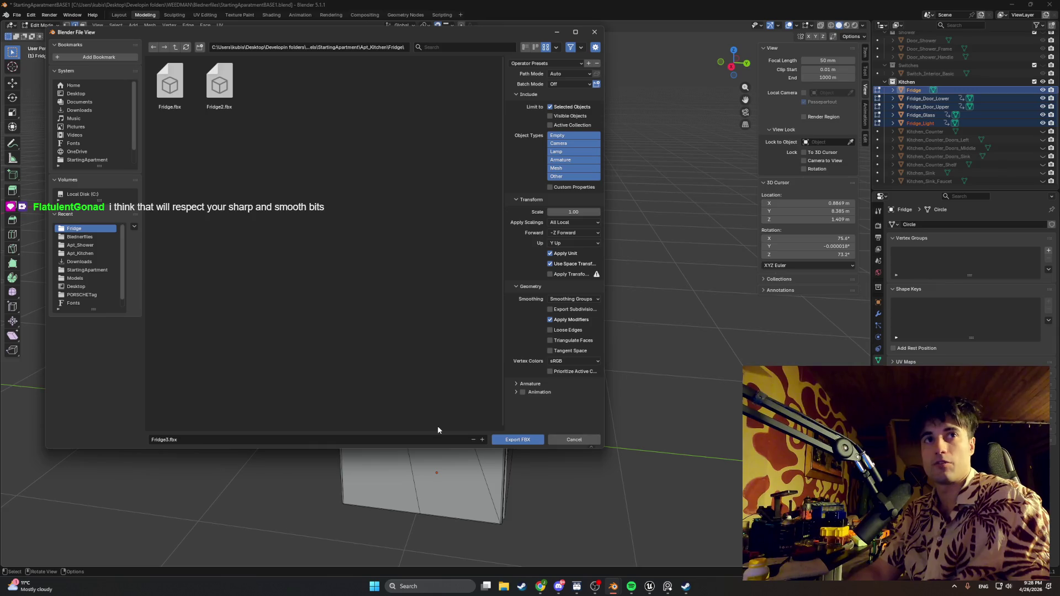
pyautogui.click(516, 442)
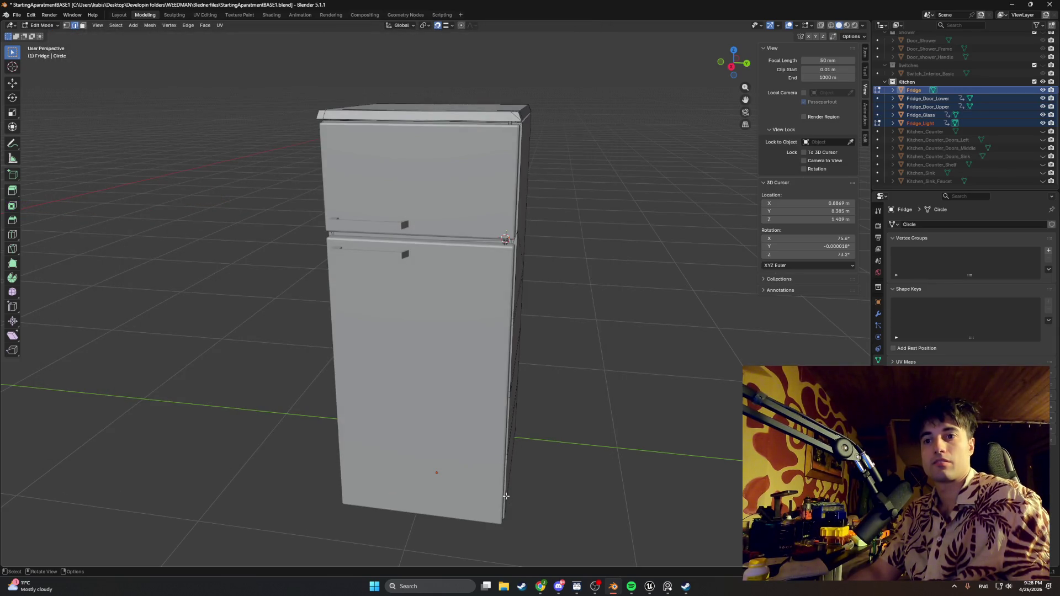
# - Start a new General file without saving the apartment scene
pyautogui.click(16, 15)
pyautogui.moveTo(26, 25)
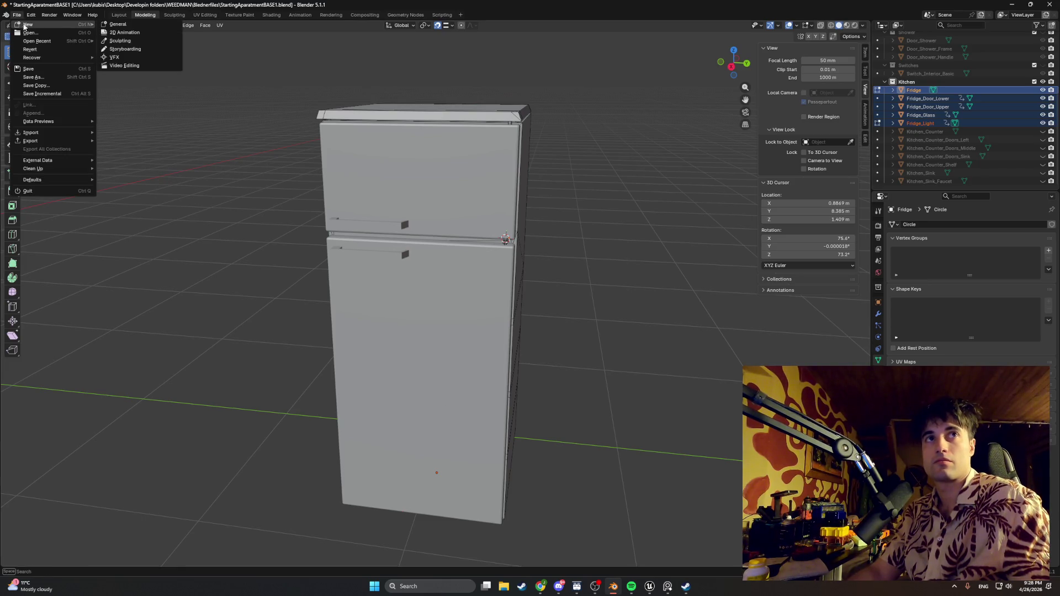
pyautogui.click(117, 24)
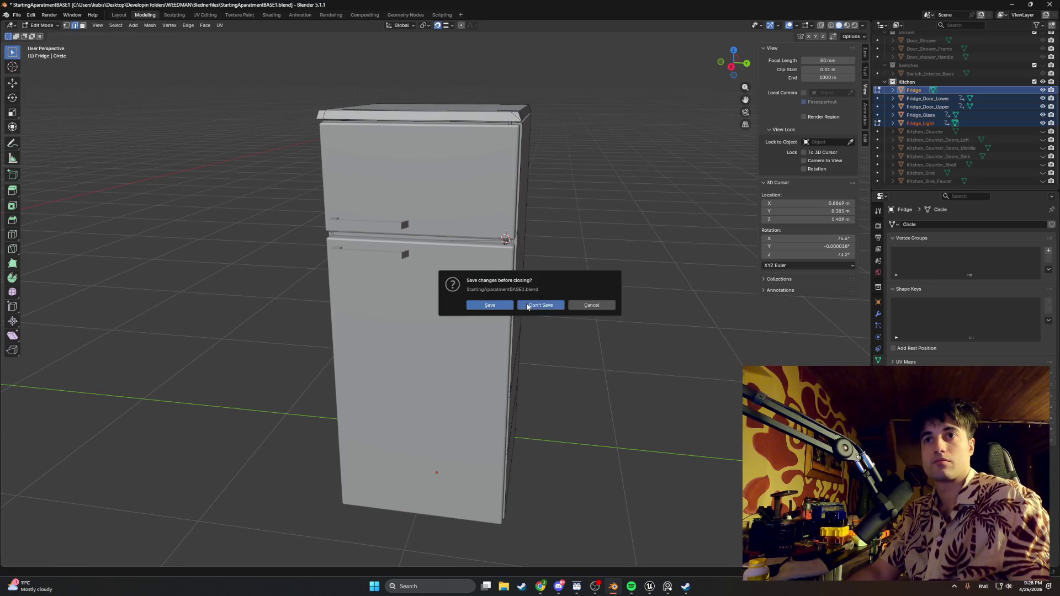
pyautogui.click(525, 305)
# - Delete the default Light, Cube and Camera from the outliner
pyautogui.click(911, 69)
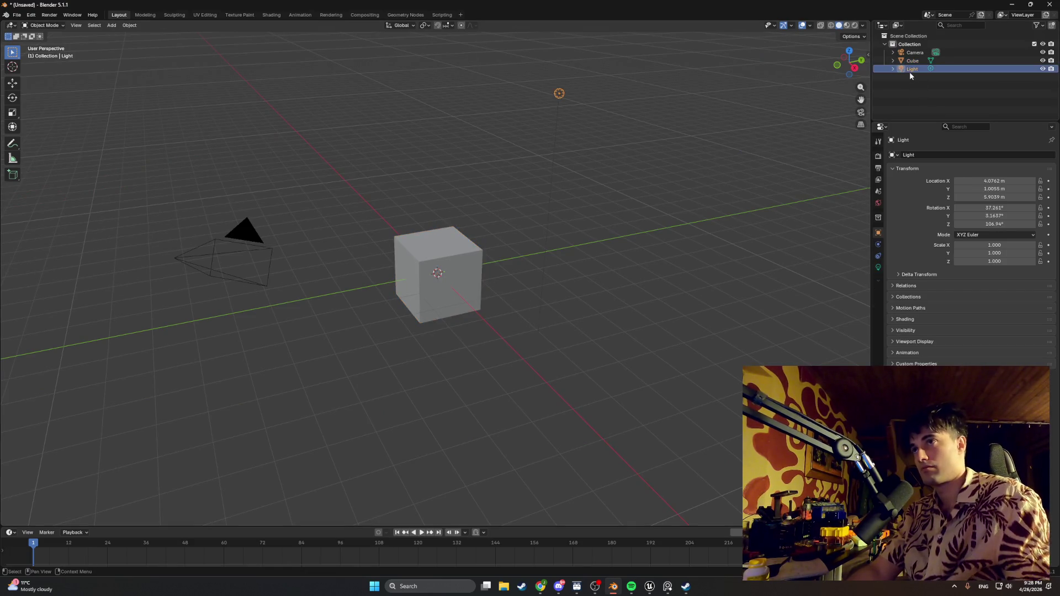
pyautogui.press('x')
pyautogui.click(909, 61)
pyautogui.press('x')
pyautogui.click(909, 54)
pyautogui.press('x')
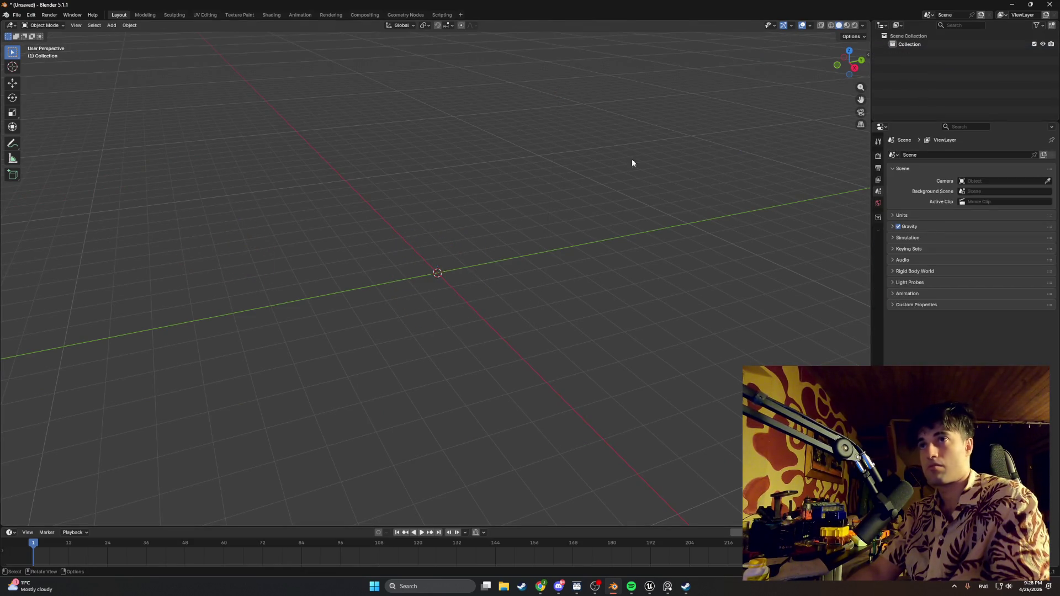
# - Import Fridge.fbx from the StartingApartment > Apt_Kitchen > Fridge folder and centre it in view
pyautogui.click(16, 15)
pyautogui.moveTo(42, 141)
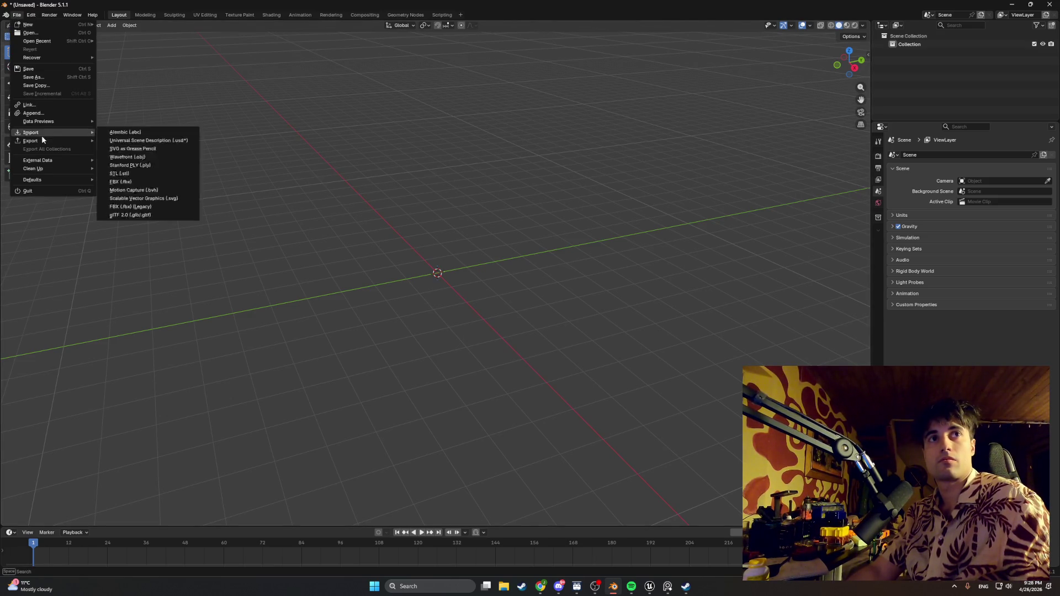
pyautogui.click(121, 190)
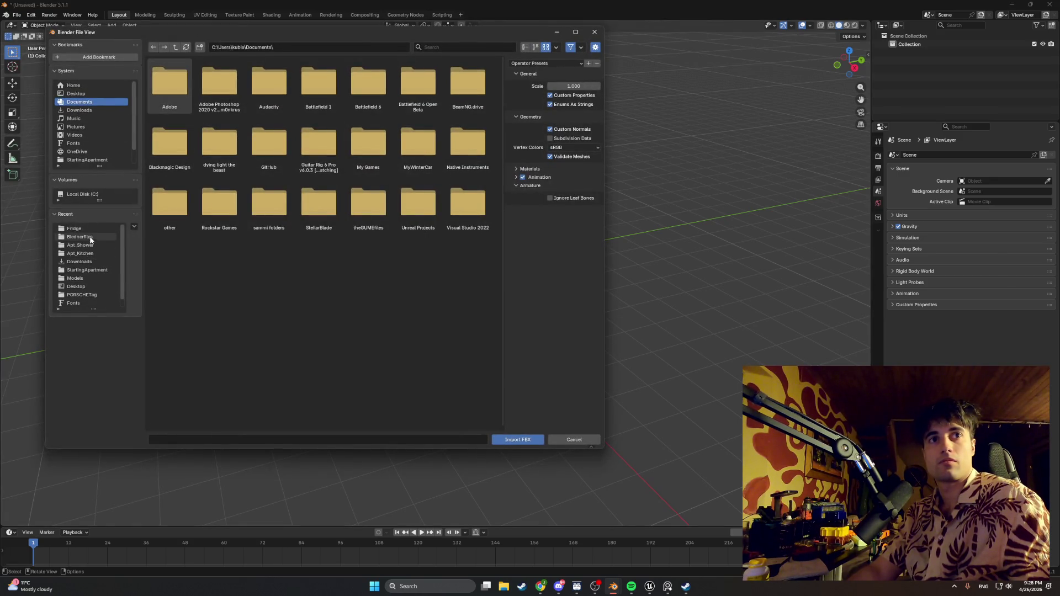
pyautogui.click(89, 270)
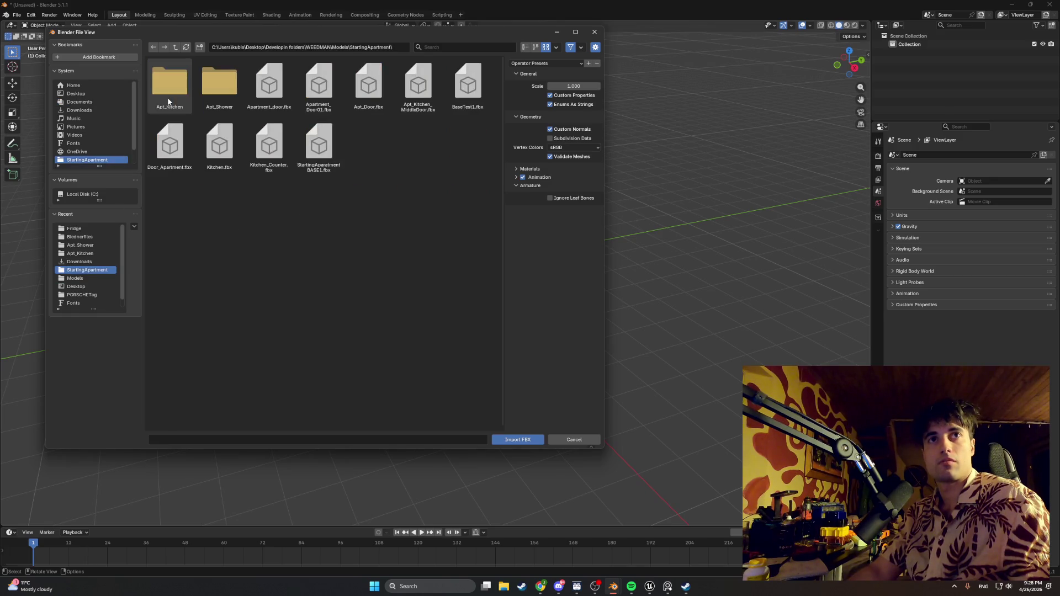
pyautogui.doubleClick(169, 102)
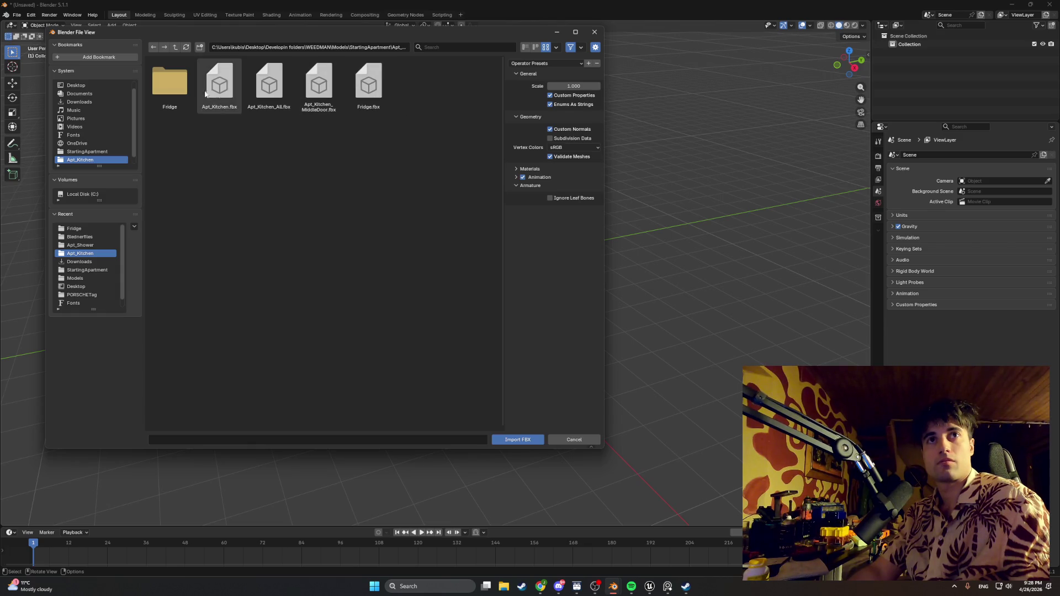
pyautogui.doubleClick(169, 83)
pyautogui.doubleClick(266, 83)
pyautogui.scroll(3, 584, 206)
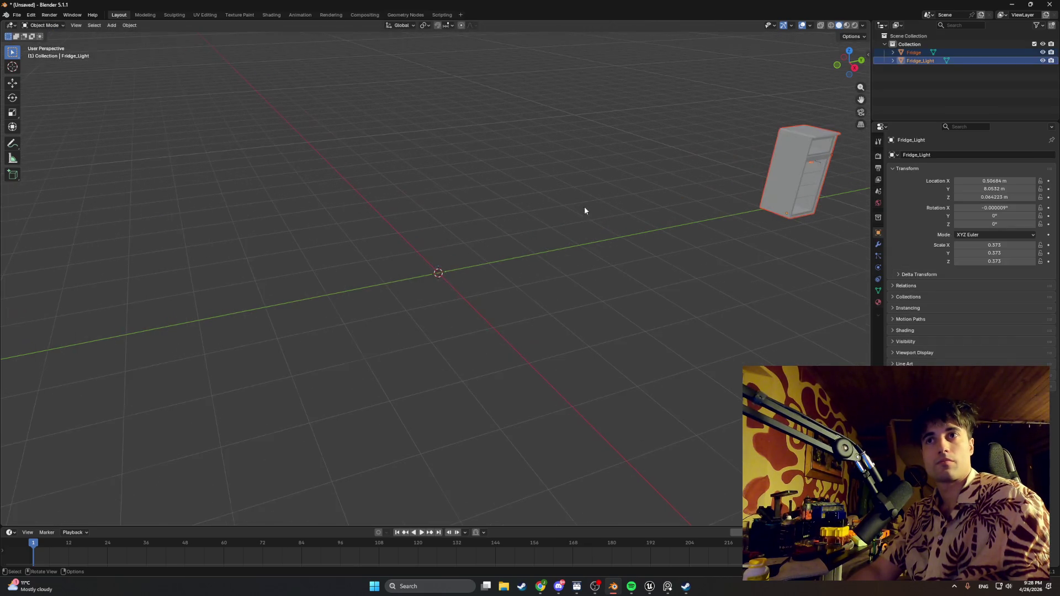
pyautogui.moveTo(601, 192); pyautogui.dragTo(38, 263)
# - Enter Edit Mode on Fridge_Light, inspect its mesh from the front, and add a plane
pyautogui.press('Tab')
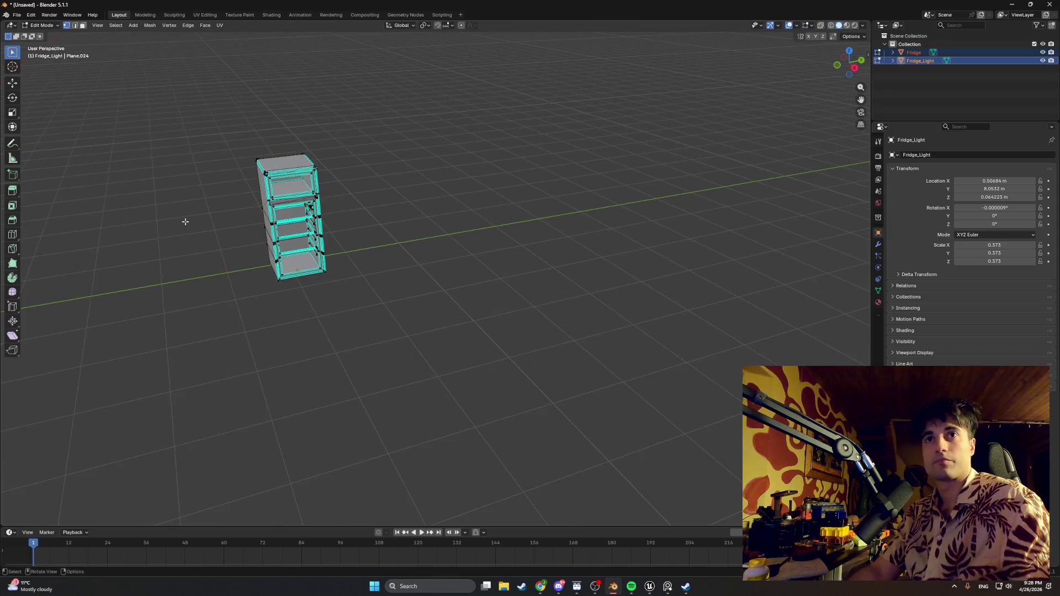
pyautogui.press('Tab')
pyautogui.press('Tab')
pyautogui.moveTo(209, 220)
pyautogui.mouseDown()
pyautogui.moveTo(379, 236)
pyautogui.moveTo(390, 197)
pyautogui.moveTo(407, 254)
pyautogui.mouseUp()
pyautogui.scroll(2, 377, 223)
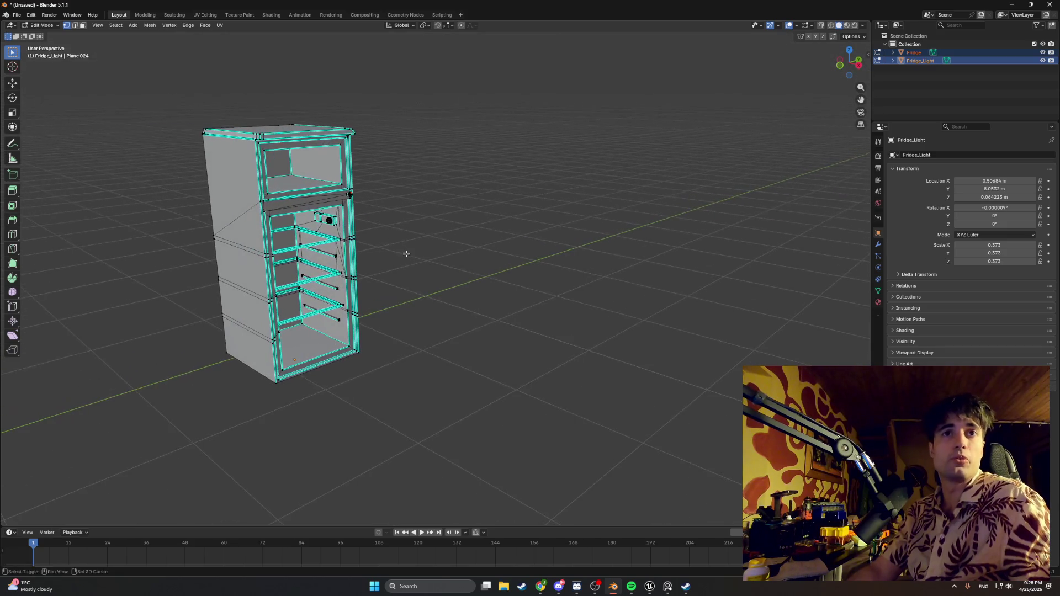
pyautogui.scroll(2, 338, 249)
pyautogui.moveTo(337, 249)
pyautogui.mouseDown()
pyautogui.moveTo(353, 259)
pyautogui.moveTo(331, 289)
pyautogui.moveTo(241, 274)
pyautogui.mouseUp()
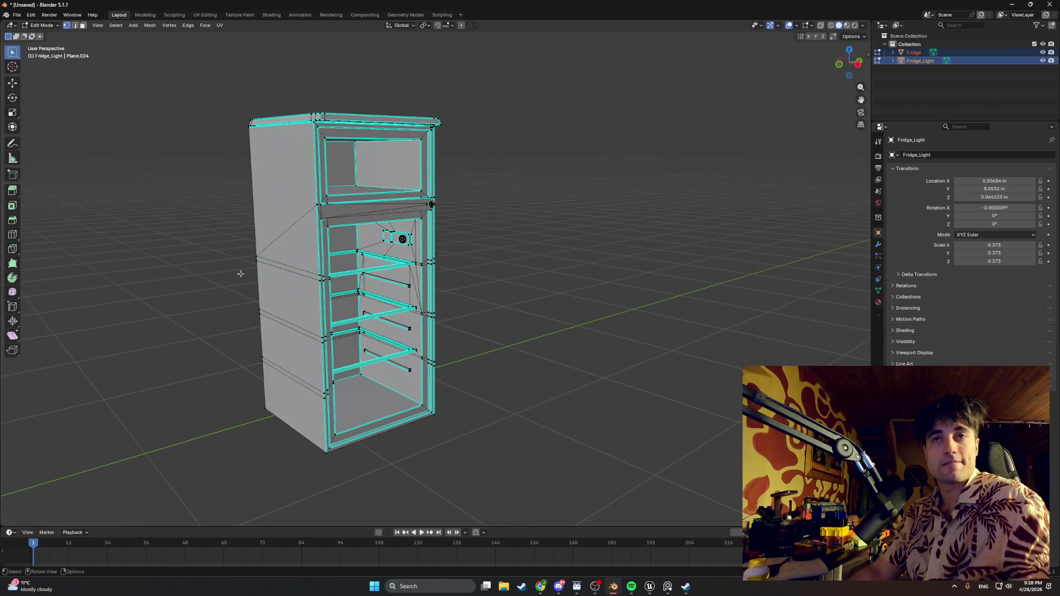
pyautogui.scroll(-3, 240, 274)
pyautogui.moveTo(239, 267)
pyautogui.mouseDown()
pyautogui.moveTo(284, 276)
pyautogui.moveTo(256, 289)
pyautogui.moveTo(269, 292)
pyautogui.moveTo(162, 278)
pyautogui.moveTo(249, 277)
pyautogui.mouseUp()
pyautogui.hotkey('shift', 'a')
pyautogui.click(269, 291)
# - Position the plane and extrude it into a tall box, extending its front face
pyautogui.press('g')
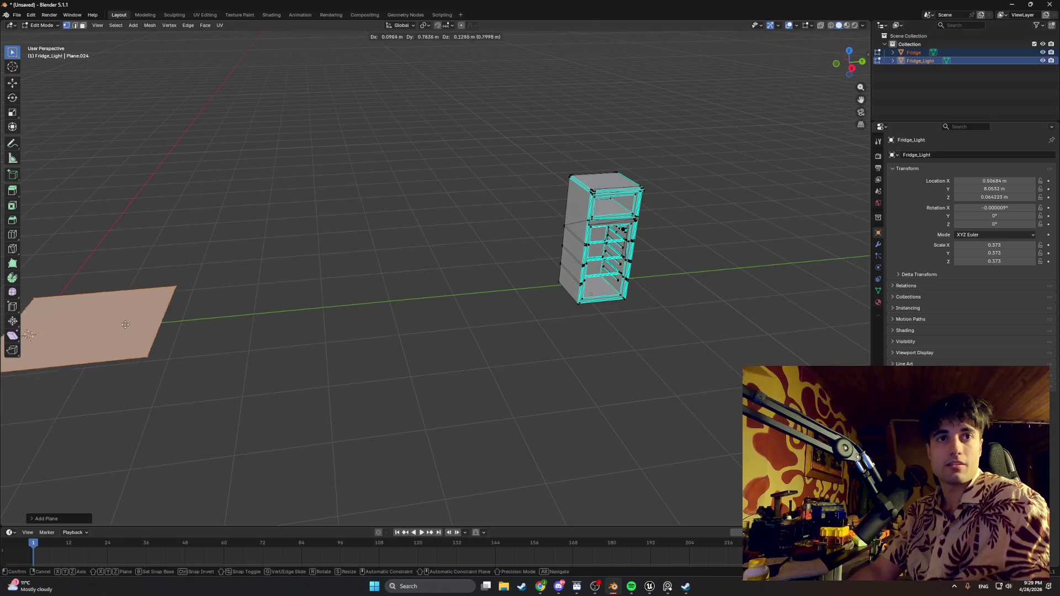
pyautogui.click(436, 298)
pyautogui.press('e')
pyautogui.click(407, 239)
pyautogui.click(419, 246)
pyautogui.press('3')
pyautogui.click(419, 247)
pyautogui.press('e')
pyautogui.click(615, 332)
# - Extrude the box's top face upward and flare its right face outward with scaling
pyautogui.moveTo(627, 326); pyautogui.dragTo(459, 286)
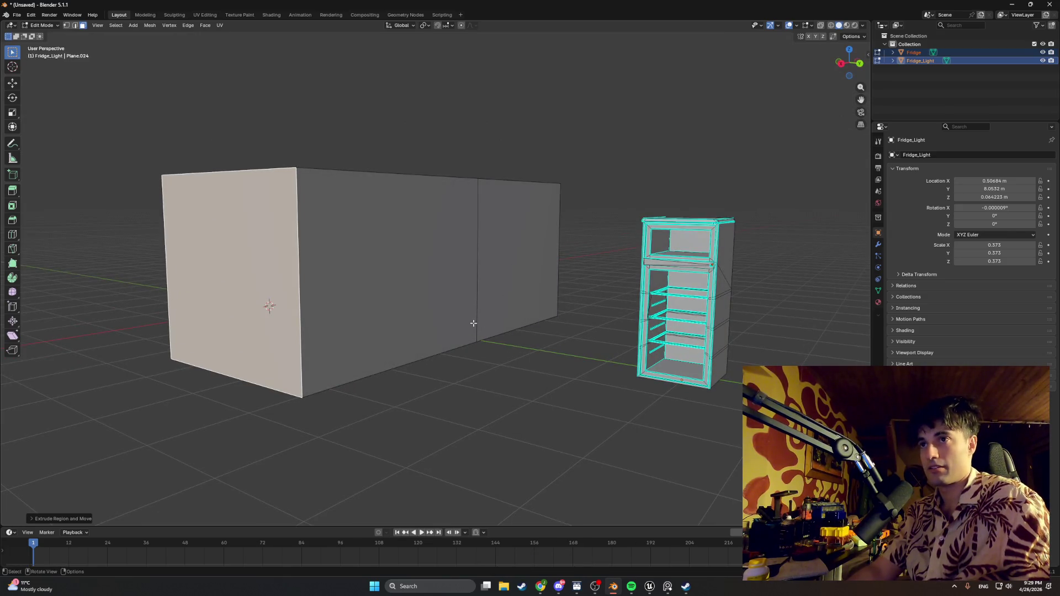
pyautogui.moveTo(473, 323); pyautogui.dragTo(374, 281)
pyautogui.press('a')
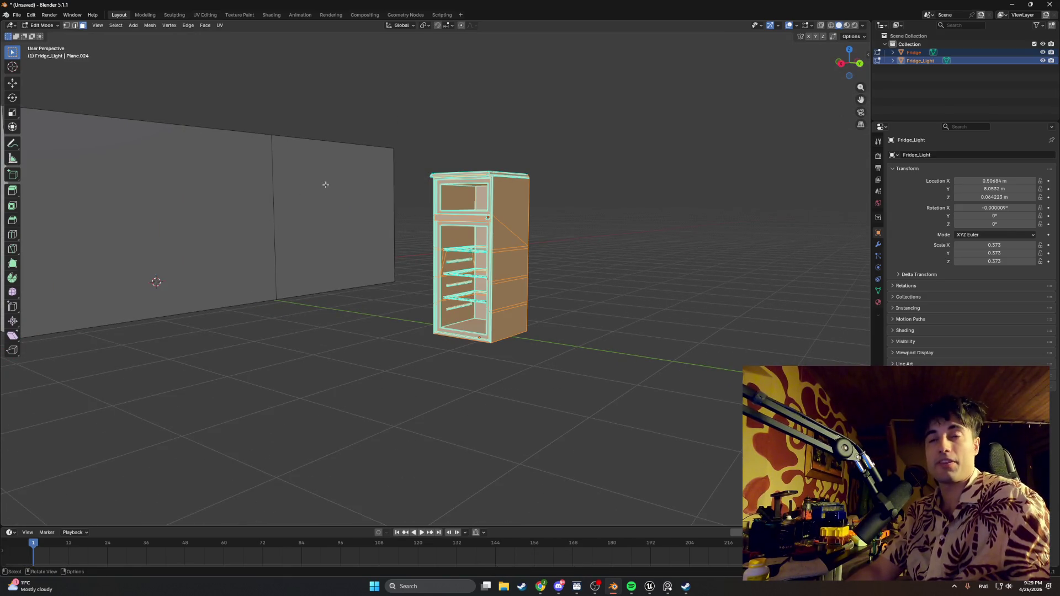
pyautogui.scroll(-5, 280, 243)
pyautogui.moveTo(279, 244)
pyautogui.mouseDown()
pyautogui.moveTo(338, 265)
pyautogui.moveTo(350, 244)
pyautogui.mouseUp()
pyautogui.click(376, 257)
pyautogui.press('e')
pyautogui.click(383, 181)
pyautogui.click(383, 181)
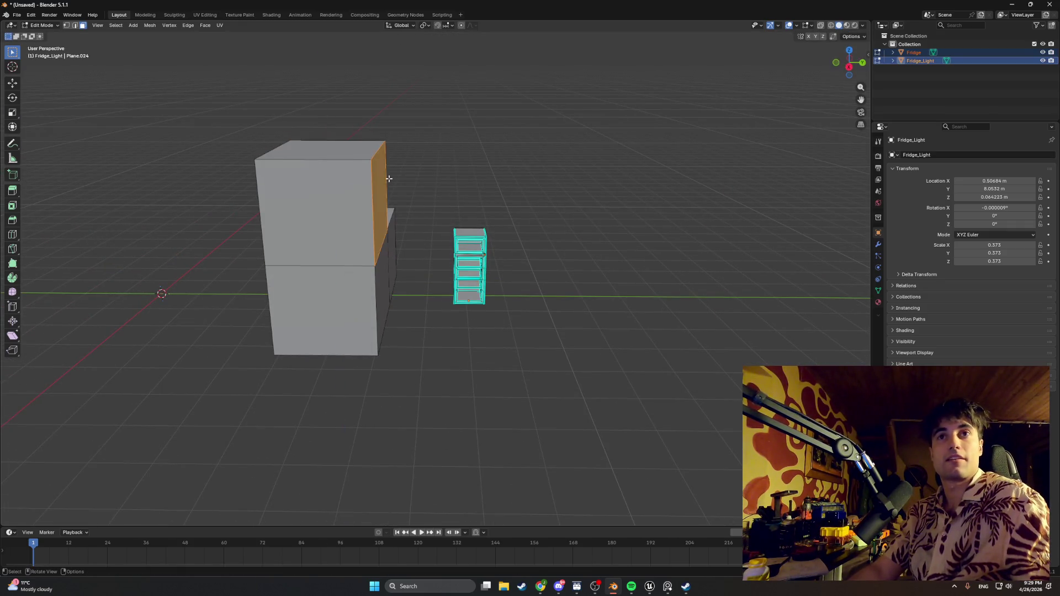
pyautogui.press('e')
pyautogui.press('s')
pyautogui.click(539, 213)
# - Undo the wall extrusions back to the flat plane
pyautogui.moveTo(538, 213)
pyautogui.mouseDown()
pyautogui.moveTo(416, 182)
pyautogui.moveTo(373, 203)
pyautogui.mouseUp()
pyautogui.hotkey('ctrl', 'z')
pyautogui.hotkey('ctrl', 'z')
pyautogui.hotkey('ctrl', 'z')
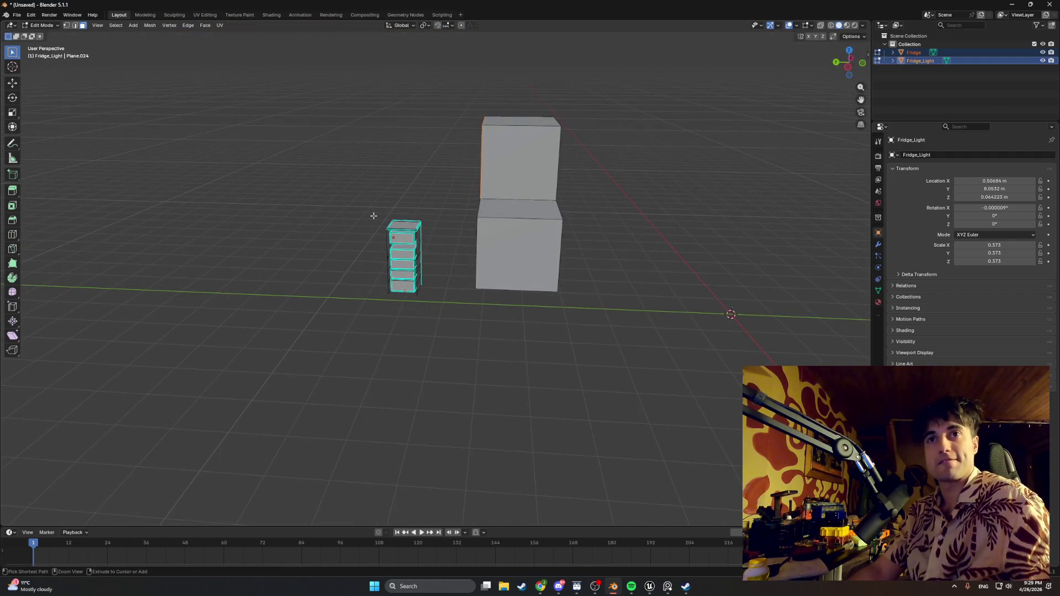
pyautogui.hotkey('ctrl', 'z')
pyautogui.hotkey('ctrl', 'z')
pyautogui.hotkey('ctrl', 'z')
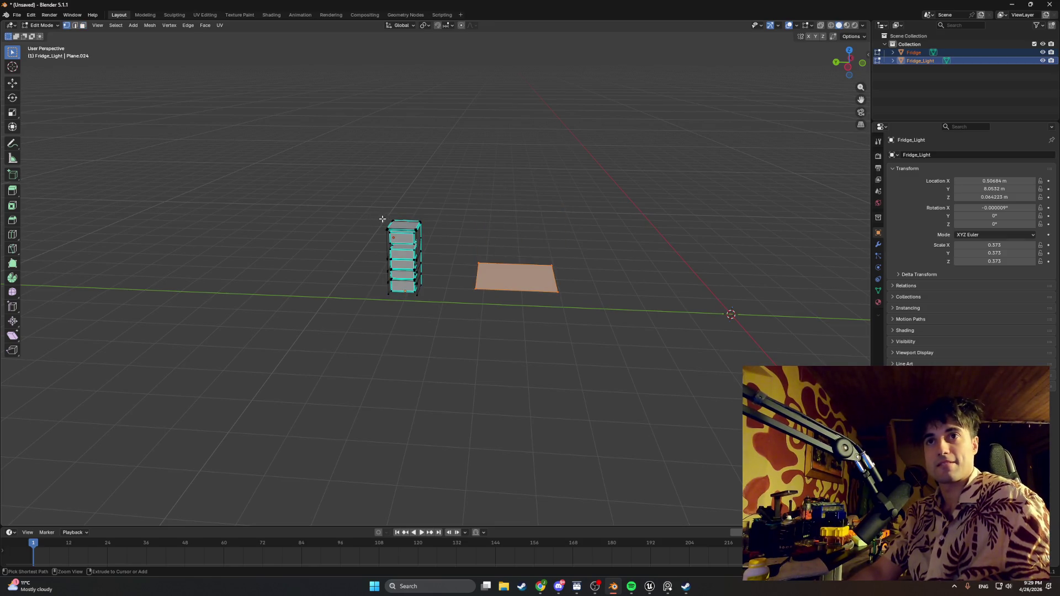
# - Inspect the fridge from a closer angle and add a new plane beside it
pyautogui.moveTo(458, 228); pyautogui.dragTo(265, 229)
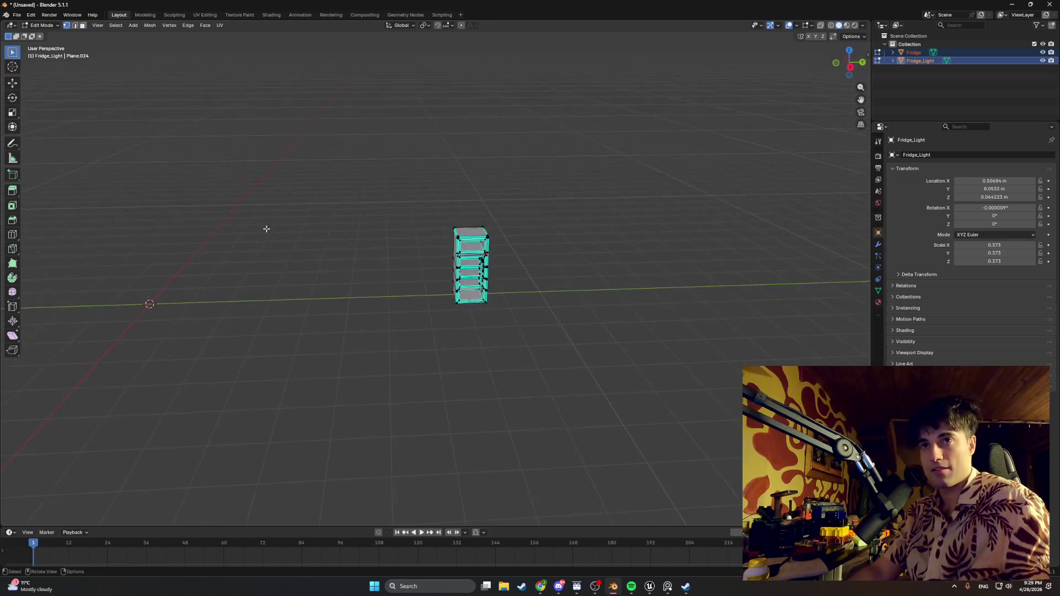
pyautogui.scroll(4, 489, 277)
pyautogui.moveTo(469, 270); pyautogui.dragTo(383, 274)
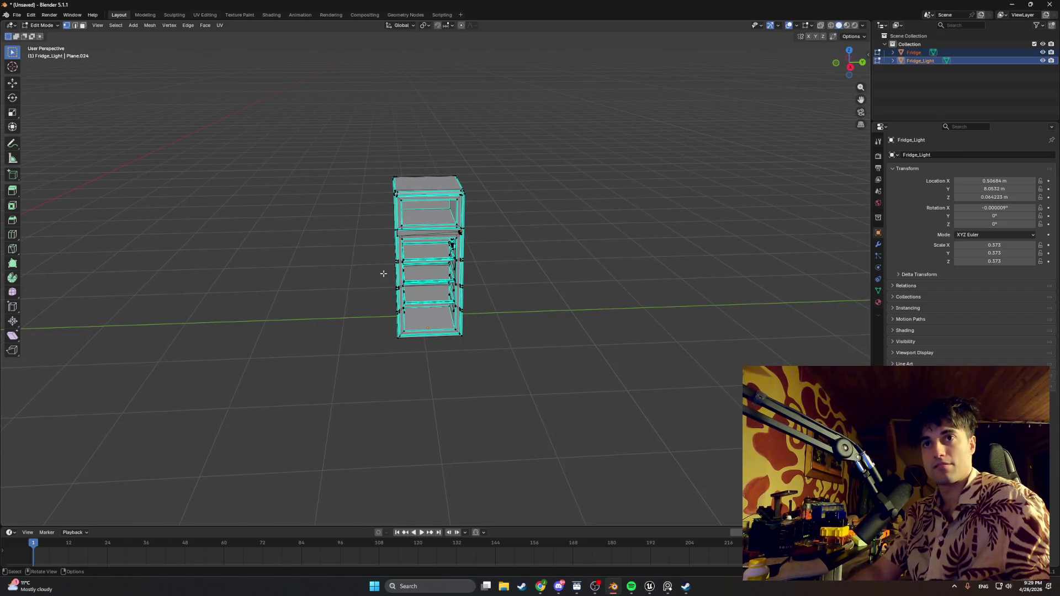
pyautogui.scroll(5, 383, 273)
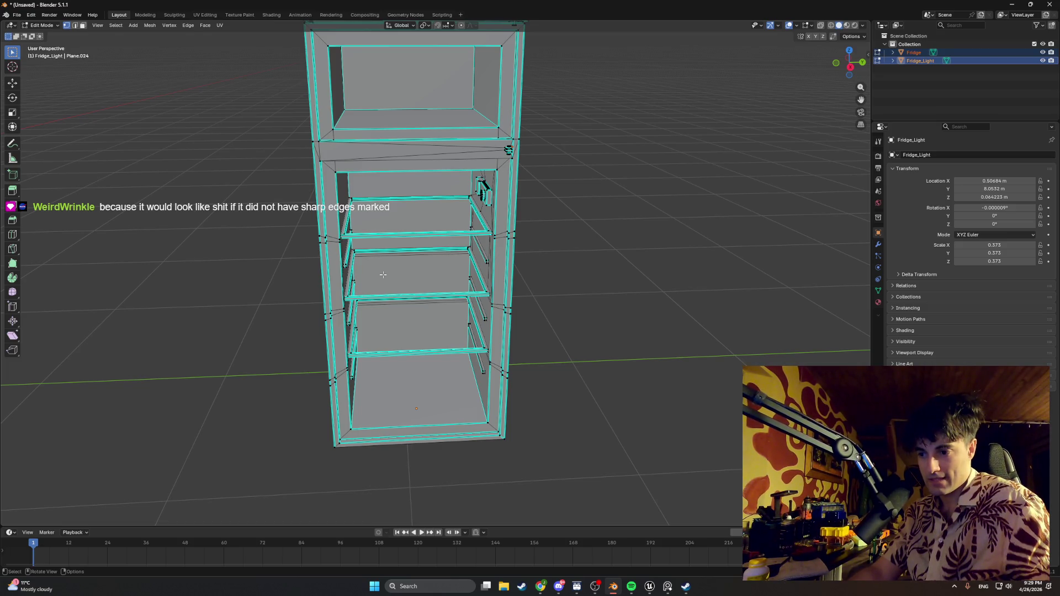
pyautogui.scroll(-7, 383, 274)
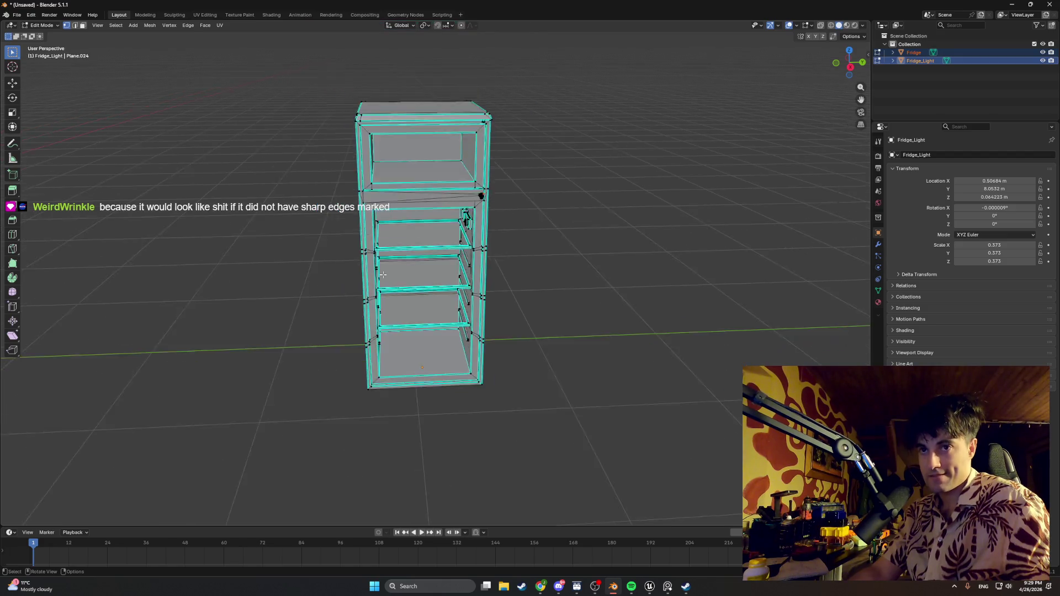
pyautogui.hotkey('shift', 'a')
pyautogui.click(382, 288)
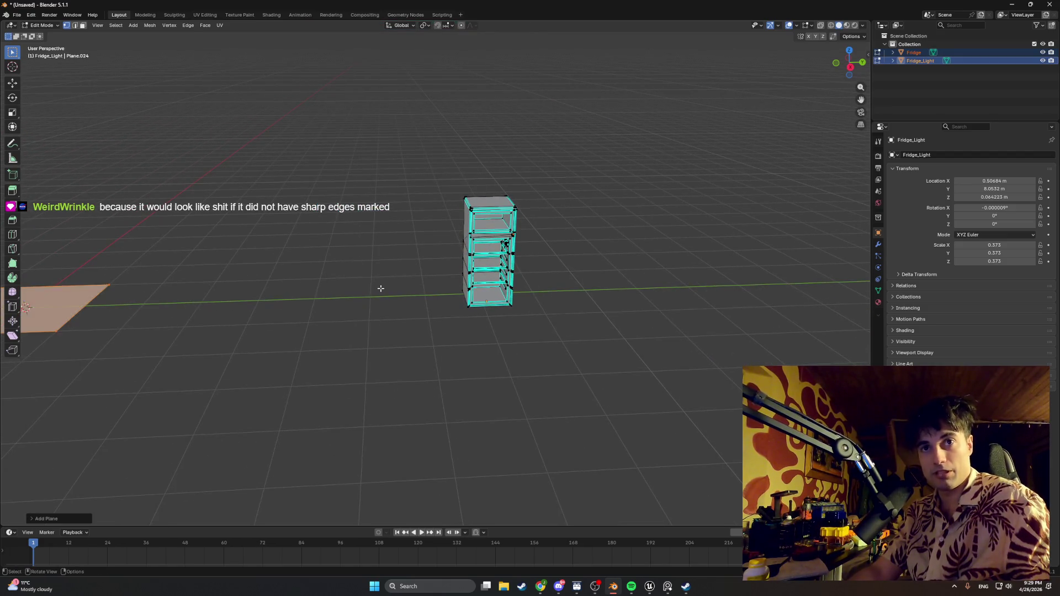
# - Move the plane, extrude it into a tall box, and scale its top in to a point
pyautogui.press('g')
pyautogui.click(396, 305)
pyautogui.press('e')
pyautogui.click(362, 112)
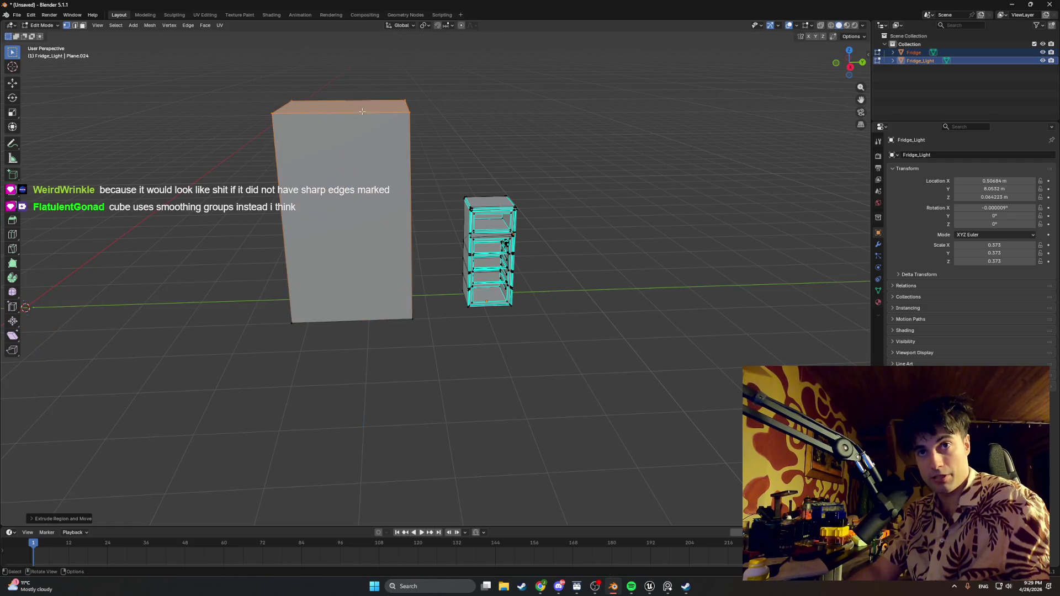
pyautogui.press('s')
pyautogui.click(327, 260)
pyautogui.scroll(1, 326, 260)
pyautogui.scroll(3, 514, 190)
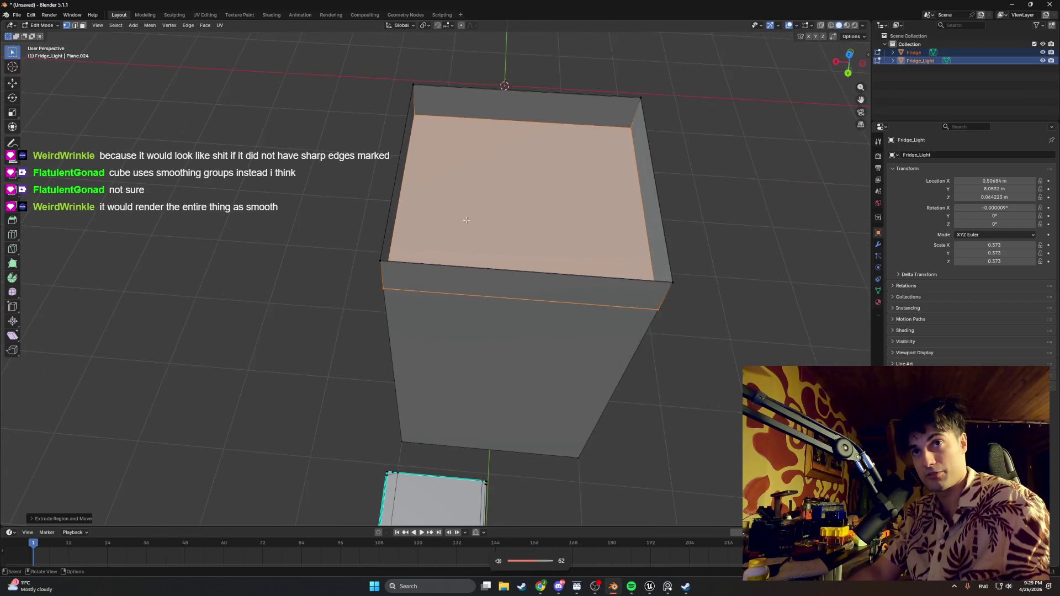
pyautogui.press('s')
pyautogui.click(513, 190)
# - Leave edit mode, inspect the tall box, and select the Fridge object
pyautogui.scroll(-5, 526, 171)
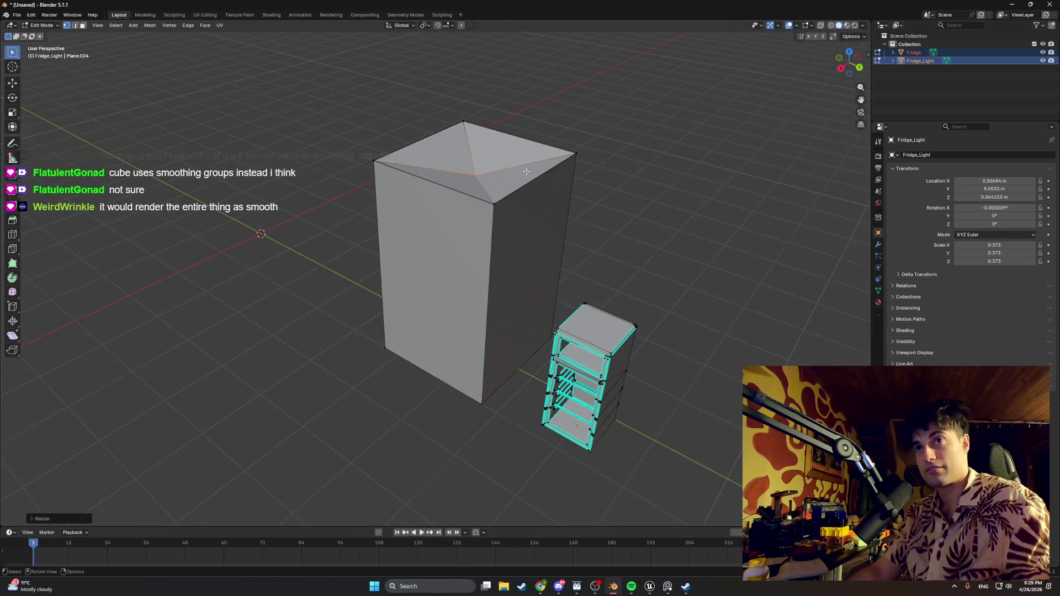
pyautogui.moveTo(595, 363); pyautogui.dragTo(614, 382)
pyautogui.press('a')
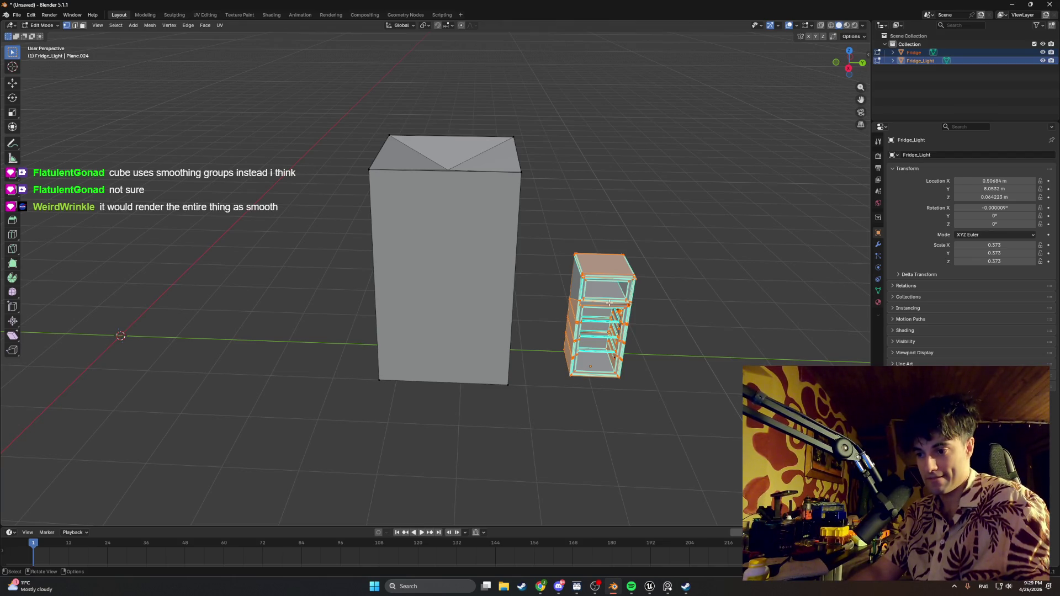
pyautogui.moveTo(510, 320); pyautogui.dragTo(467, 275)
pyautogui.hotkey('alt', 'a')
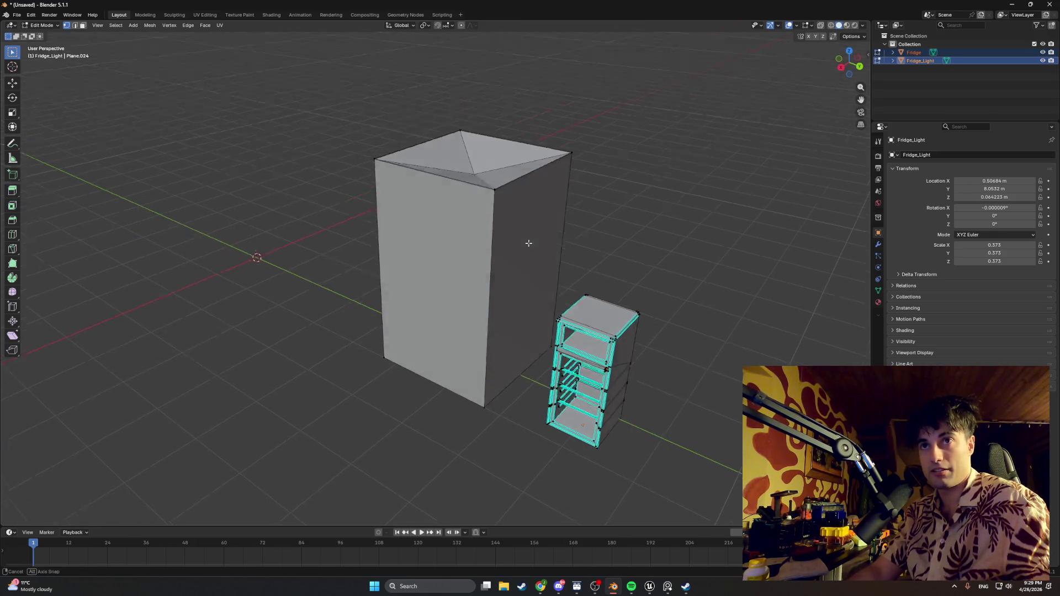
pyautogui.moveTo(527, 241); pyautogui.dragTo(519, 246)
pyautogui.press('Tab')
pyautogui.press('Tab')
pyautogui.press('Tab')
pyautogui.press('Tab')
pyautogui.press('Tab')
pyautogui.press('Tab')
pyautogui.moveTo(477, 296)
pyautogui.mouseDown()
pyautogui.moveTo(482, 272)
pyautogui.moveTo(529, 291)
pyautogui.mouseUp()
pyautogui.scroll(5, 497, 279)
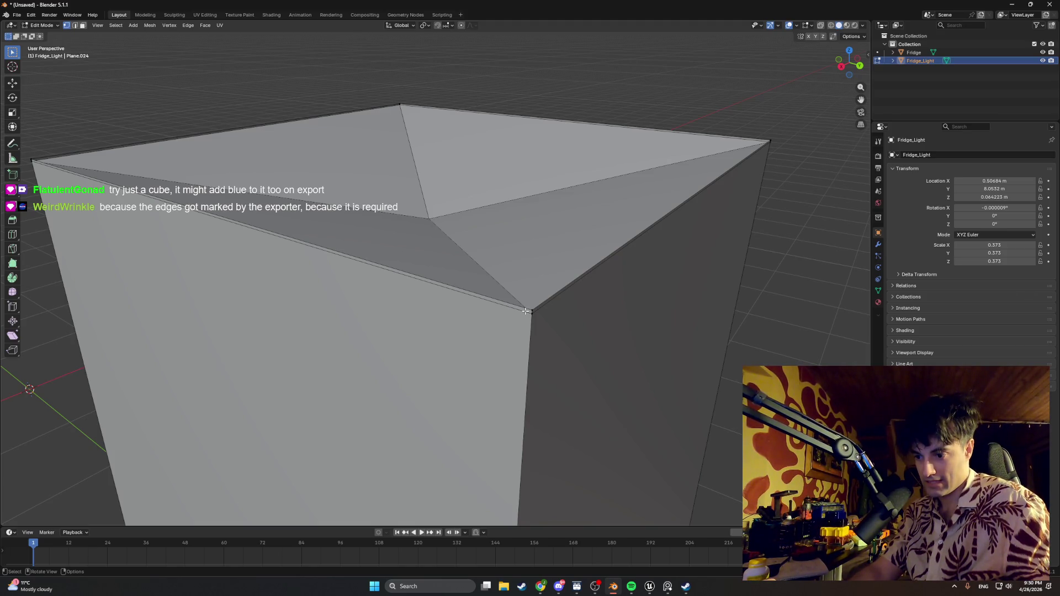
pyautogui.scroll(-10, 525, 312)
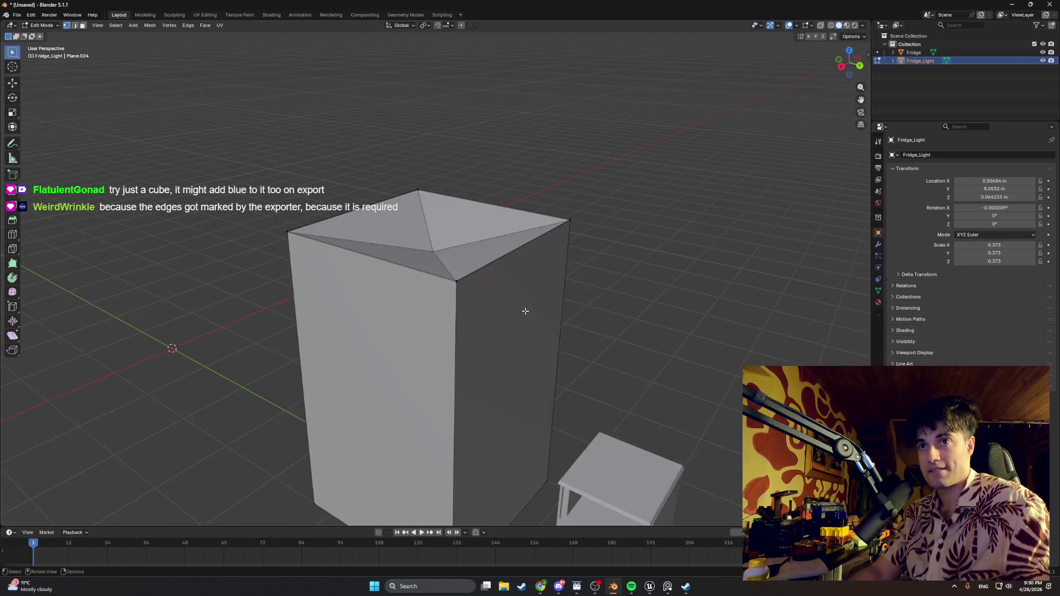
pyautogui.press('Tab')
pyautogui.click(558, 392)
# - Enter Edit Mode on the Fridge mesh and frame and zoom in on it
pyautogui.press('Tab')
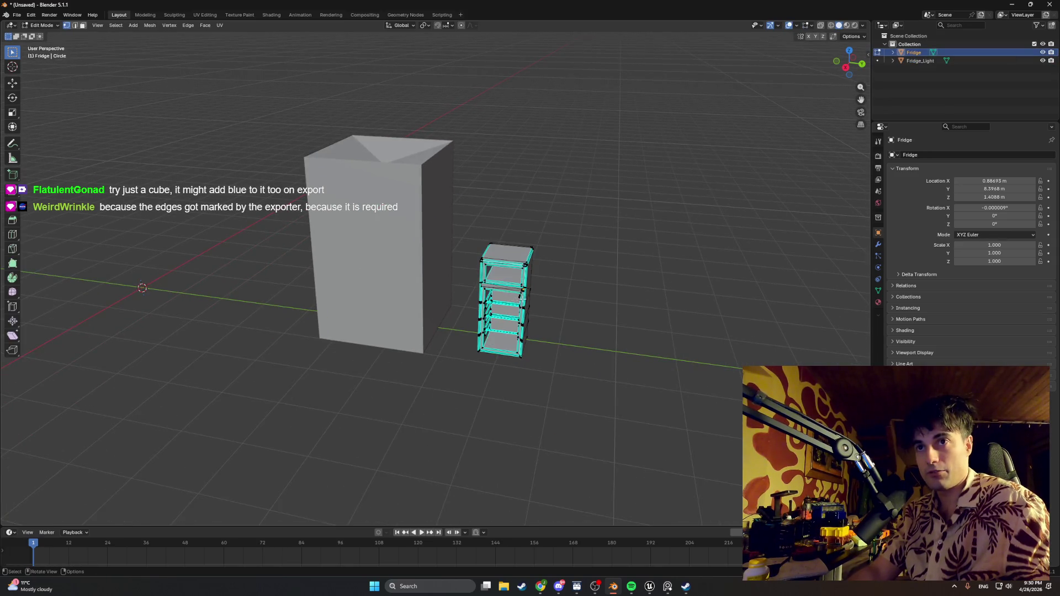
pyautogui.press('KP_Decimal')
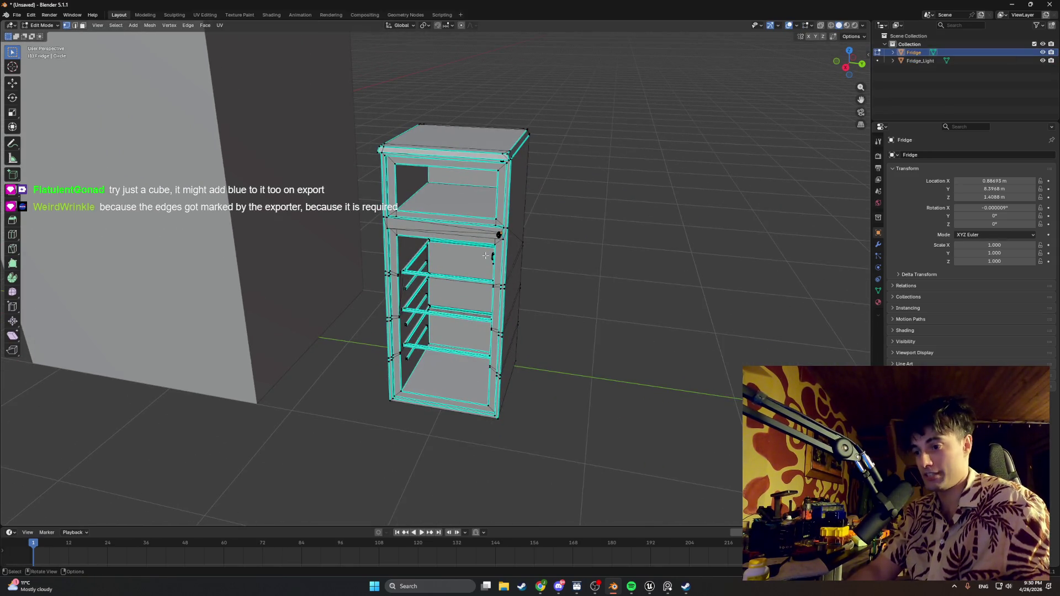
pyautogui.moveTo(487, 254)
pyautogui.mouseDown()
pyautogui.moveTo(560, 308)
pyautogui.moveTo(475, 267)
pyautogui.mouseUp()
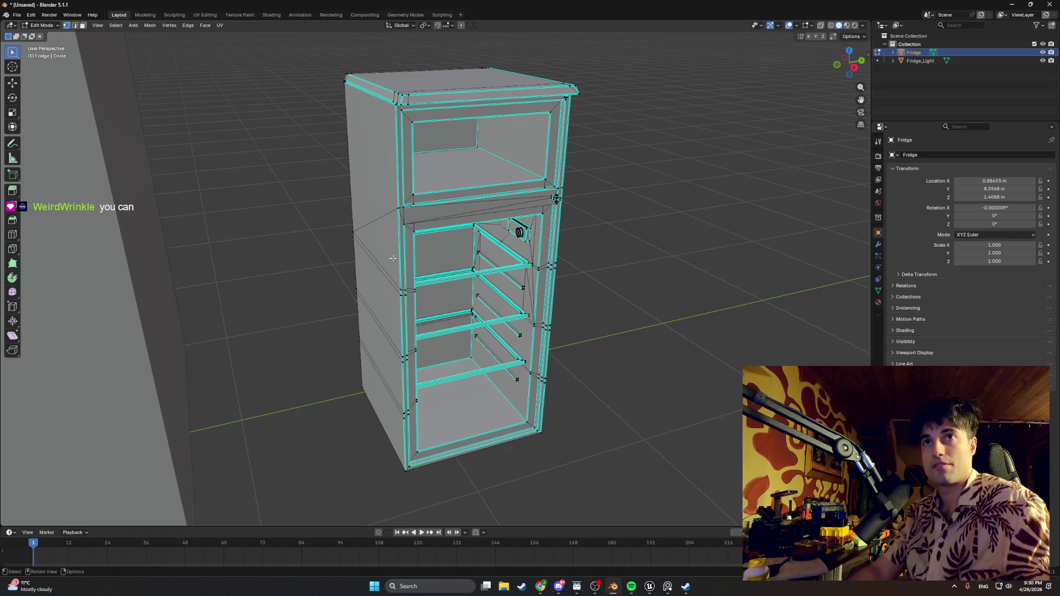
pyautogui.press('Tab')
pyautogui.press('Tab')
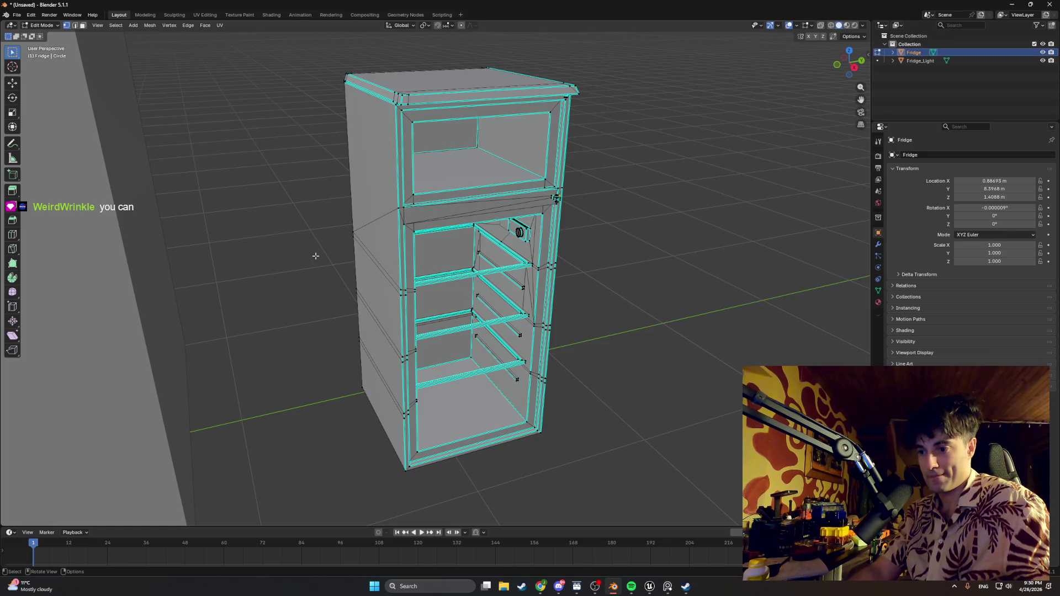
pyautogui.scroll(-1, 320, 260)
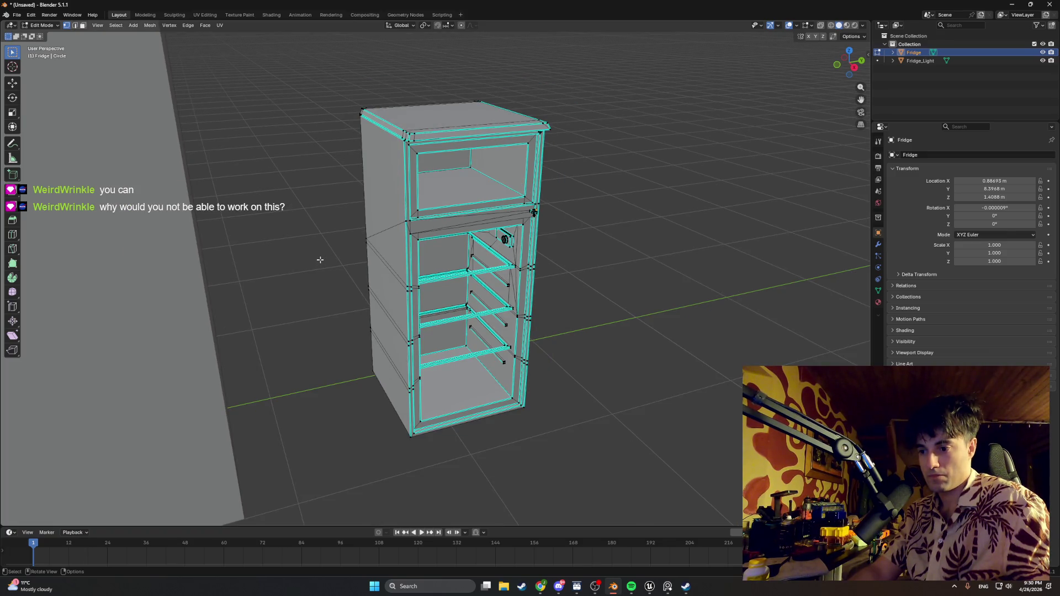
pyautogui.scroll(8, 322, 259)
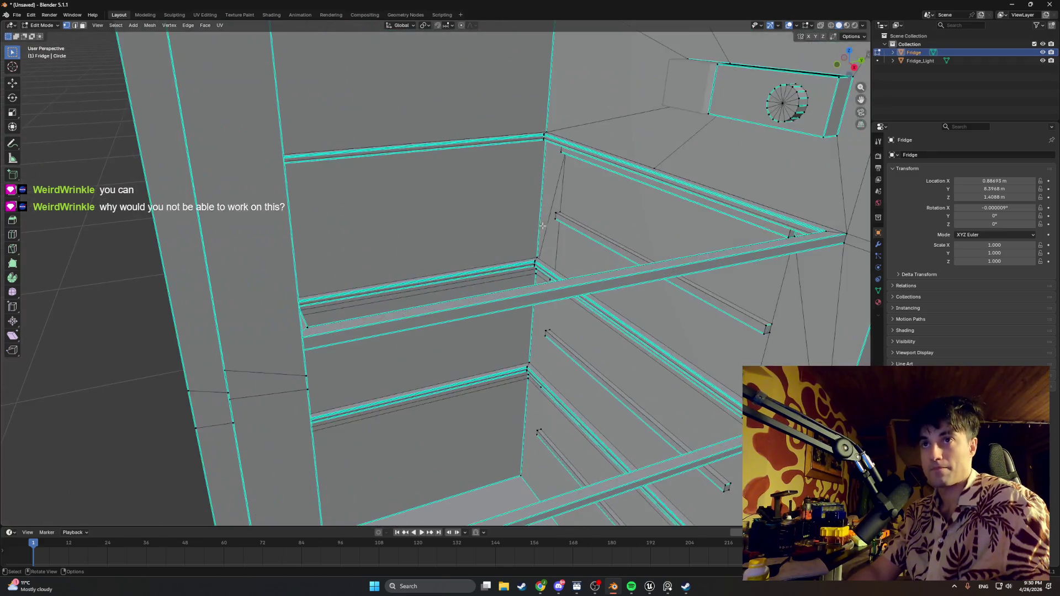
pyautogui.scroll(10, 317, 294)
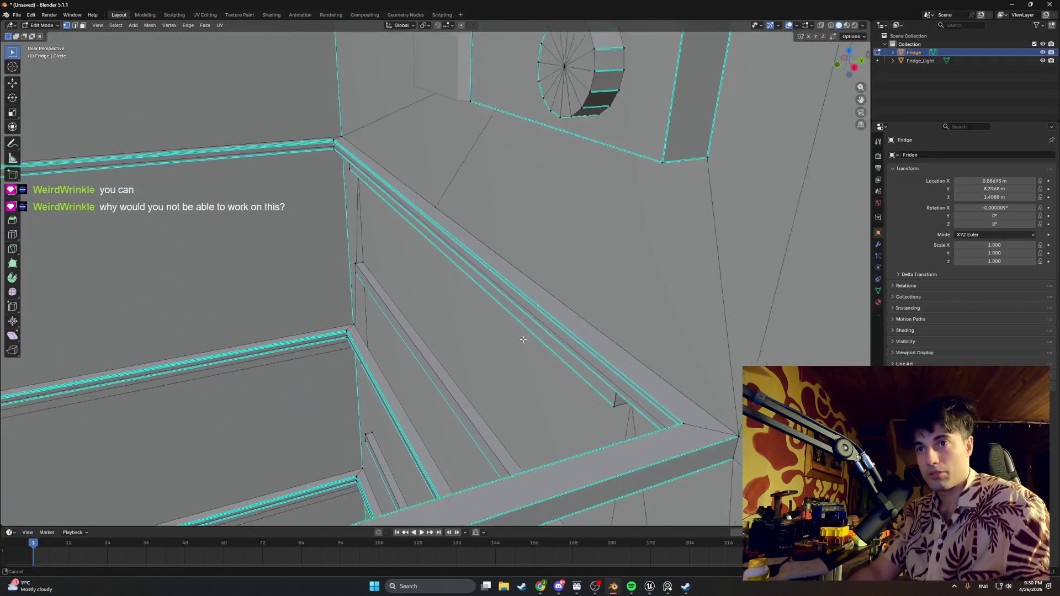
pyautogui.scroll(10, 515, 362)
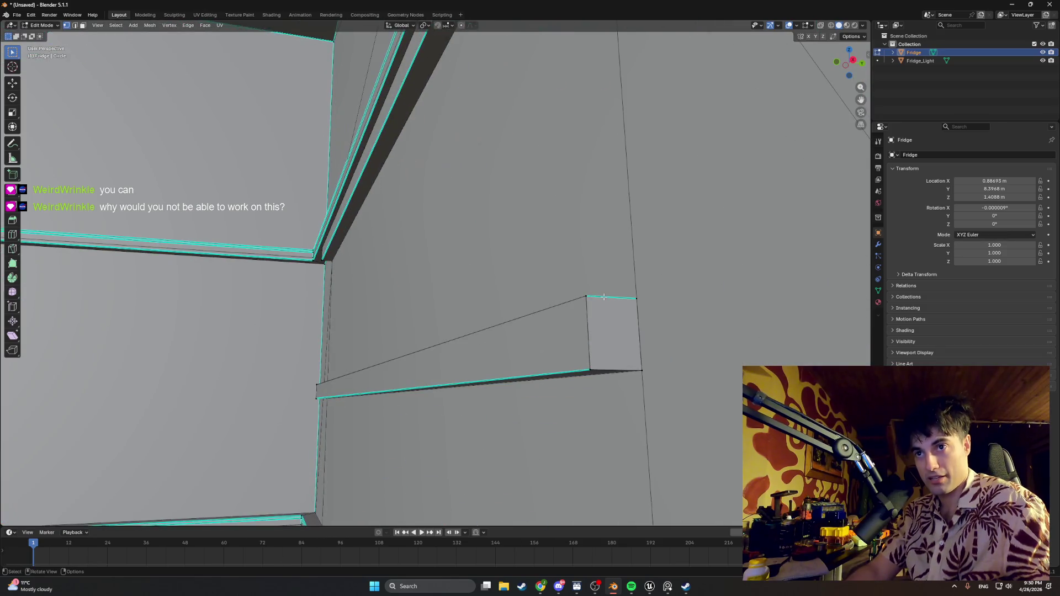
pyautogui.scroll(6, 522, 271)
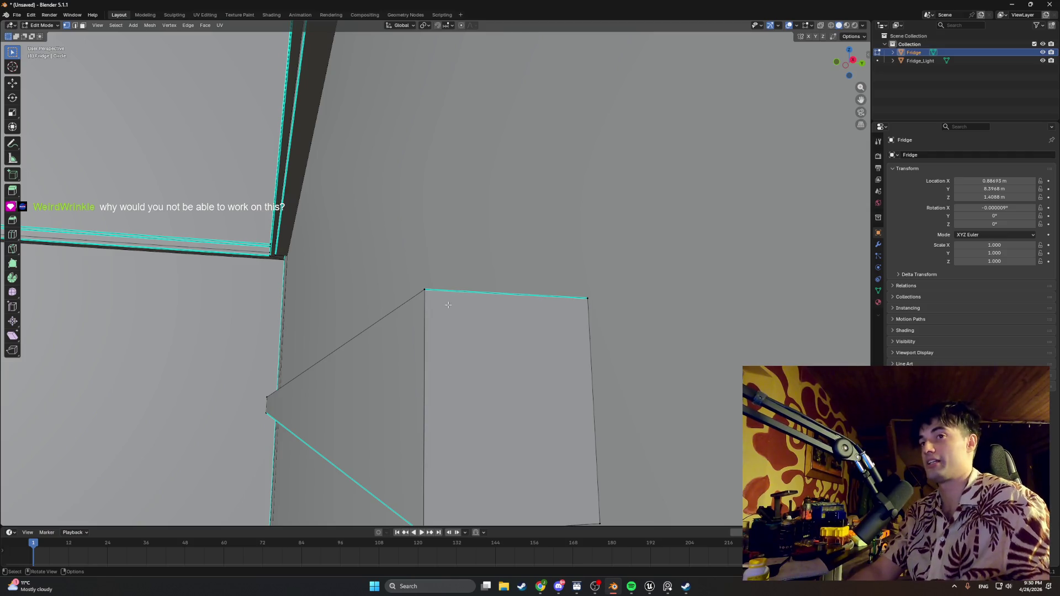
pyautogui.scroll(-8, 448, 304)
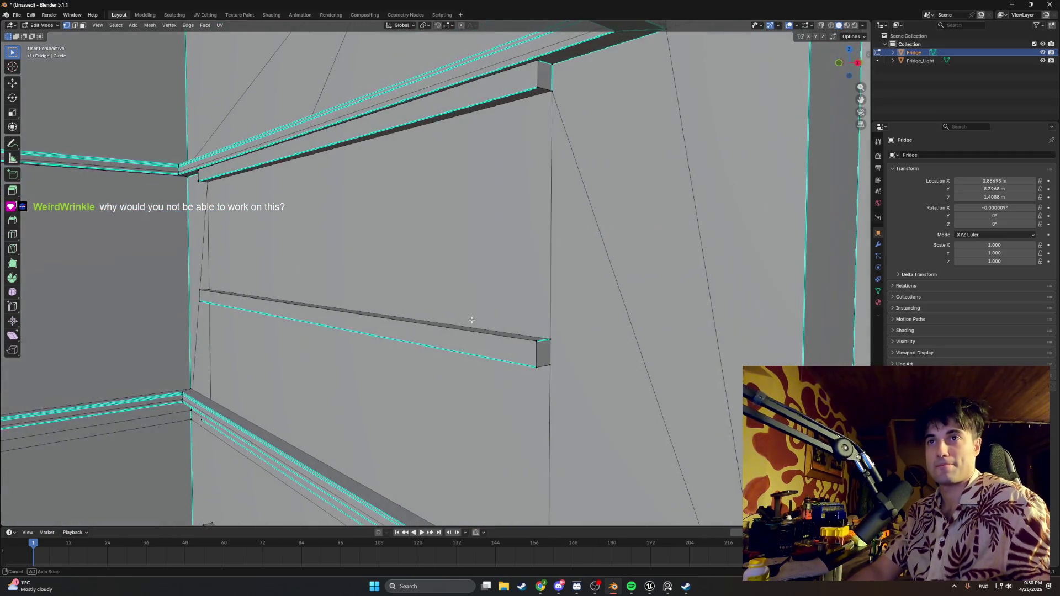
# - Inspect the interior shelf edges and hide Fridge_Light in the outliner
pyautogui.moveTo(472, 319); pyautogui.dragTo(486, 269)
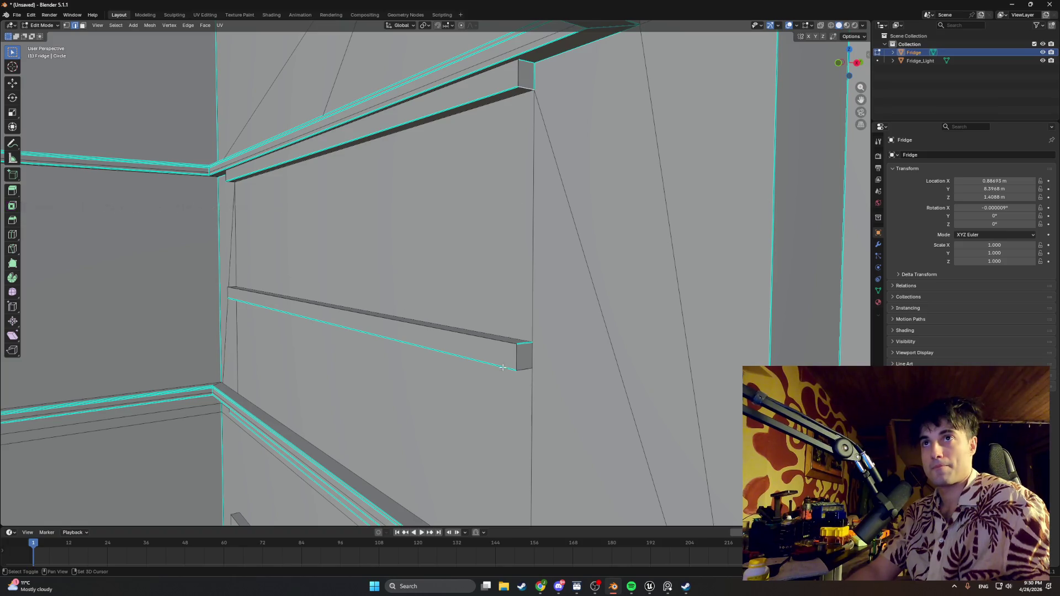
pyautogui.keyDown('shift'); pyautogui.click(520, 345); pyautogui.keyUp('shift')
pyautogui.moveTo(520, 346); pyautogui.dragTo(510, 341)
pyautogui.scroll(10, 496, 331)
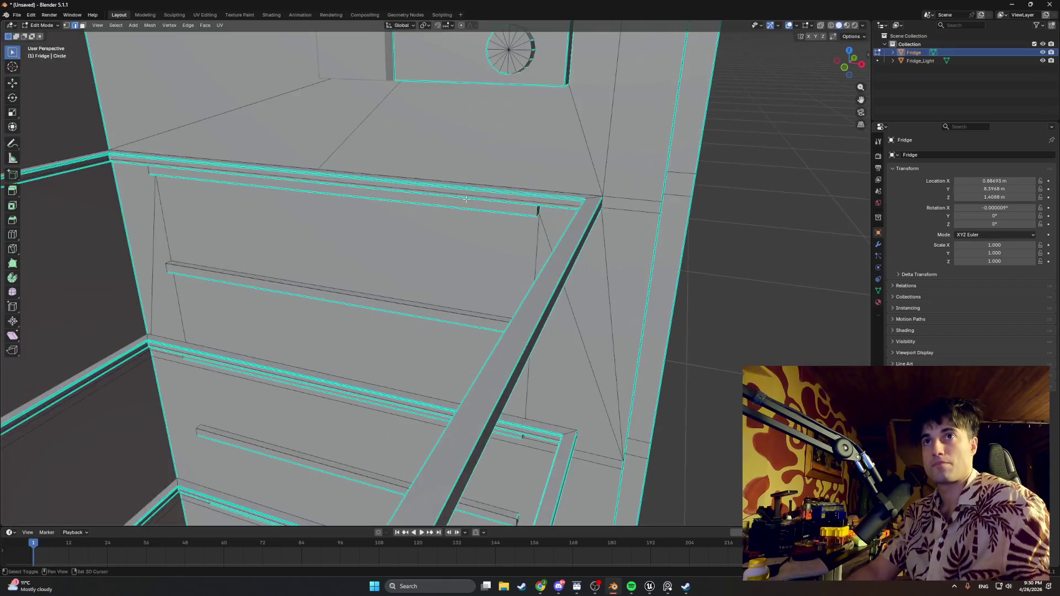
pyautogui.scroll(-5, 440, 309)
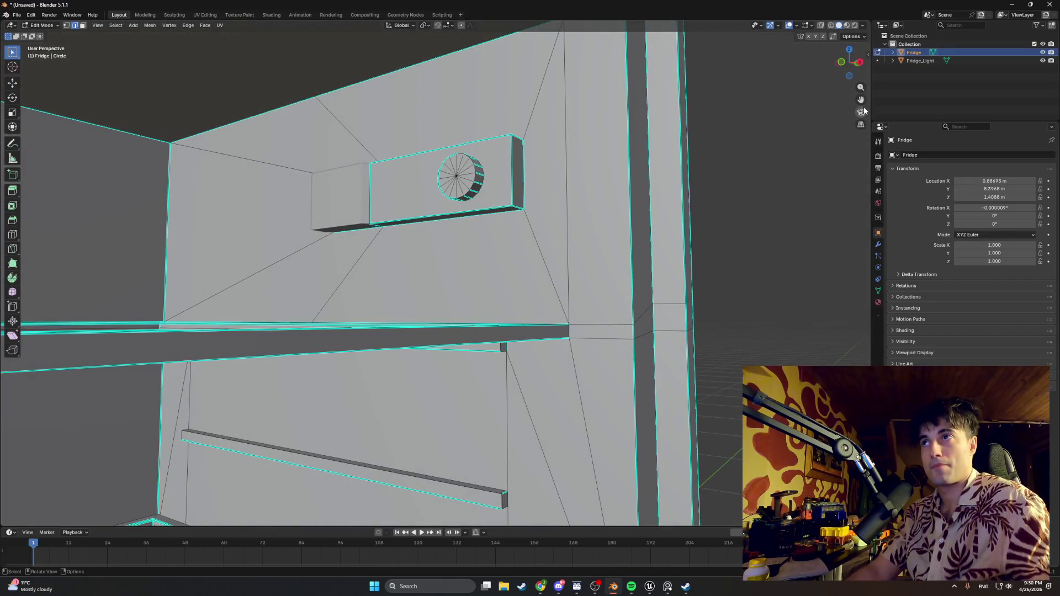
pyautogui.click(1042, 61)
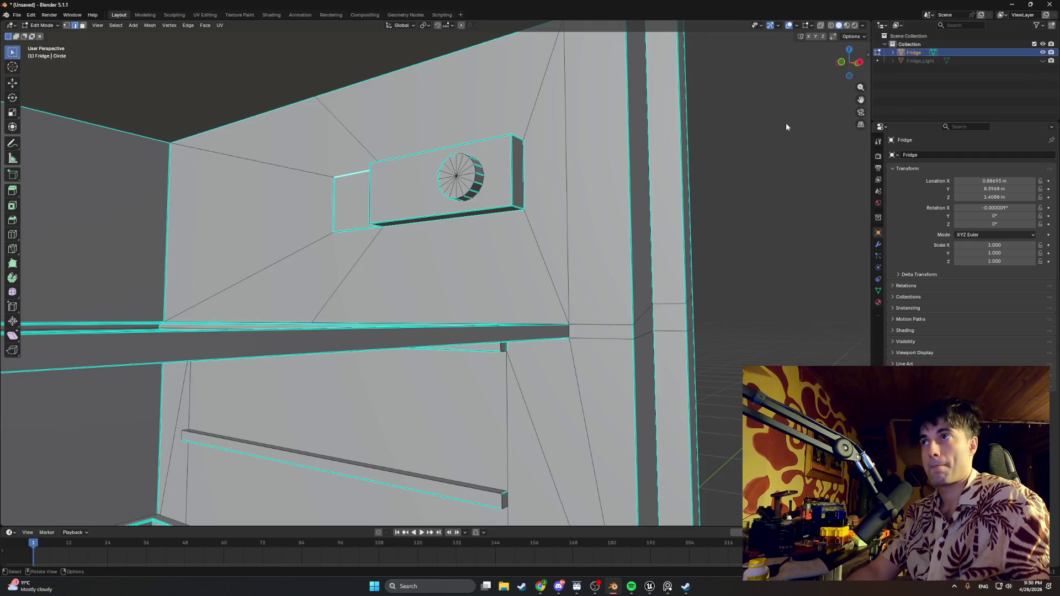
# - Delete the panel face beside the vent housing, leaving an open hole
pyautogui.scroll(2, 379, 196)
pyautogui.click(379, 199)
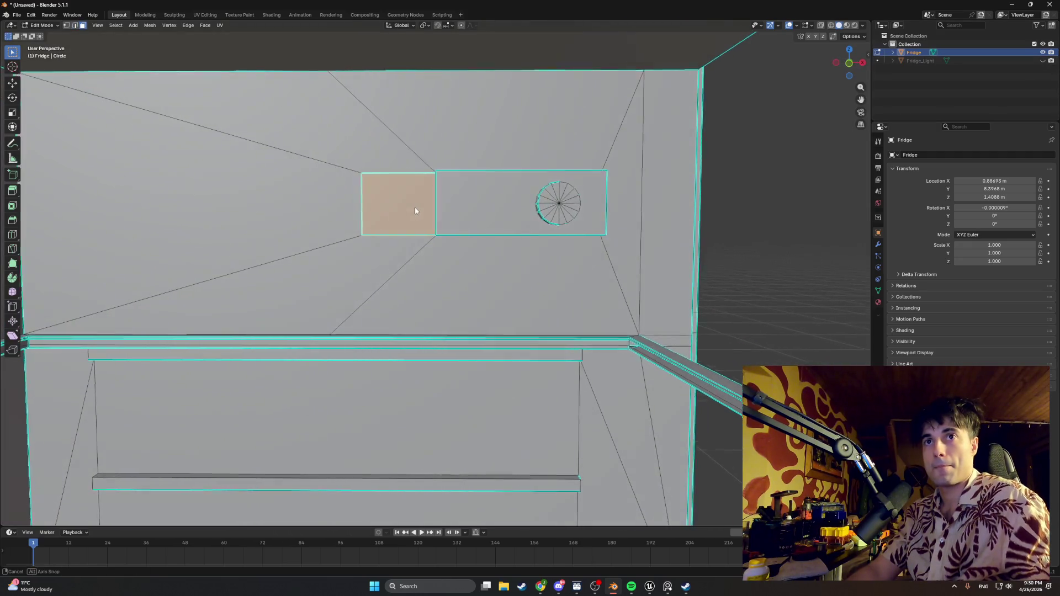
pyautogui.press('x')
pyautogui.click(398, 213)
pyautogui.press('x')
pyautogui.press('Escape')
pyautogui.press('f')
pyautogui.press('x')
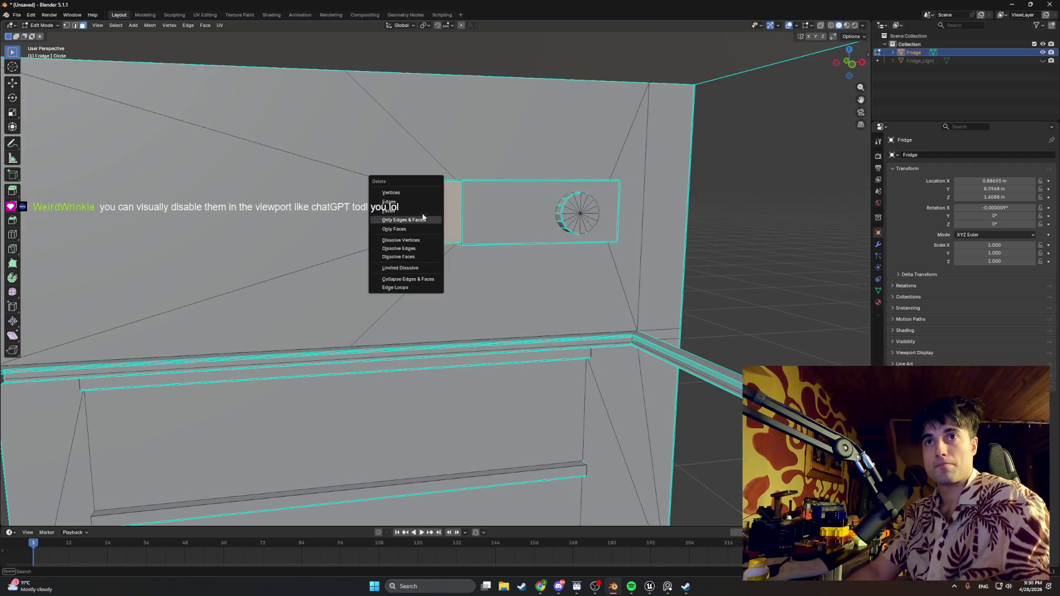
pyautogui.click(428, 211)
# - Select the hole's boundary edge loop and fill it with a single new face
pyautogui.press('2')
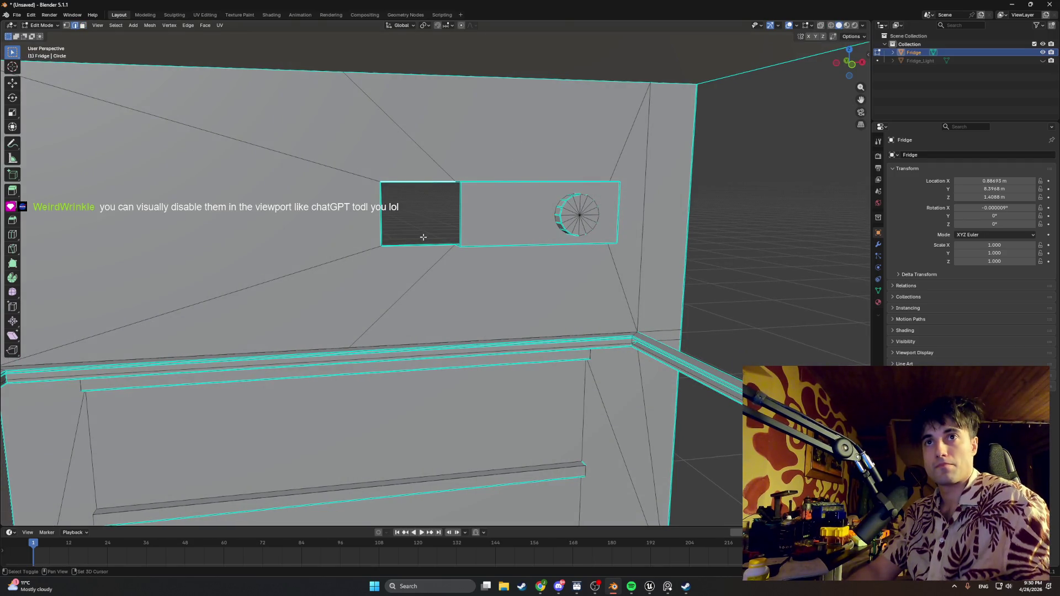
pyautogui.keyDown('alt'); pyautogui.click(423, 244); pyautogui.keyUp('alt')
pyautogui.press('e')
pyautogui.press('Escape')
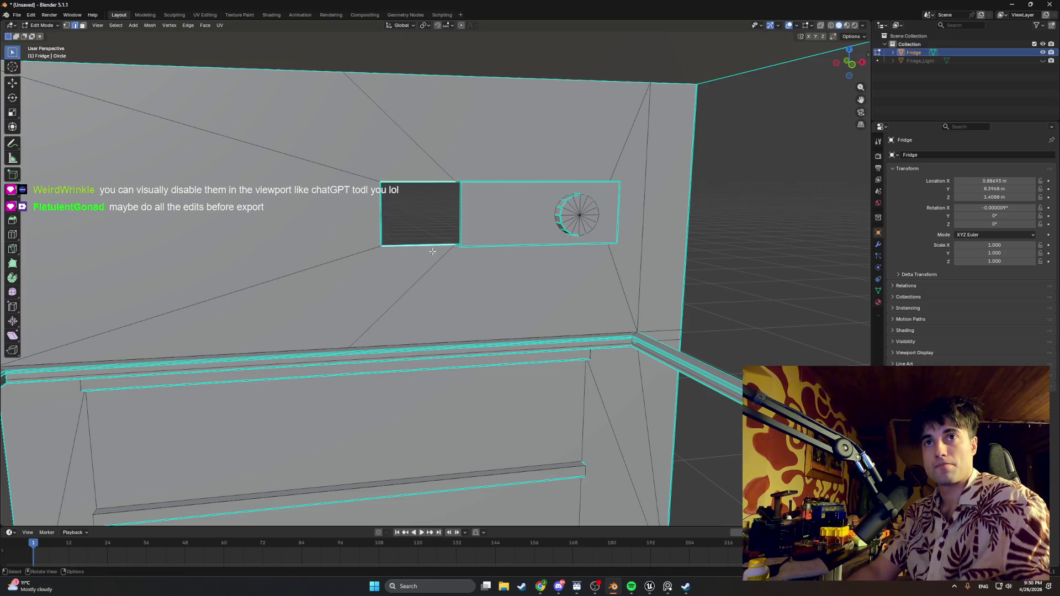
pyautogui.press('f')
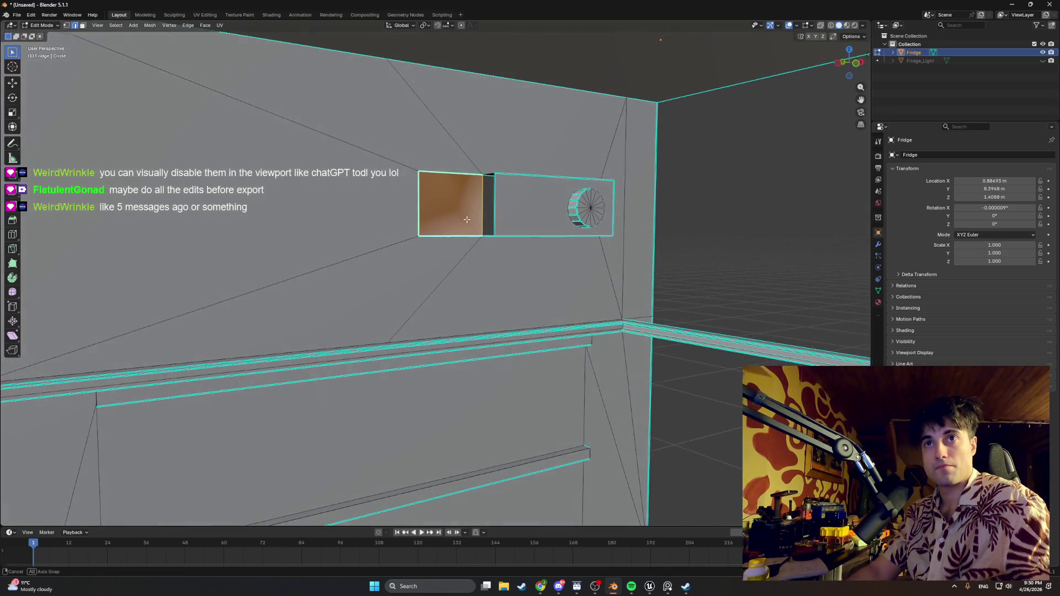
pyautogui.scroll(5, 396, 354)
pyautogui.scroll(3, 396, 355)
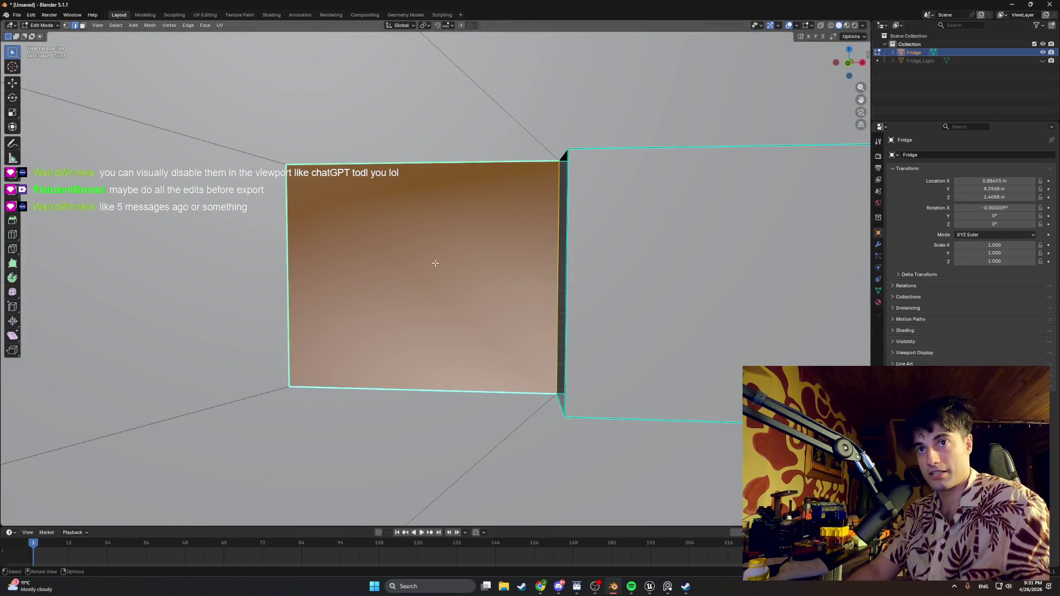
pyautogui.scroll(-3, 435, 263)
pyautogui.scroll(3, 438, 335)
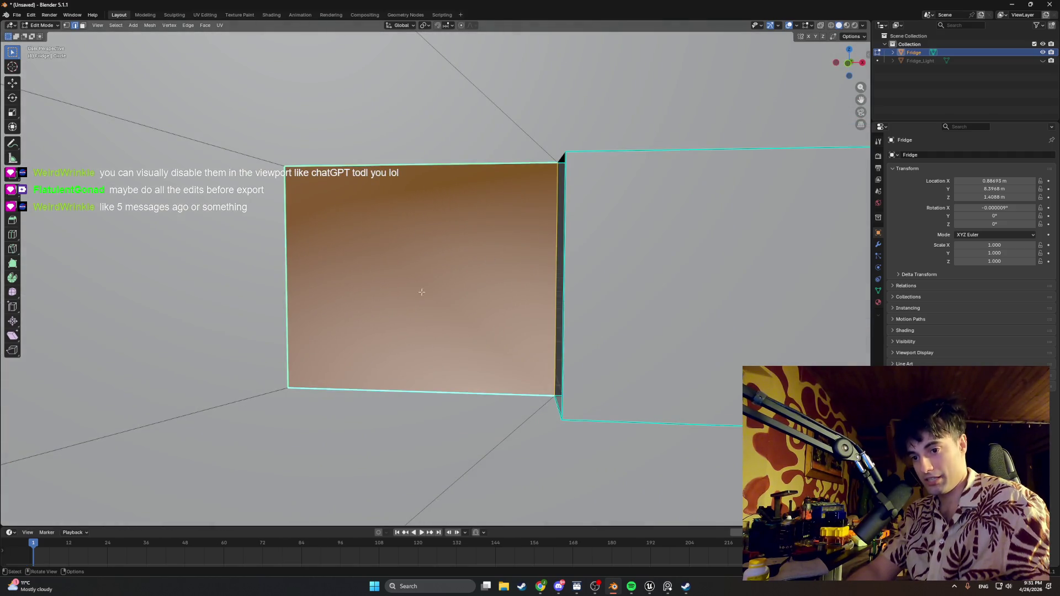
pyautogui.scroll(-3, 421, 291)
pyautogui.scroll(3, 525, 291)
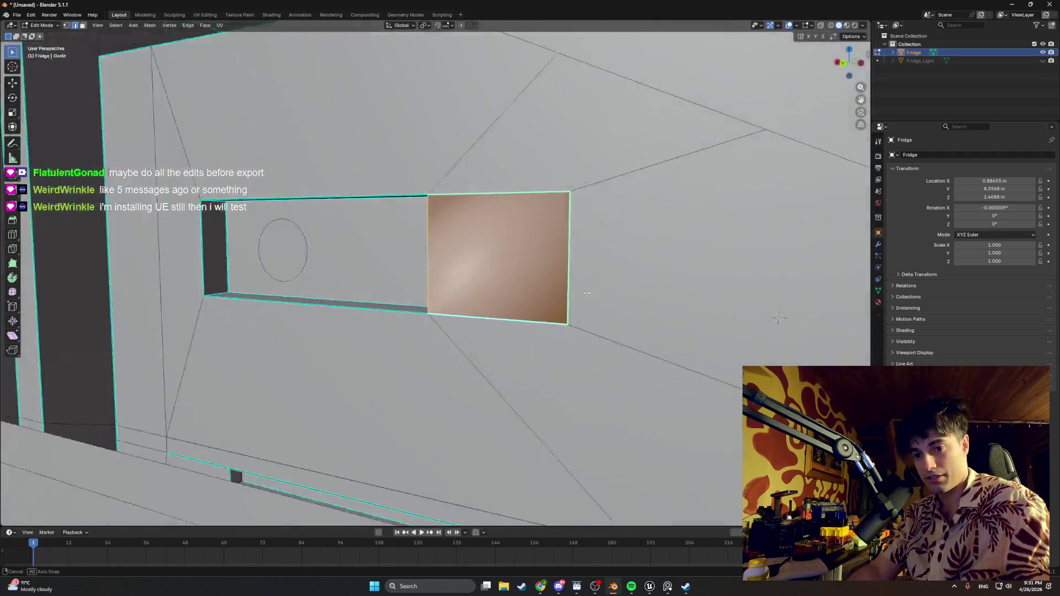
pyautogui.moveTo(587, 293)
pyautogui.mouseDown()
pyautogui.moveTo(473, 291)
pyautogui.moveTo(473, 268)
pyautogui.moveTo(403, 288)
pyautogui.moveTo(424, 282)
pyautogui.moveTo(435, 295)
pyautogui.moveTo(473, 282)
pyautogui.moveTo(443, 291)
pyautogui.moveTo(402, 280)
pyautogui.moveTo(424, 226)
pyautogui.moveTo(492, 210)
pyautogui.moveTo(557, 213)
pyautogui.moveTo(507, 213)
pyautogui.mouseUp()
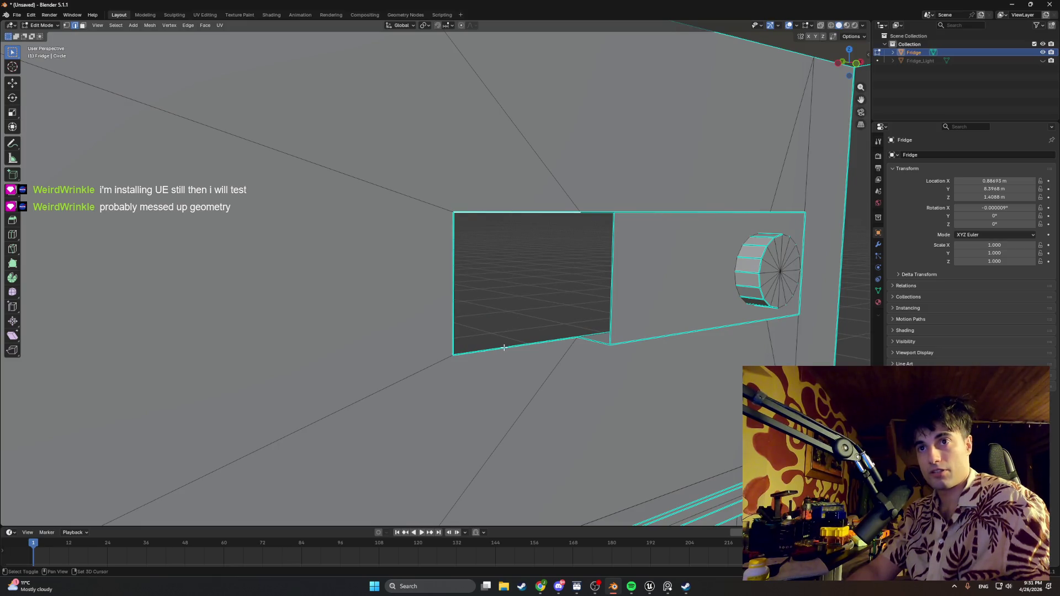
pyautogui.moveTo(512, 353)
pyautogui.mouseDown()
pyautogui.moveTo(523, 350)
pyautogui.moveTo(441, 243)
pyautogui.moveTo(415, 231)
pyautogui.moveTo(403, 249)
pyautogui.mouseUp()
pyautogui.press('space')
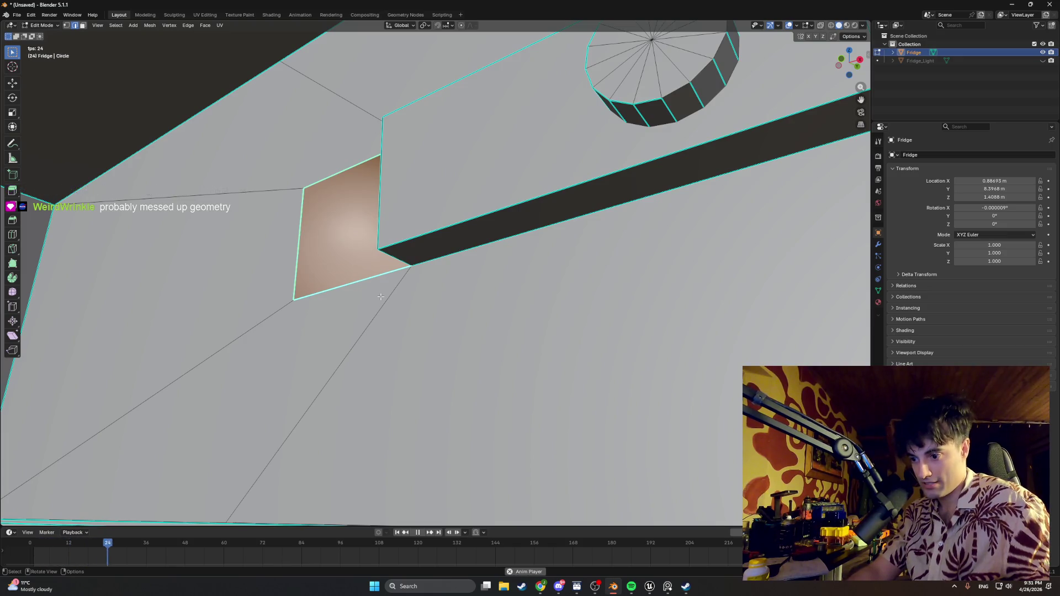
pyautogui.moveTo(378, 303)
pyautogui.mouseDown()
pyautogui.moveTo(309, 338)
pyautogui.moveTo(326, 326)
pyautogui.moveTo(347, 348)
pyautogui.mouseUp()
pyautogui.scroll(-2, 346, 346)
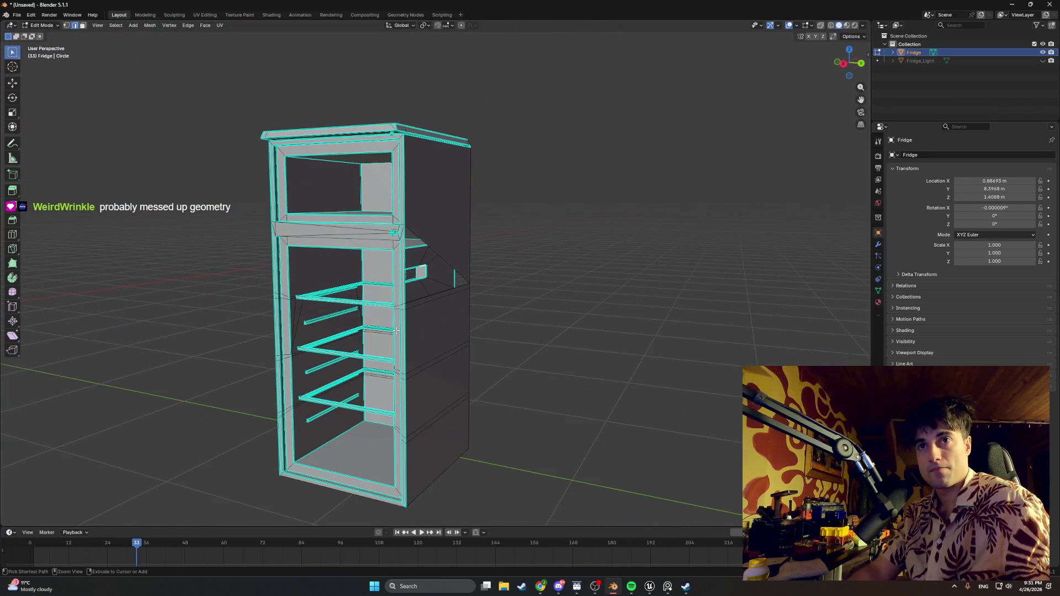
pyautogui.moveTo(396, 331)
pyautogui.mouseDown()
pyautogui.moveTo(492, 321)
pyautogui.moveTo(397, 332)
pyautogui.mouseUp()
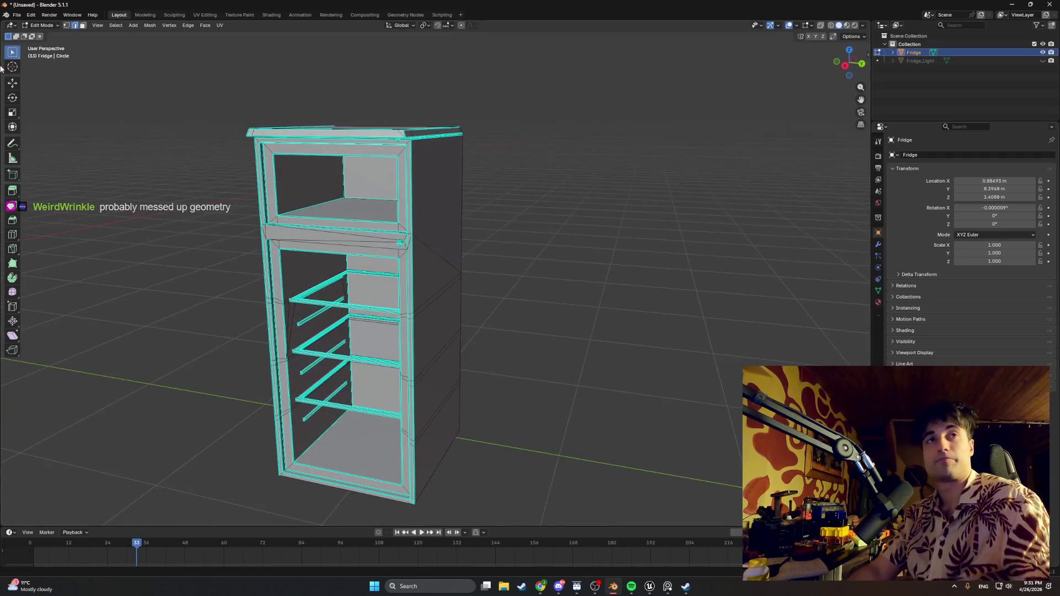
pyautogui.click(16, 16)
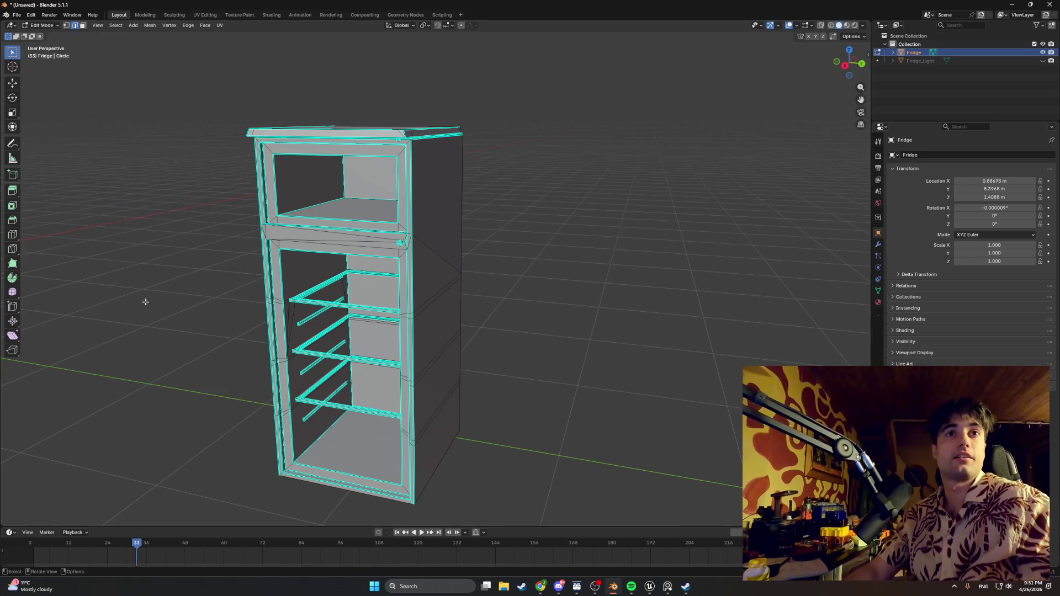
pyautogui.scroll(-3, 235, 284)
pyautogui.scroll(4, 238, 287)
pyautogui.scroll(-1, 238, 287)
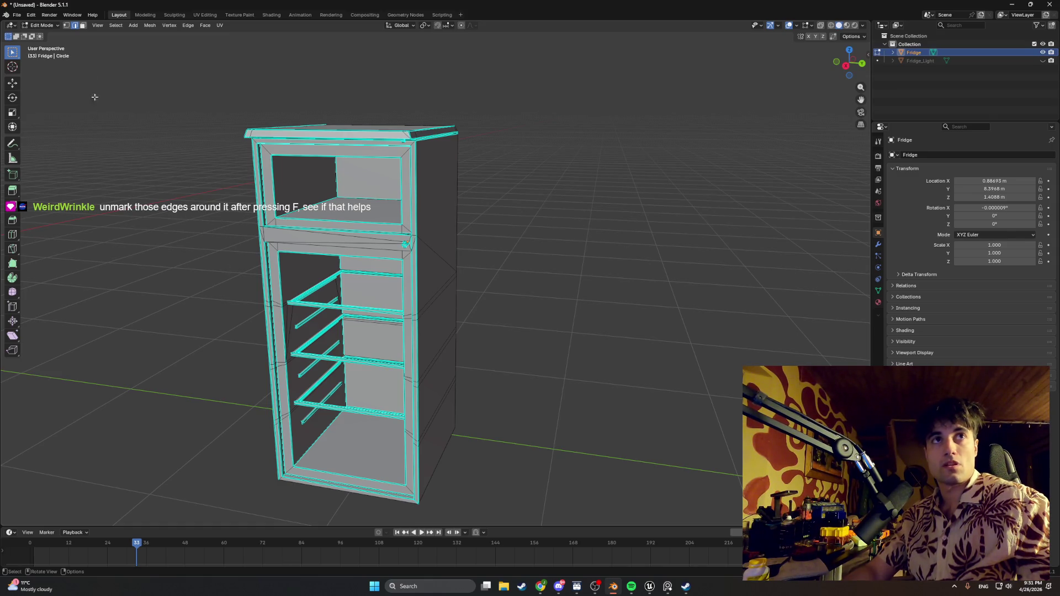
pyautogui.click(17, 15)
# - Start a new General file, discarding the unsaved fridge changes
pyautogui.moveTo(18, 28)
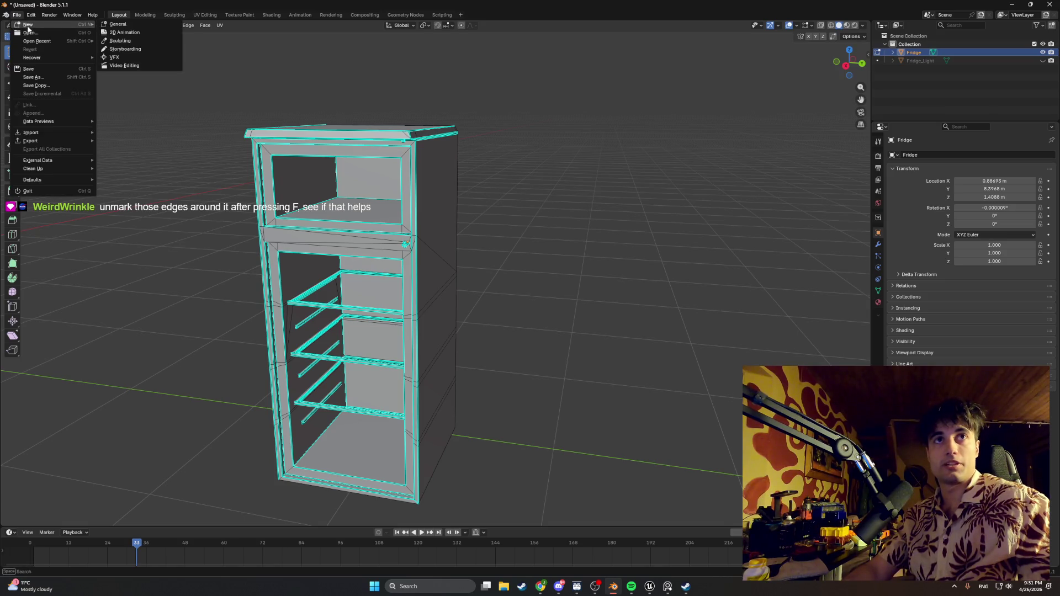
pyautogui.click(116, 24)
pyautogui.click(534, 302)
# - Open StartingAparatmentBASE1.blend and unhide the lower fridge door
pyautogui.click(17, 15)
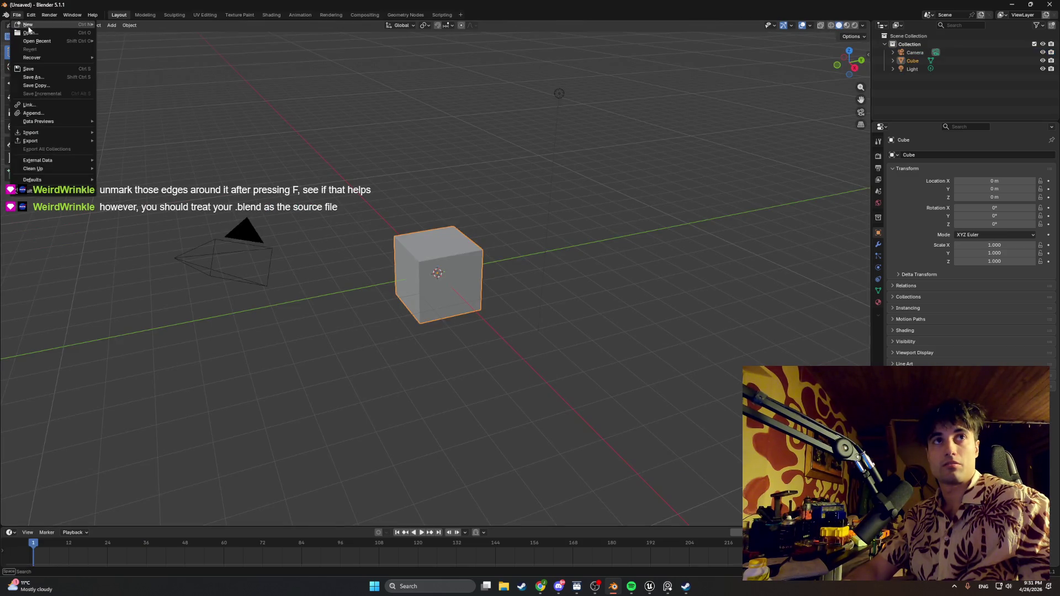
pyautogui.click(16, 14)
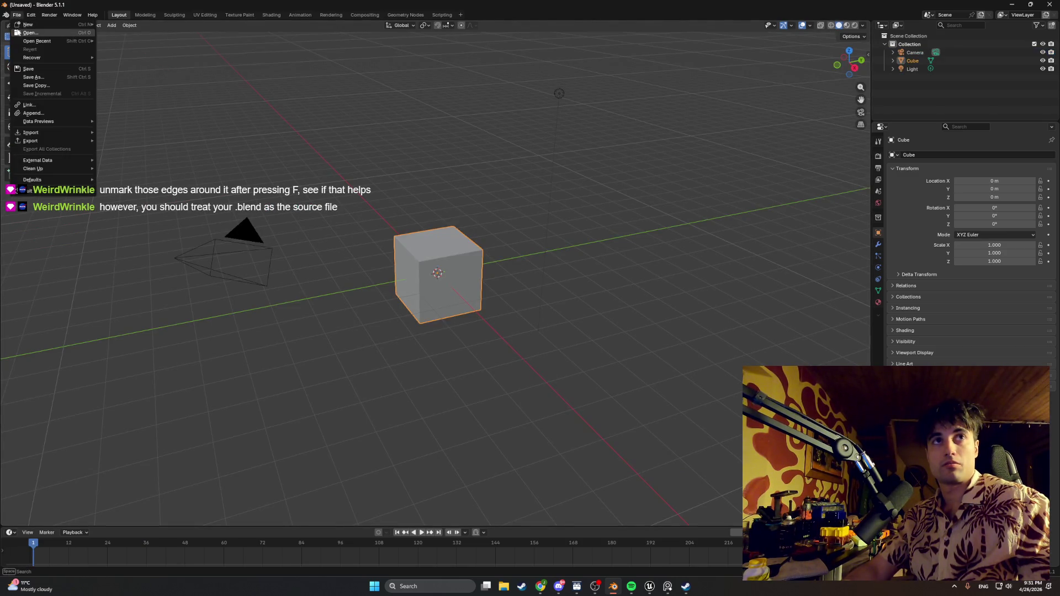
pyautogui.click(30, 32)
pyautogui.doubleClick(168, 147)
pyautogui.scroll(-3, 487, 278)
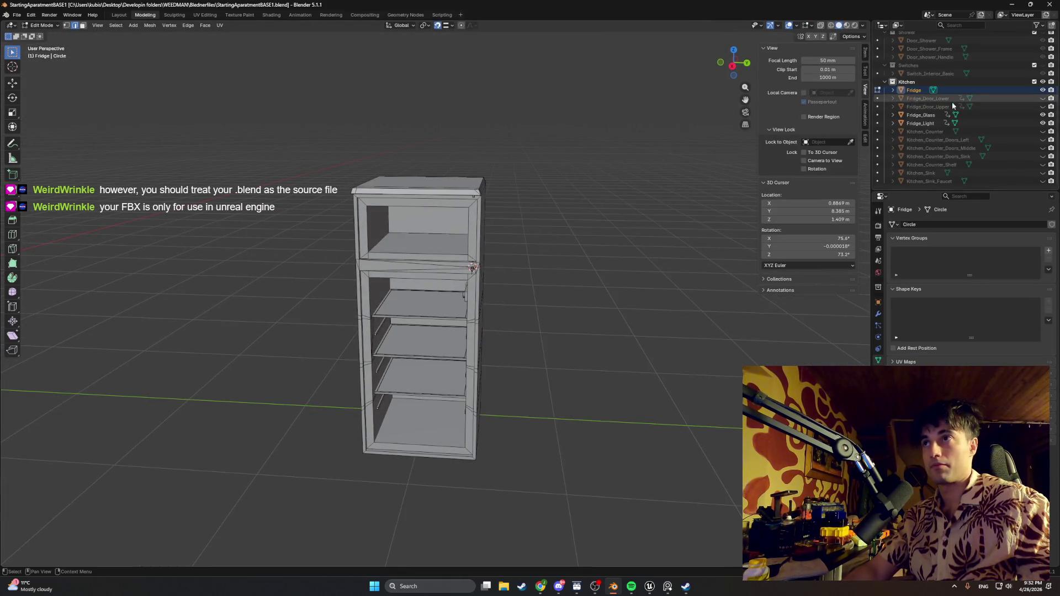
pyautogui.click(1042, 98)
# - Unhide the upper fridge door, select all fridge parts, and start a Wavefront OBJ export
pyautogui.click(1043, 107)
pyautogui.moveTo(994, 89); pyautogui.dragTo(993, 125)
pyautogui.click(17, 15)
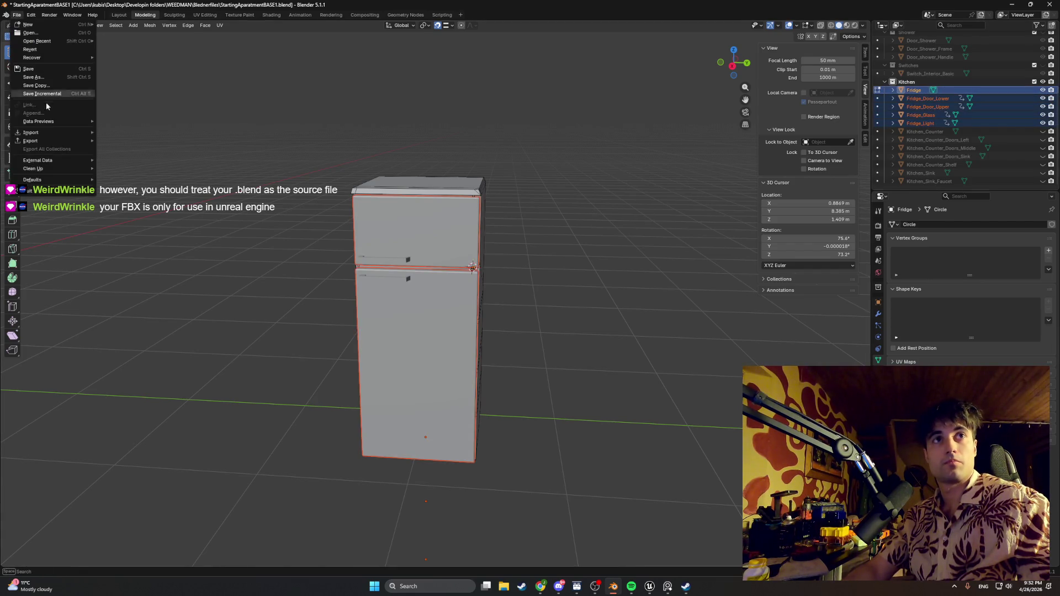
pyautogui.moveTo(49, 141)
pyautogui.click(157, 174)
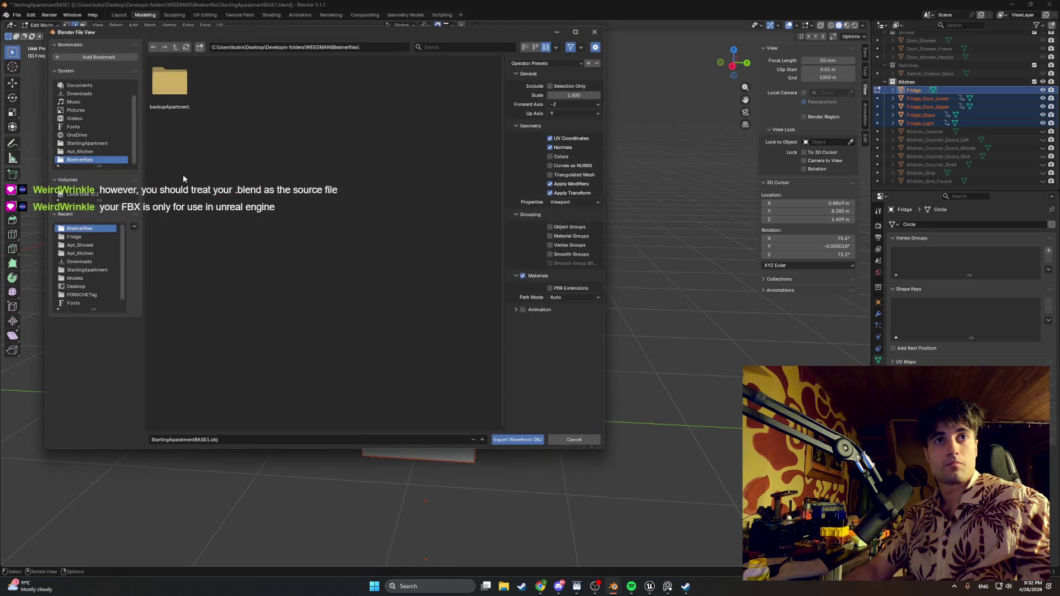
# - Export the selection as FridgeOBJ.obj into the Fridge folder
pyautogui.click(92, 238)
pyautogui.click(203, 440)
pyautogui.write('FridgeOBJ')
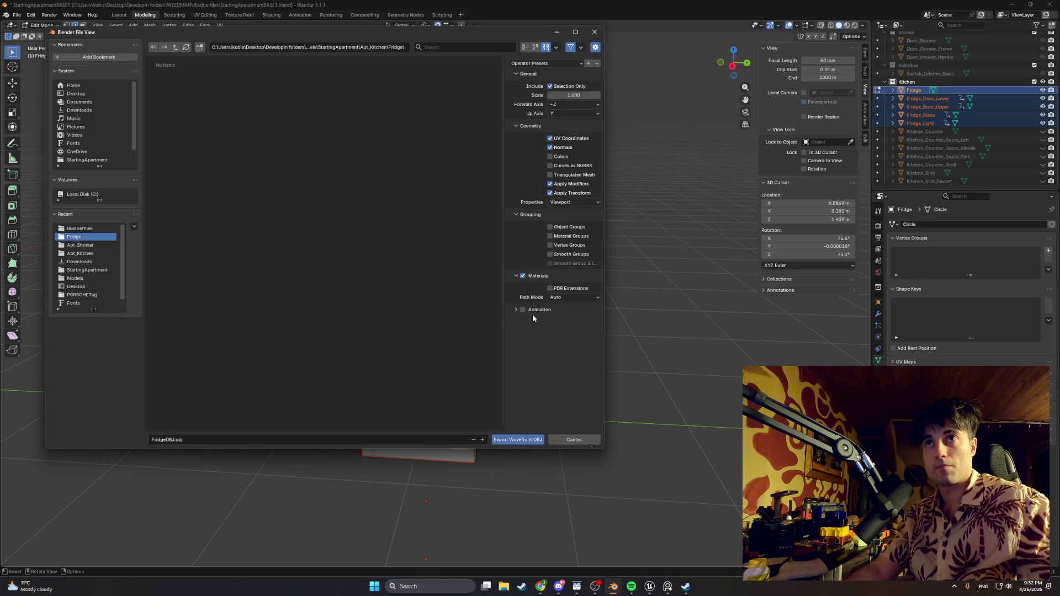
pyautogui.click(514, 440)
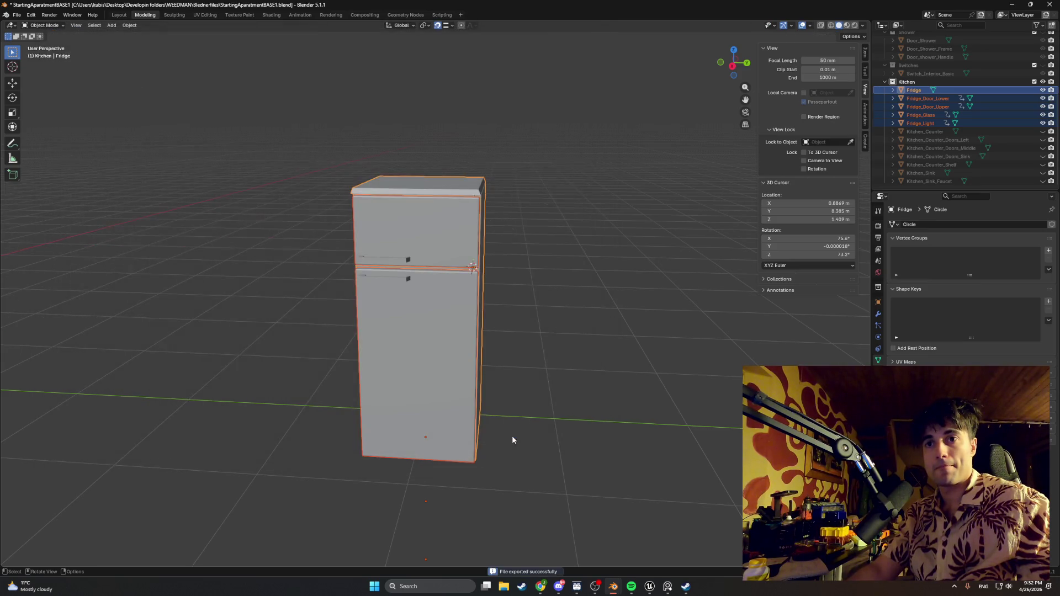
pyautogui.click(18, 16)
# - Start a new scene without saving and delete the default camera, cube and light
pyautogui.click(141, 31)
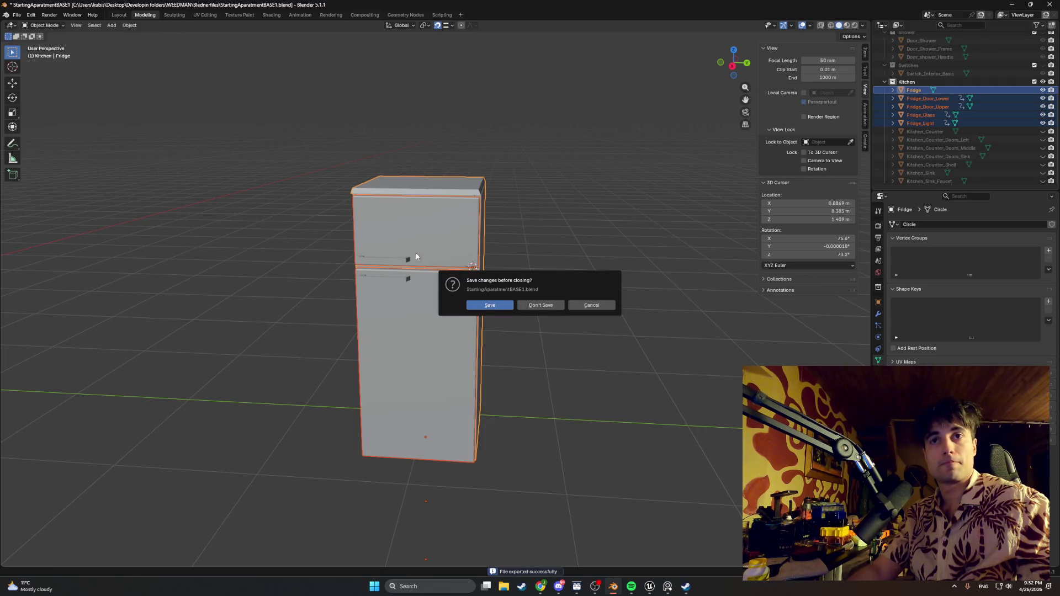
pyautogui.click(544, 305)
pyautogui.press('a')
pyautogui.press('Delete')
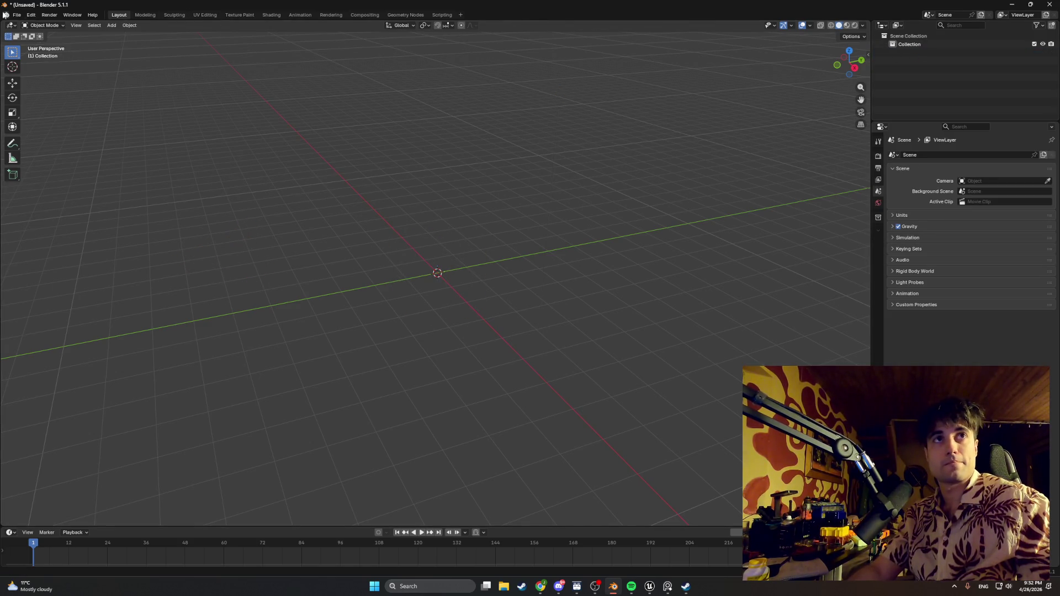
# - Import FridgeOBJ.obj from the Fridge folder and enter Edit Mode on it
pyautogui.click(17, 15)
pyautogui.moveTo(61, 133)
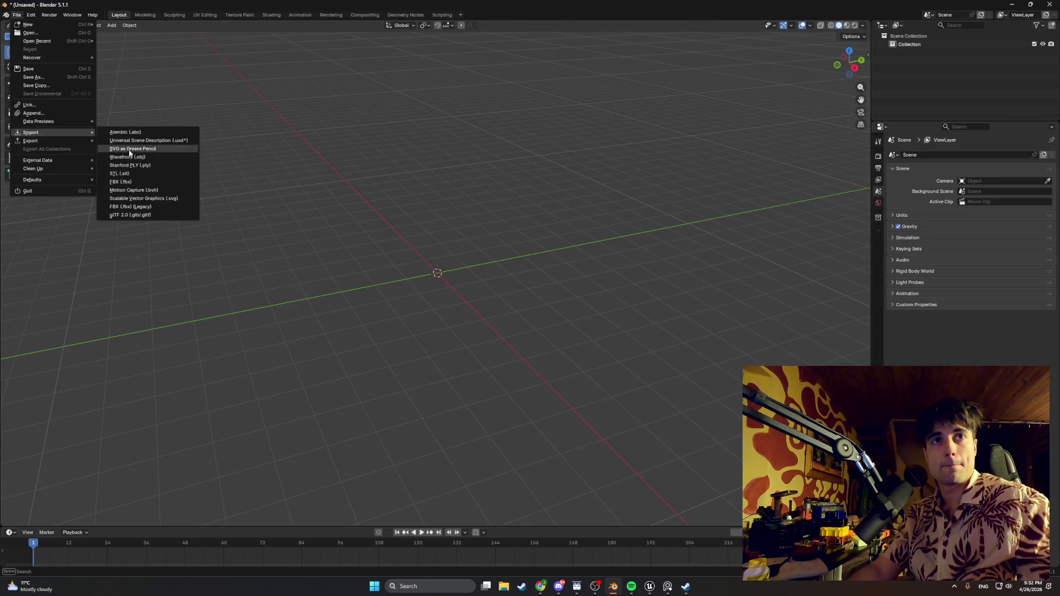
pyautogui.click(155, 158)
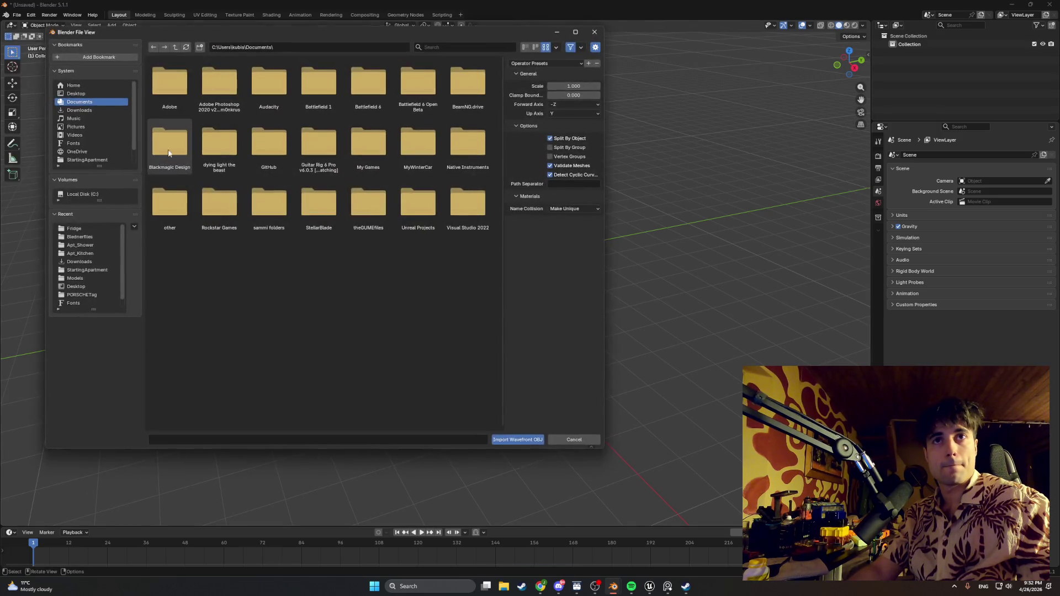
pyautogui.click(91, 230)
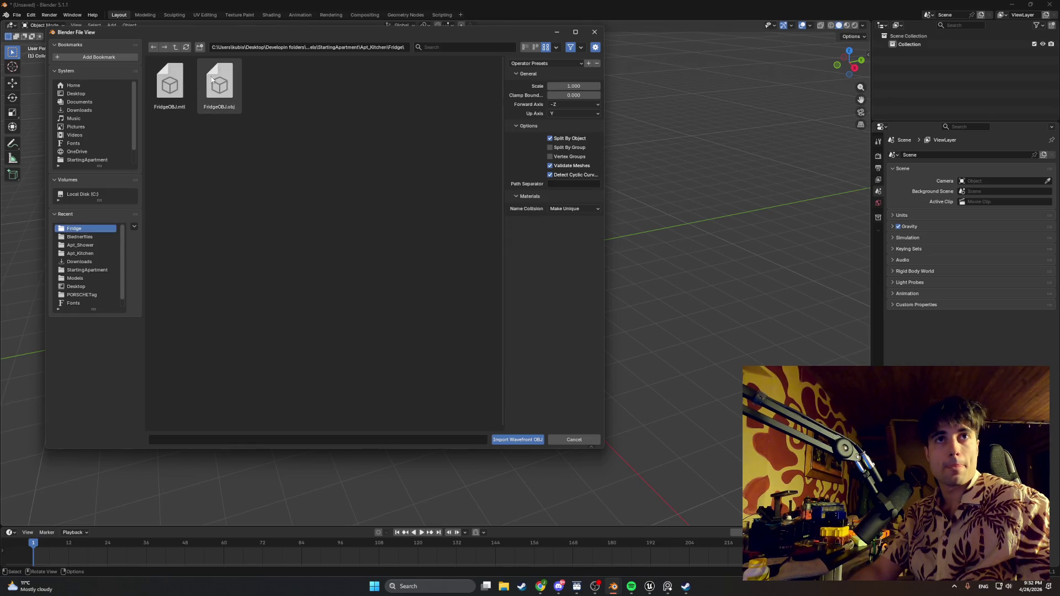
pyautogui.doubleClick(213, 81)
pyautogui.press('Tab')
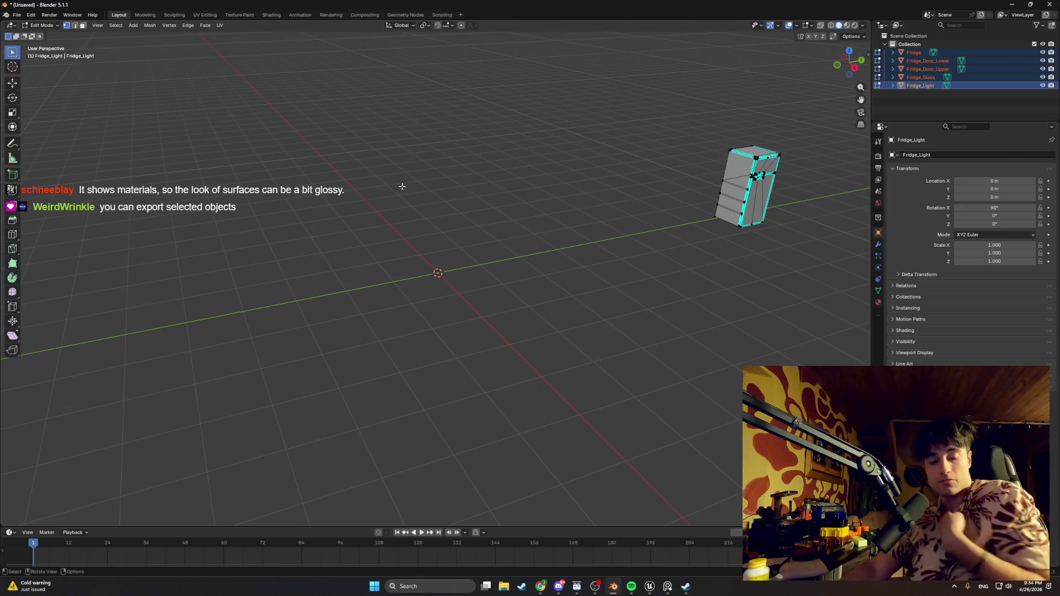
pyautogui.press('z')
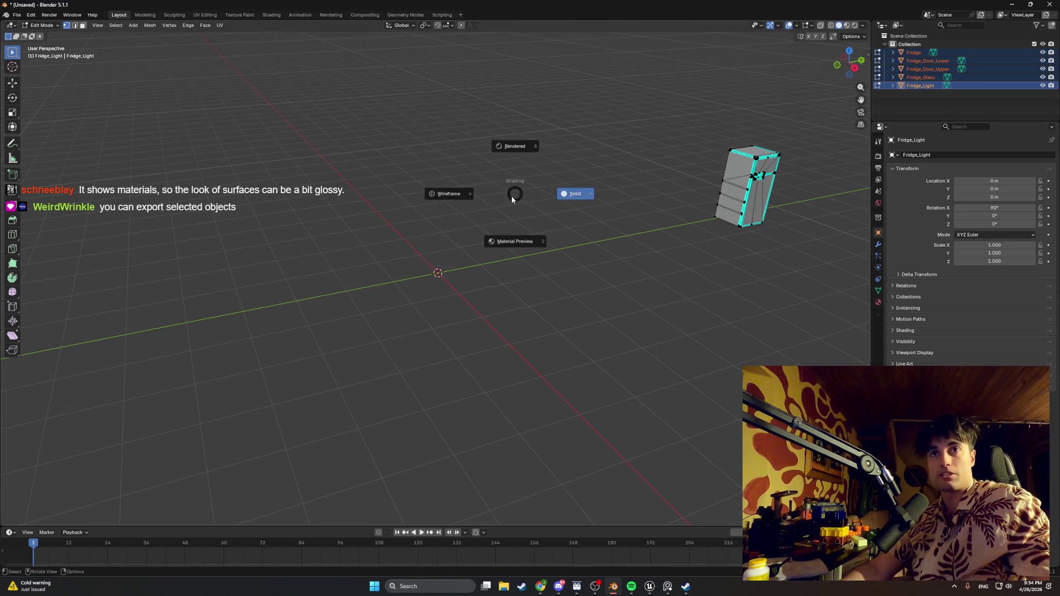
pyautogui.click(571, 191)
pyautogui.press('z')
pyautogui.click(513, 187)
pyautogui.press('z')
pyautogui.click(512, 175)
pyautogui.press('z')
pyautogui.click(569, 172)
pyautogui.press('z')
pyautogui.click(497, 162)
pyautogui.press('z')
pyautogui.click(625, 166)
pyautogui.press('z')
pyautogui.click(497, 167)
pyautogui.press('z')
pyautogui.click(487, 251)
pyautogui.press('z')
pyautogui.click(577, 231)
pyautogui.press('z')
pyautogui.click(456, 204)
pyautogui.press('z')
pyautogui.click(629, 213)
pyautogui.press('z')
pyautogui.click(528, 135)
pyautogui.press('z')
pyautogui.click(467, 243)
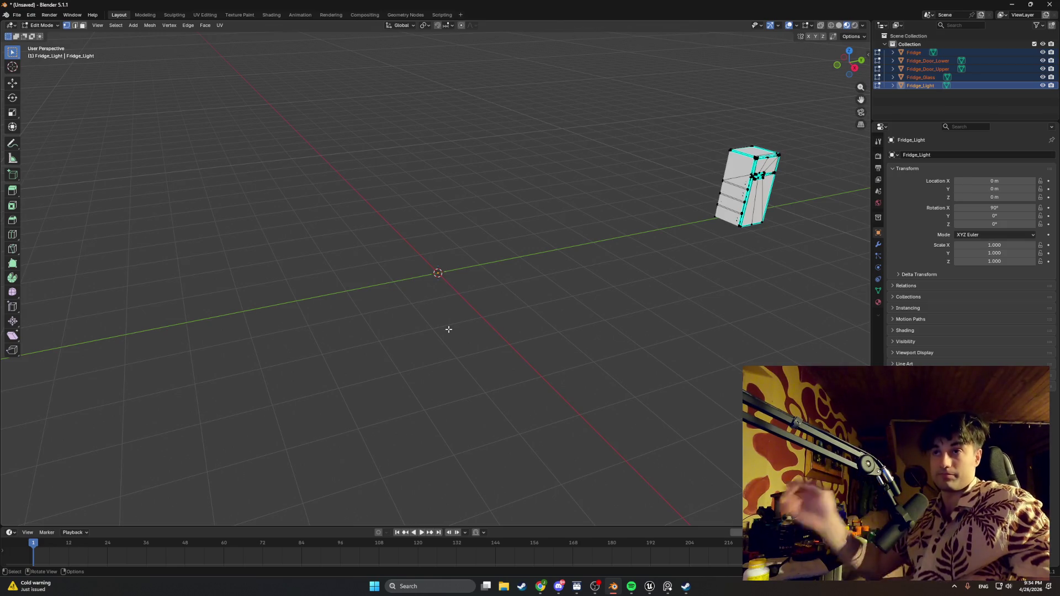
# - Open StartingApartmentBASE1.blend, discarding the unsaved imported scene
pyautogui.click(17, 16)
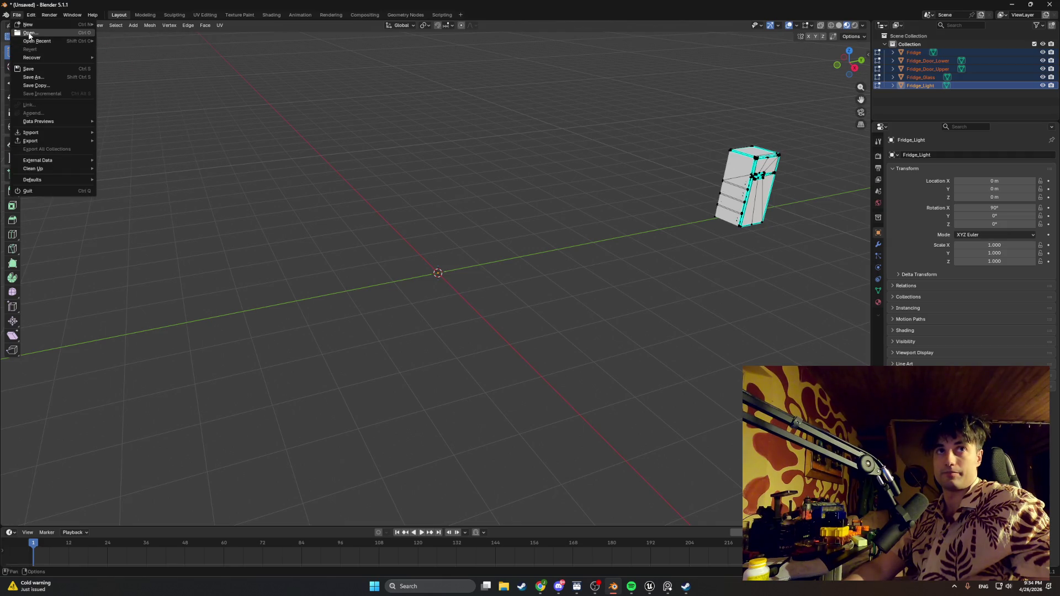
pyautogui.click(31, 37)
pyautogui.click(540, 305)
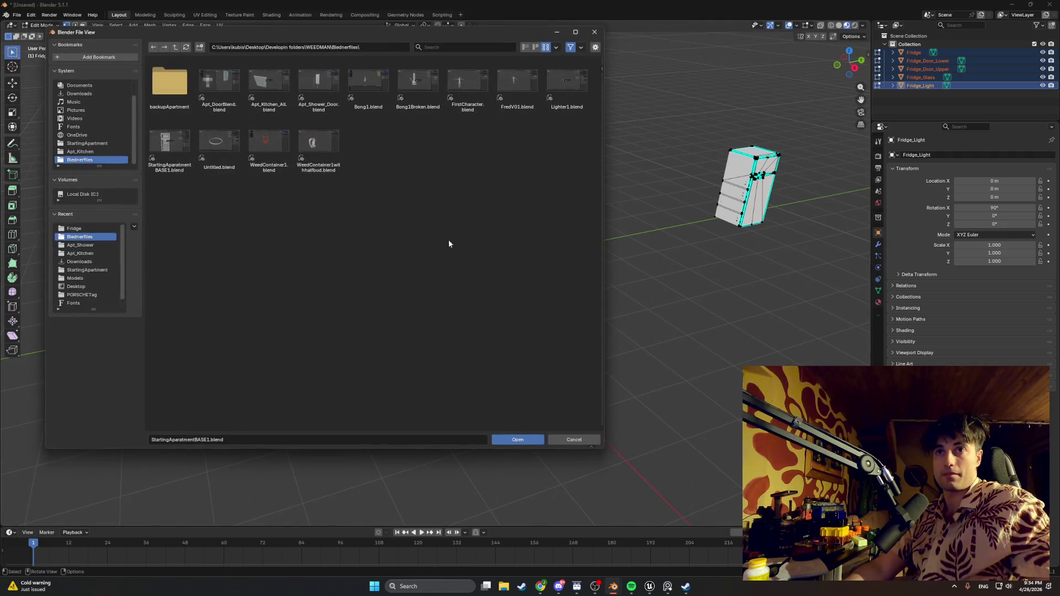
pyautogui.doubleClick(166, 142)
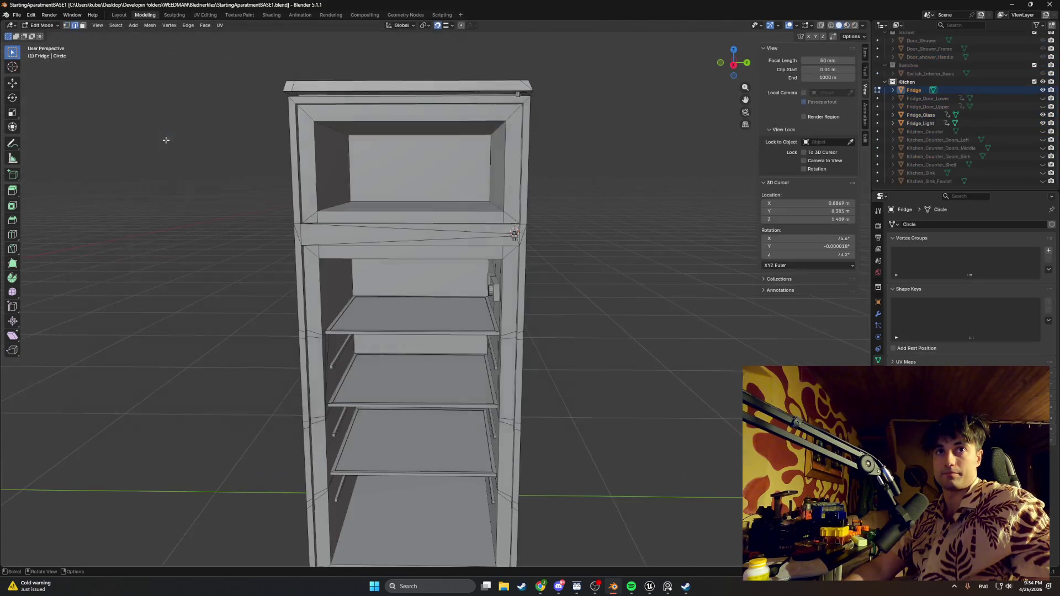
# - Make the upper and lower fridge doors visible and select all fridge parts
pyautogui.click(1043, 98)
pyautogui.click(1042, 107)
pyautogui.keyDown('shift'); pyautogui.click(908, 122); pyautogui.keyUp('shift')
# - Open the FBX export dialog for the fridge, then cancel without exporting
pyautogui.click(17, 15)
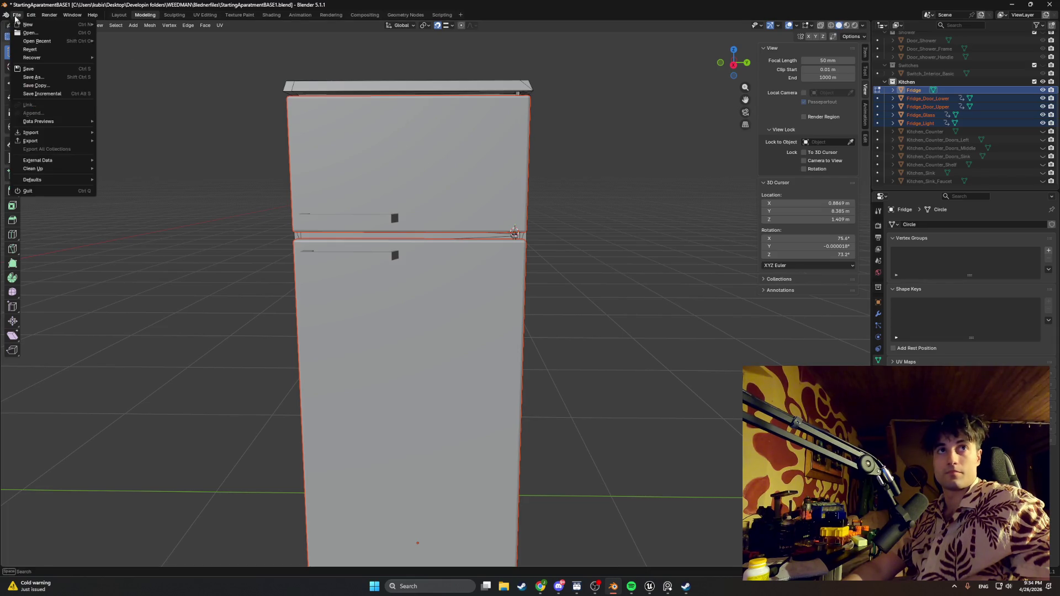
pyautogui.moveTo(49, 141)
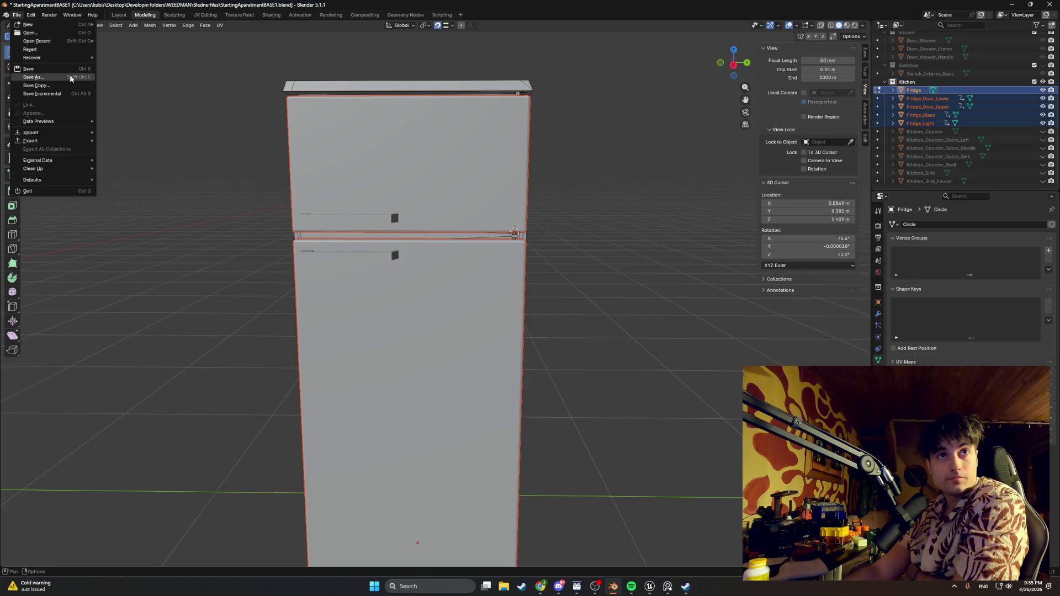
pyautogui.moveTo(94, 143)
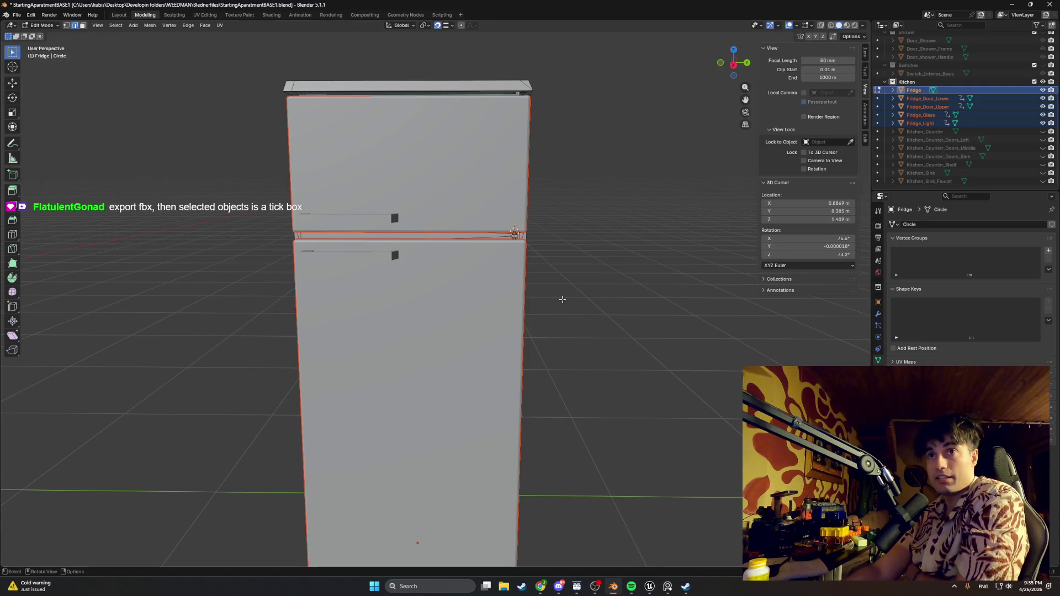
pyautogui.click(14, 15)
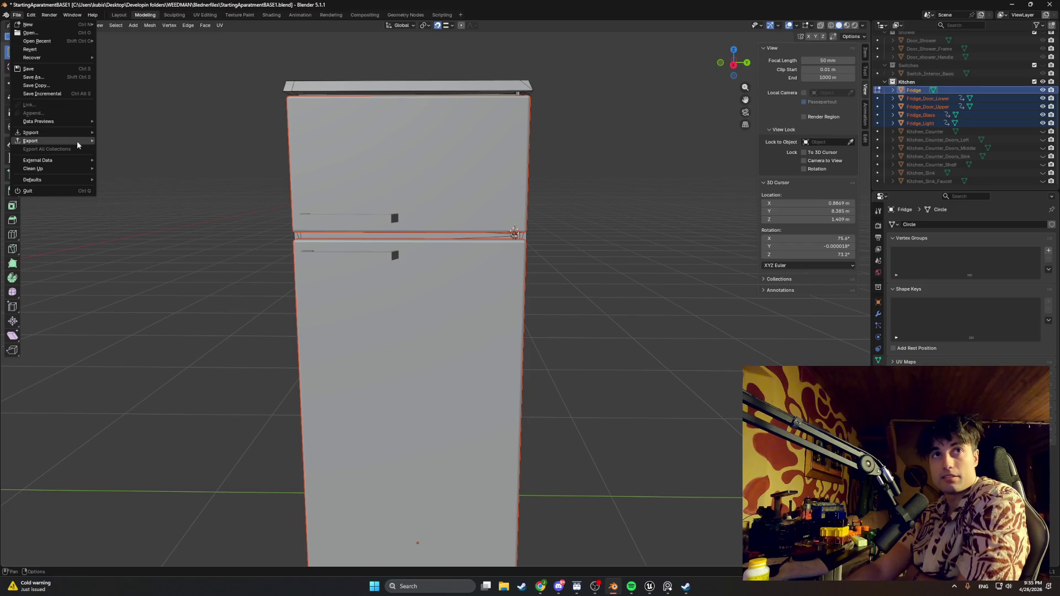
pyautogui.click(139, 204)
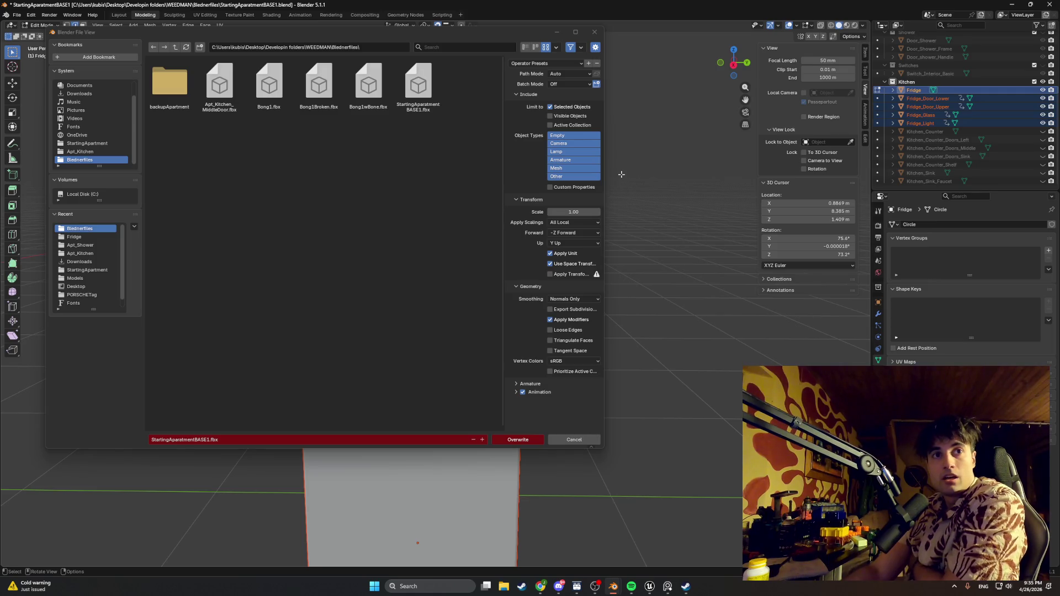
pyautogui.click(594, 31)
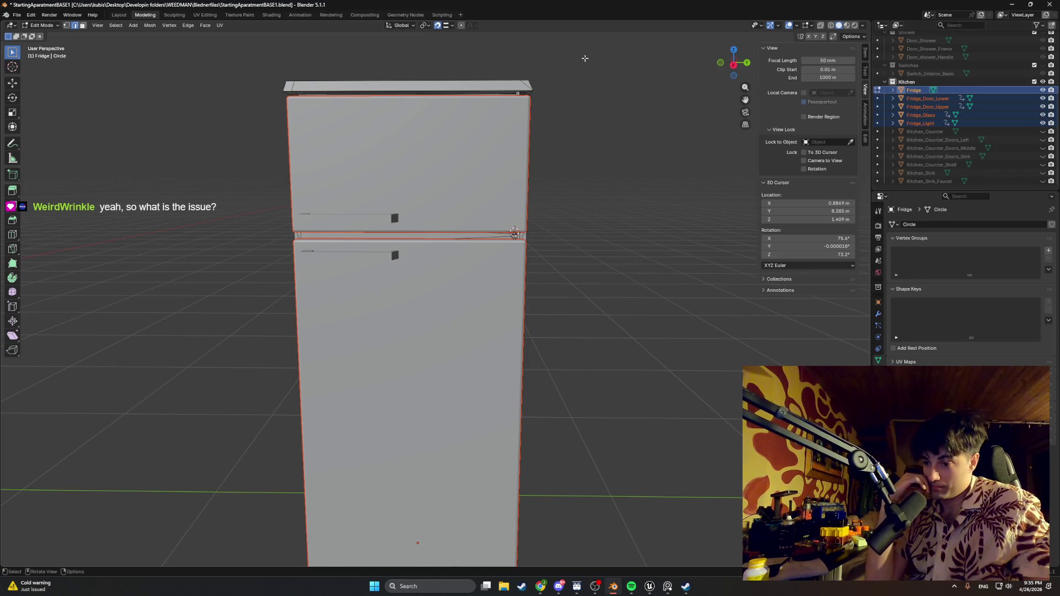
# - Put all selected fridge parts into Edit Mode, check the export formats, and zoom out
pyautogui.press('Tab')
pyautogui.press('Tab')
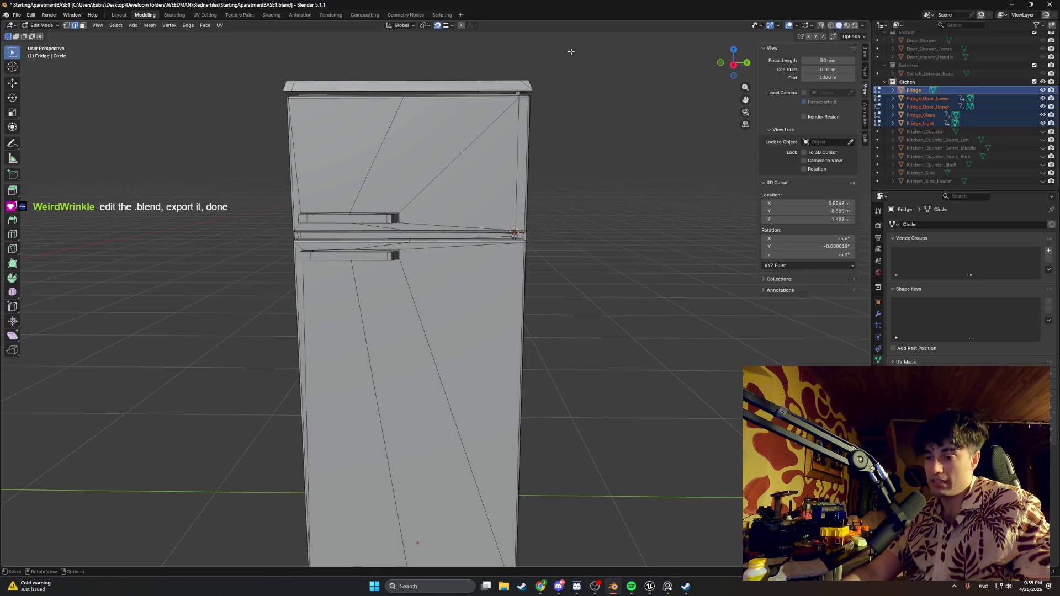
pyautogui.click(17, 15)
pyautogui.moveTo(36, 141)
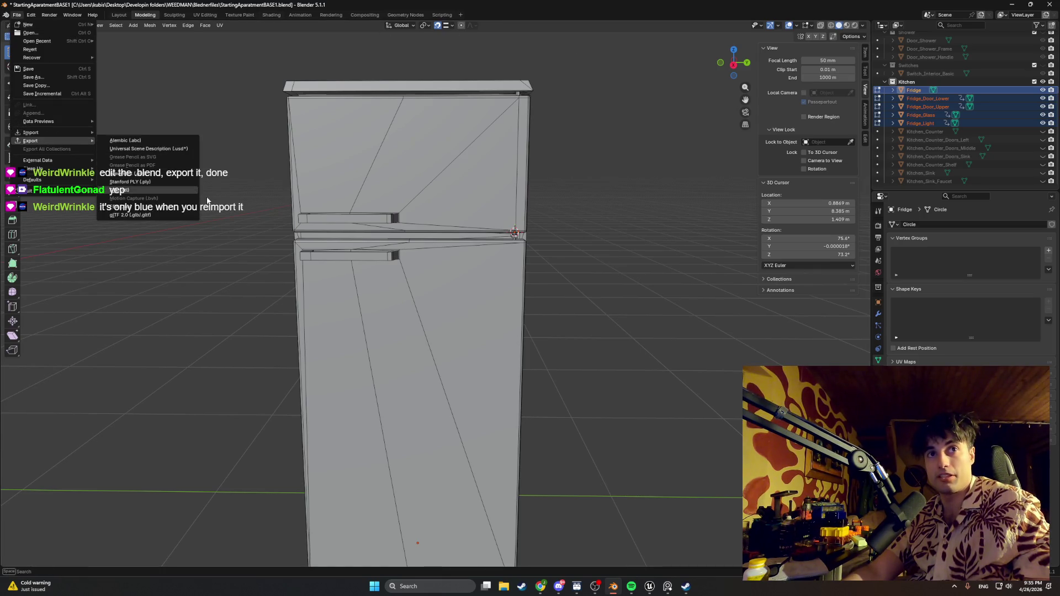
pyautogui.scroll(-10, 629, 163)
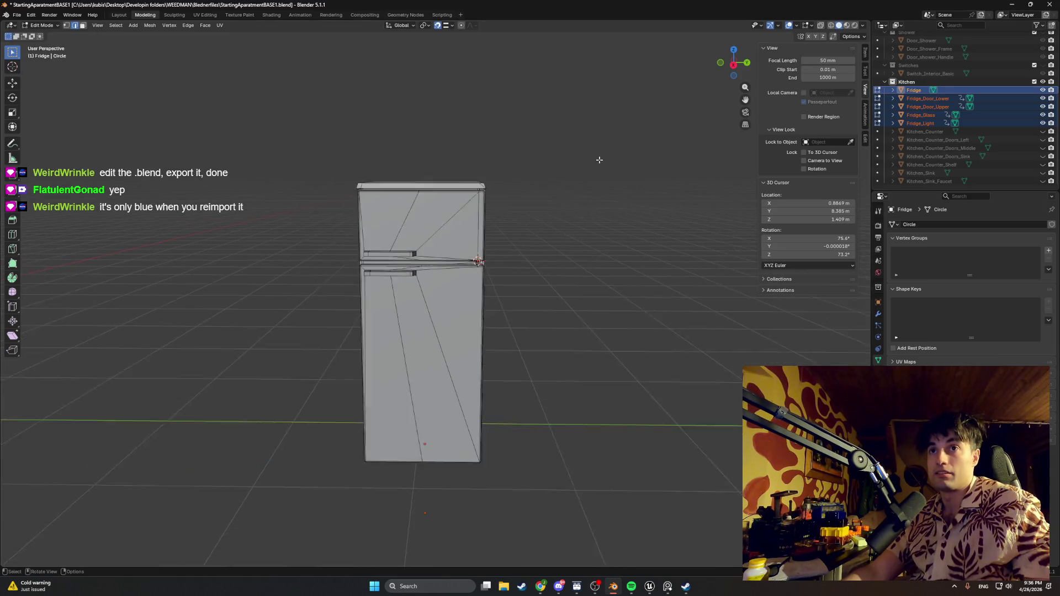
pyautogui.scroll(-4, 581, 168)
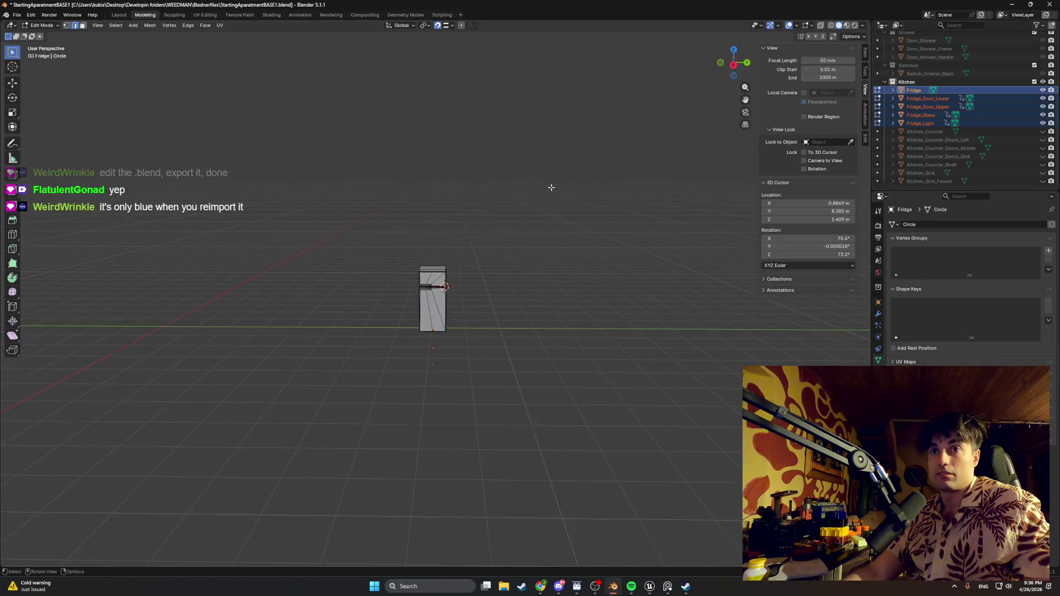
pyautogui.scroll(5, 966, 100)
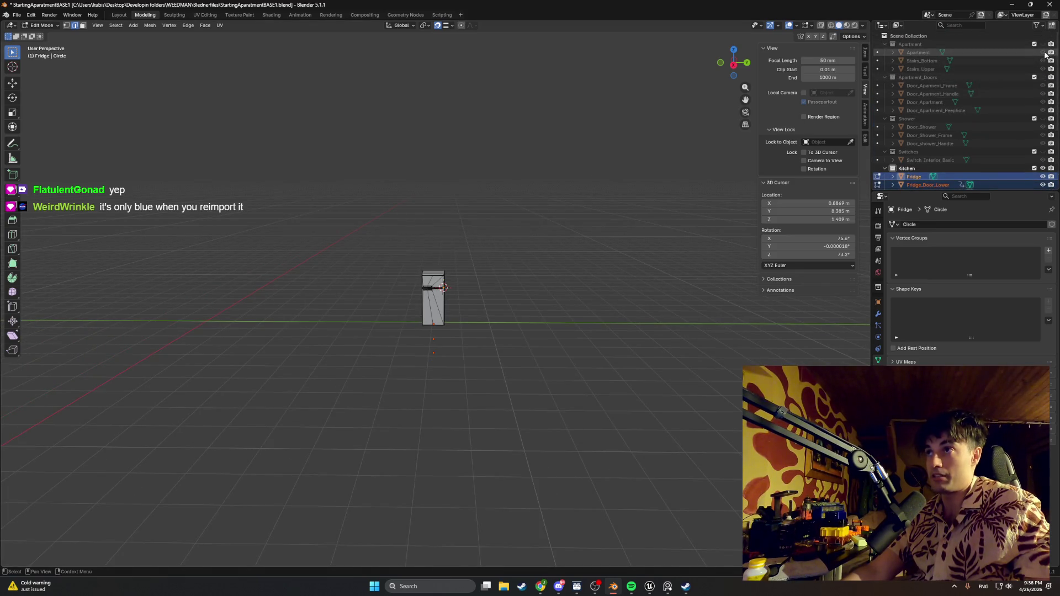
# - Unhide the Apartment collection and zoom out around the fridge in the kitchen
pyautogui.click(1043, 44)
pyautogui.scroll(-5, 385, 222)
pyautogui.hscroll(-3, 436, 355)
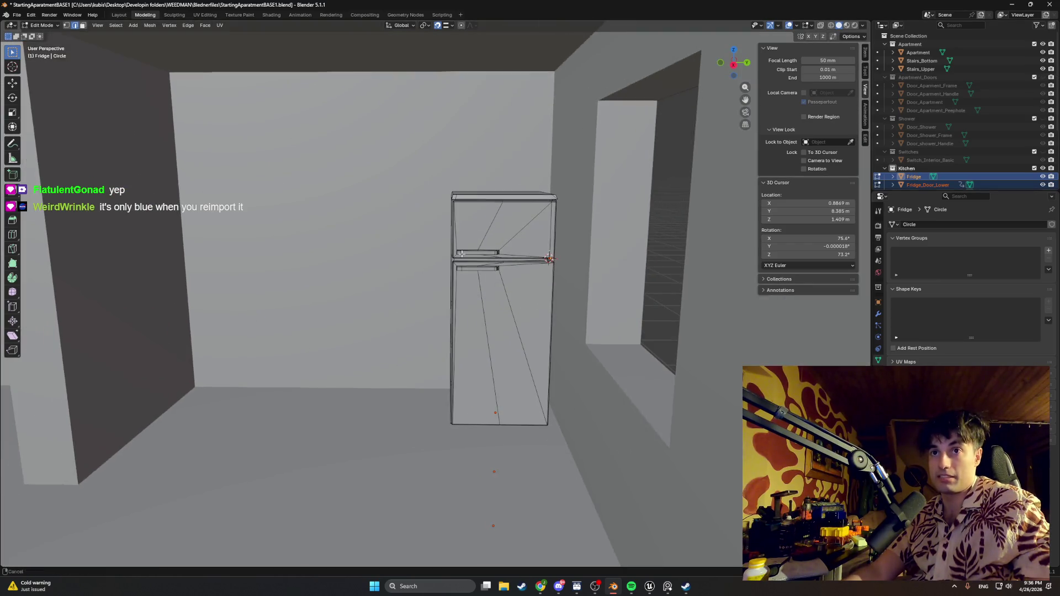
pyautogui.hscroll(-3, 445, 383)
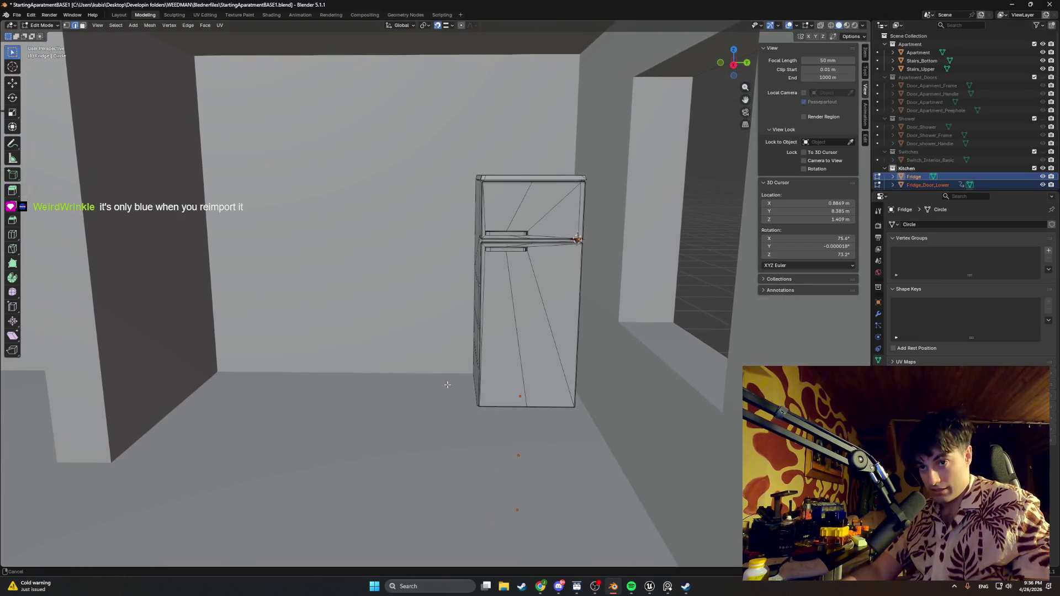
pyautogui.scroll(-3, 420, 359)
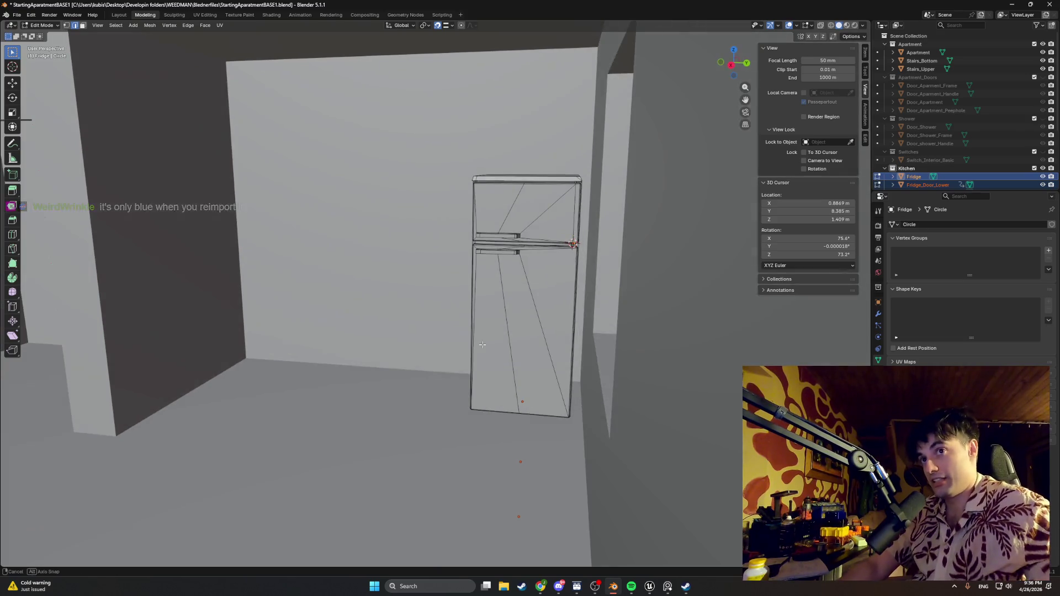
pyautogui.scroll(-5, 349, 364)
pyautogui.scroll(-5, 349, 364)
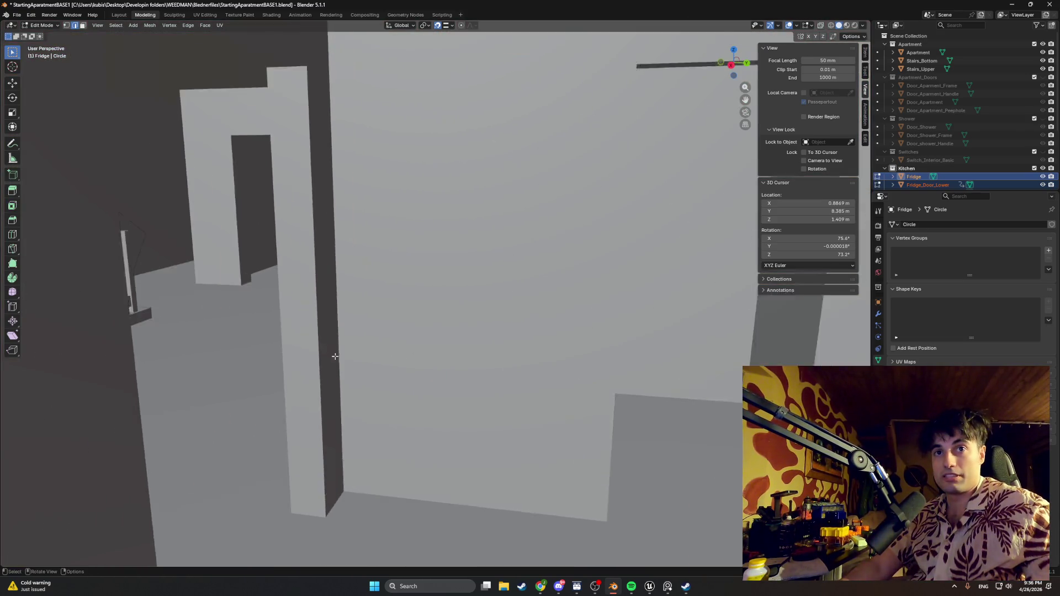
pyautogui.scroll(-8, 197, 414)
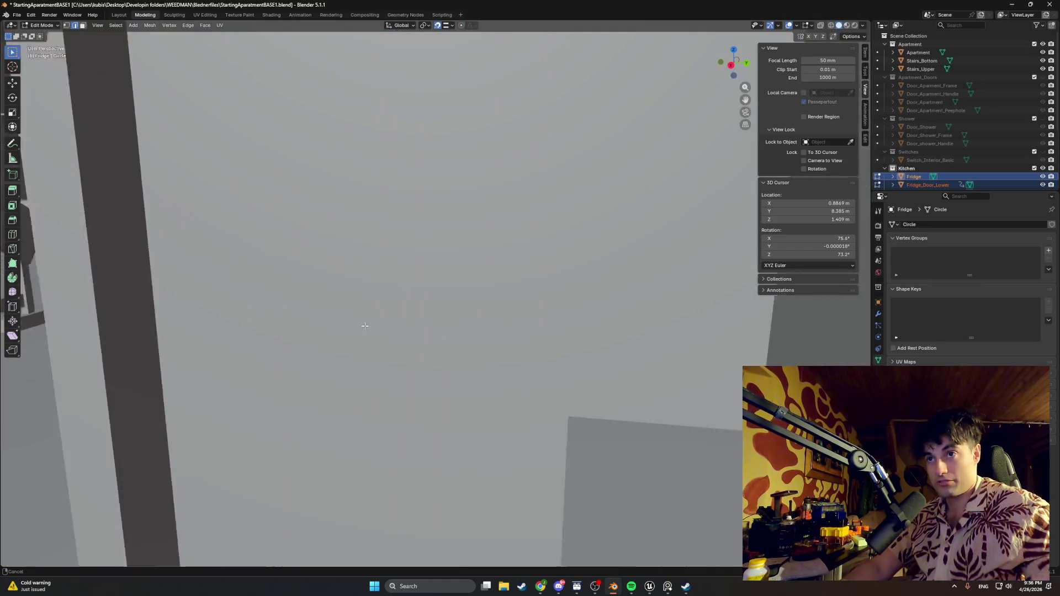
pyautogui.scroll(-6, 558, 317)
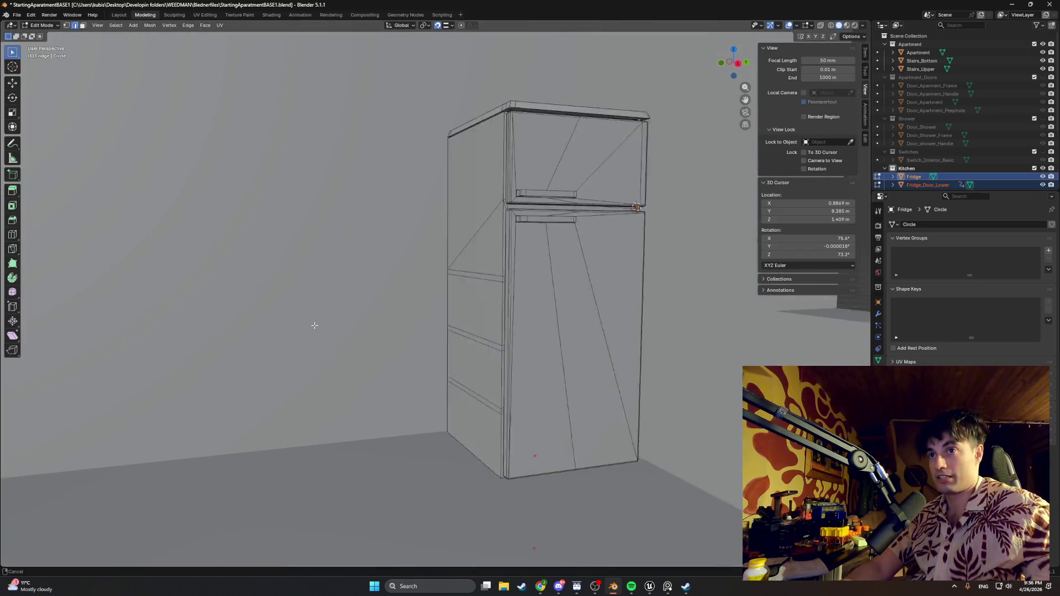
pyautogui.scroll(4, 334, 329)
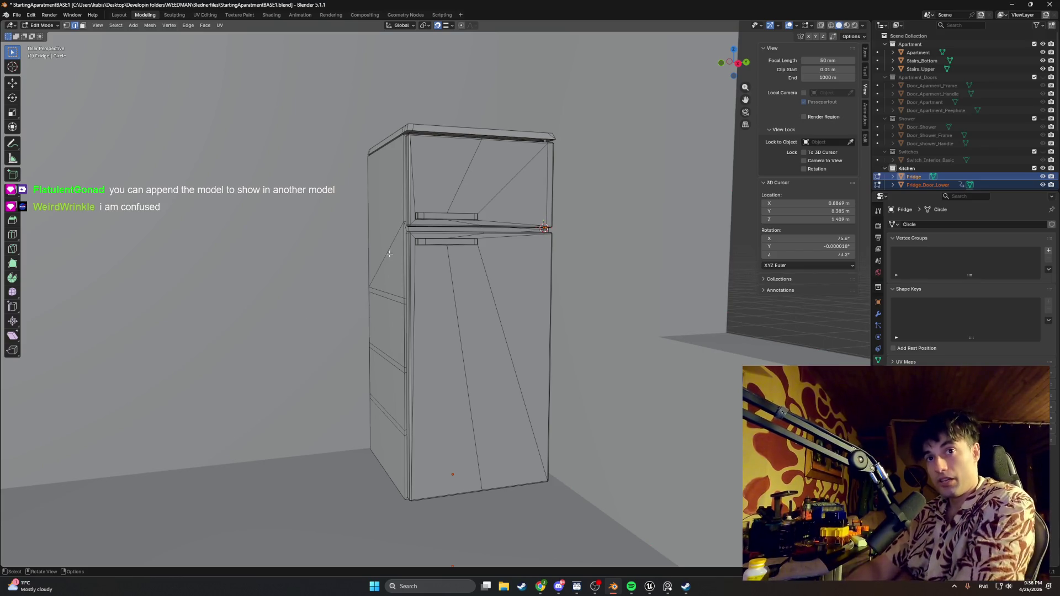
# - Orbit and zoom to a front view of the apartment facade
pyautogui.scroll(-10, 389, 253)
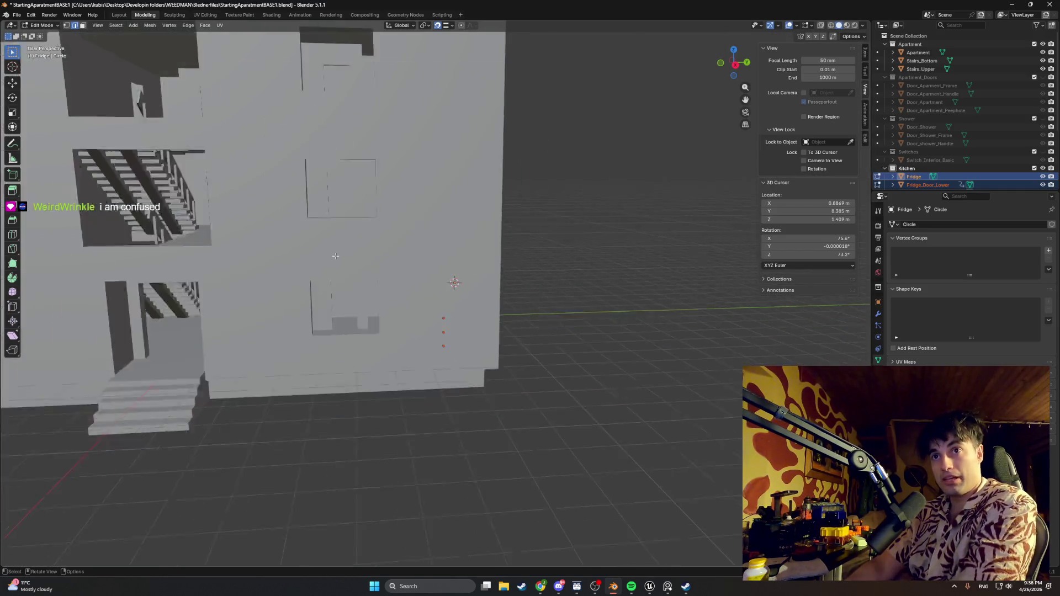
pyautogui.scroll(-3, 331, 257)
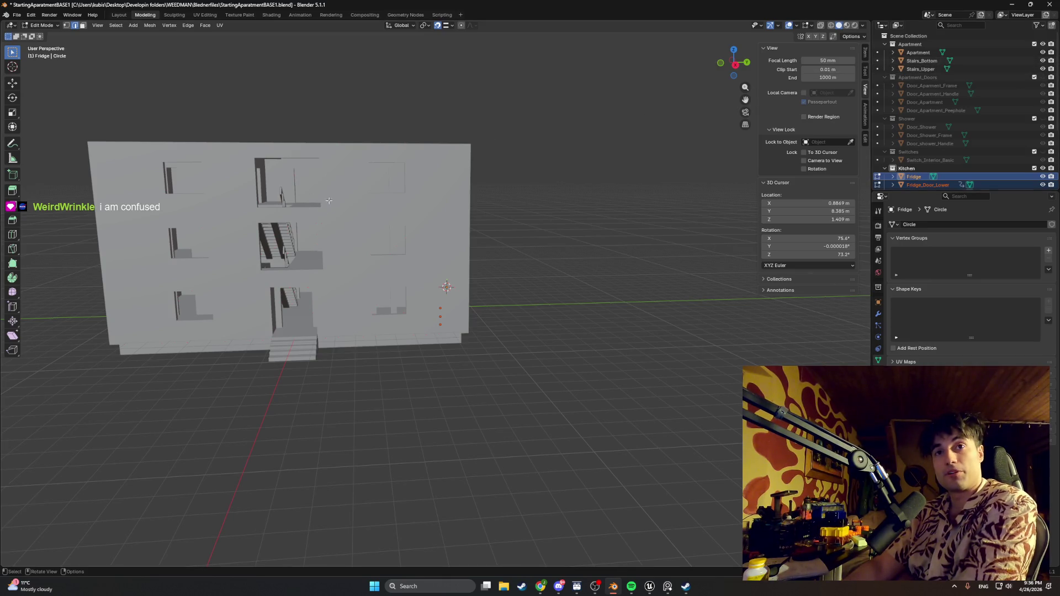
pyautogui.scroll(4, 352, 313)
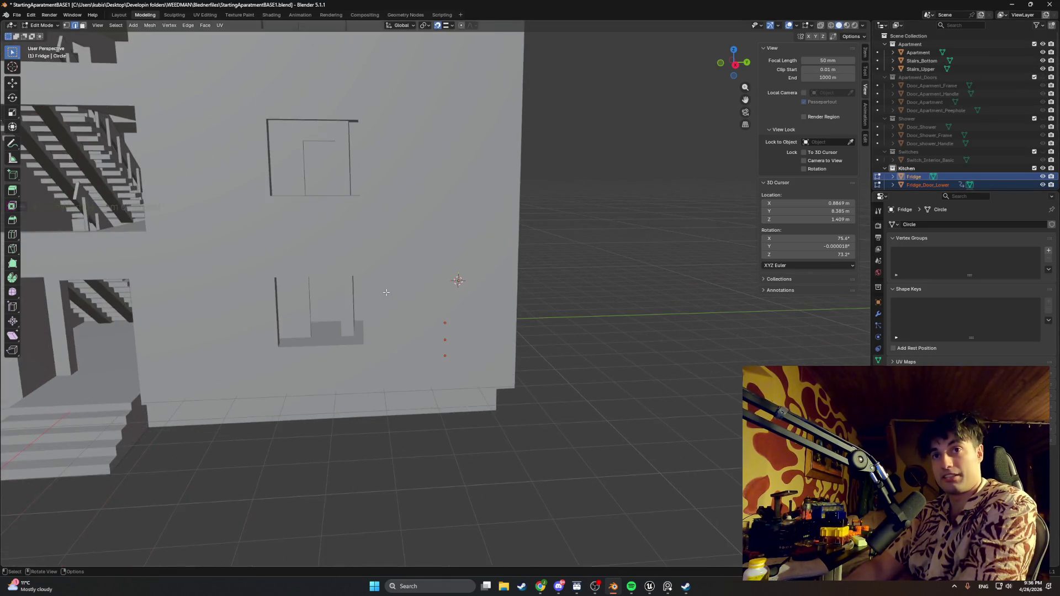
pyautogui.scroll(-2, 412, 288)
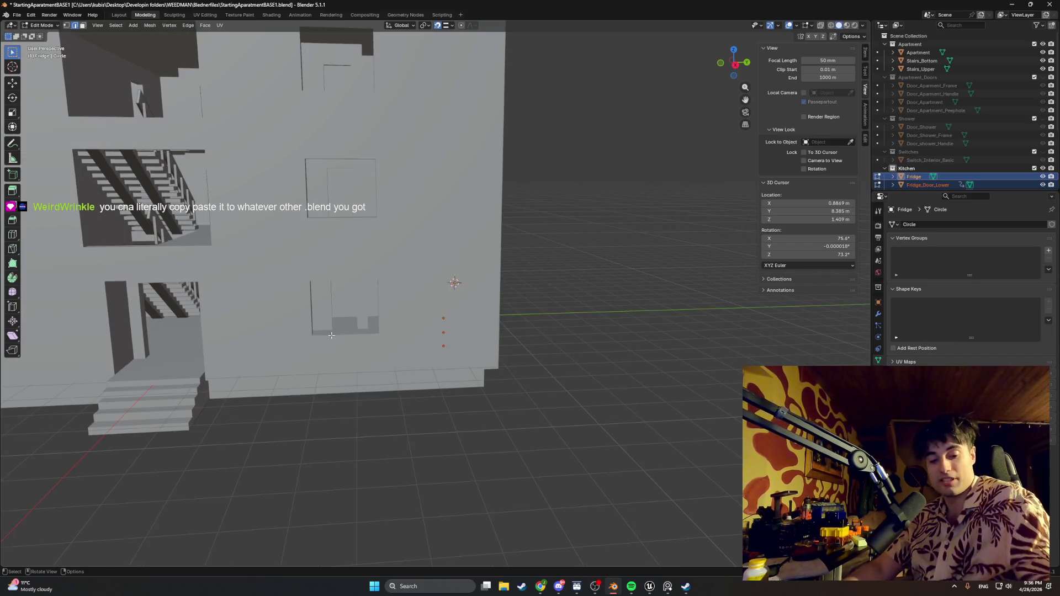
pyautogui.moveTo(321, 318); pyautogui.dragTo(502, 350)
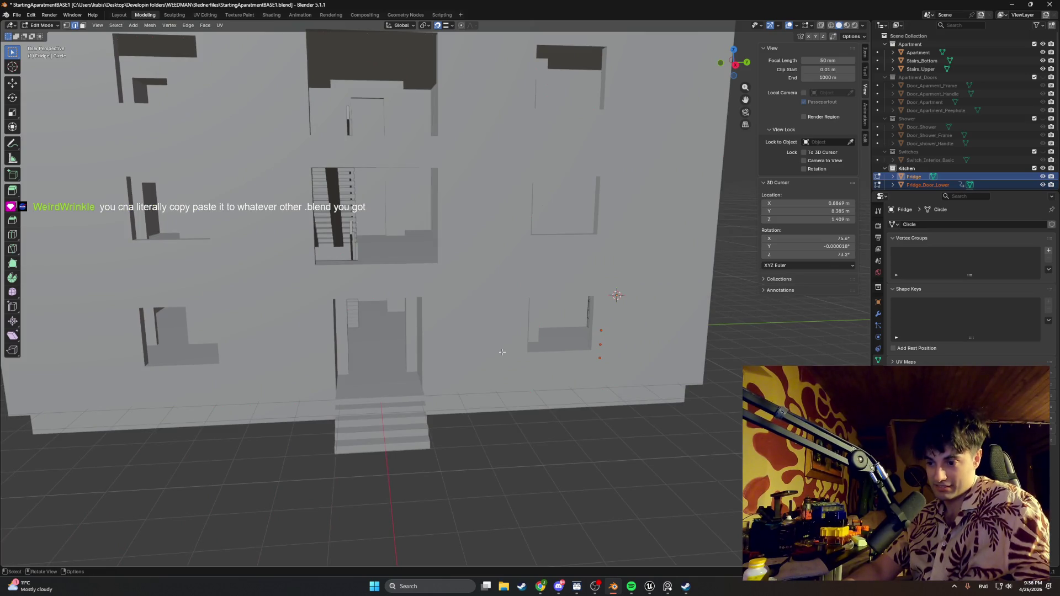
pyautogui.scroll(10, 548, 336)
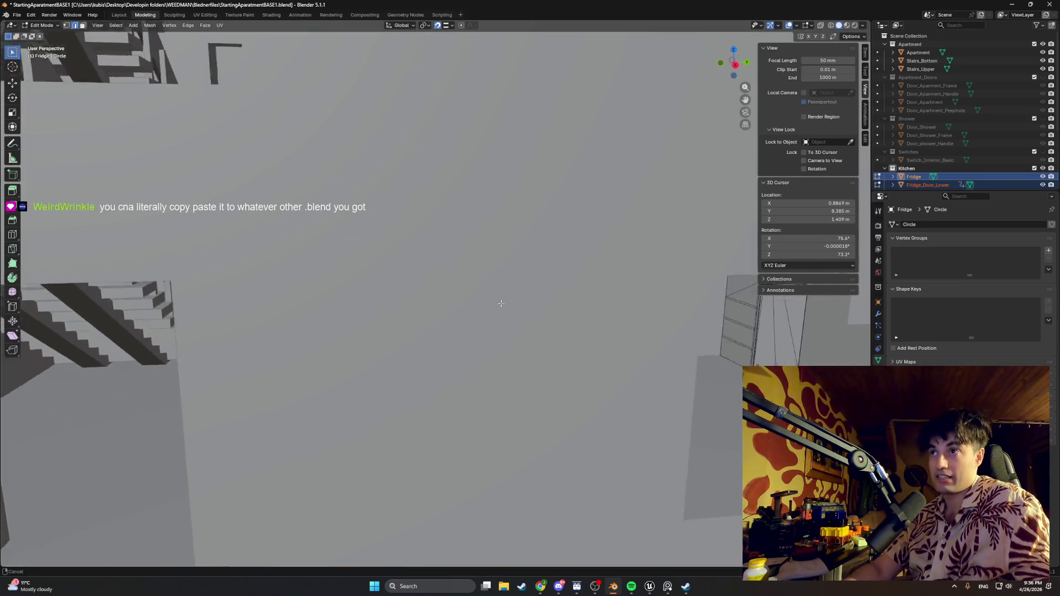
# - Copy the five selected fridge objects with Ctrl+C
pyautogui.scroll(-6, 357, 248)
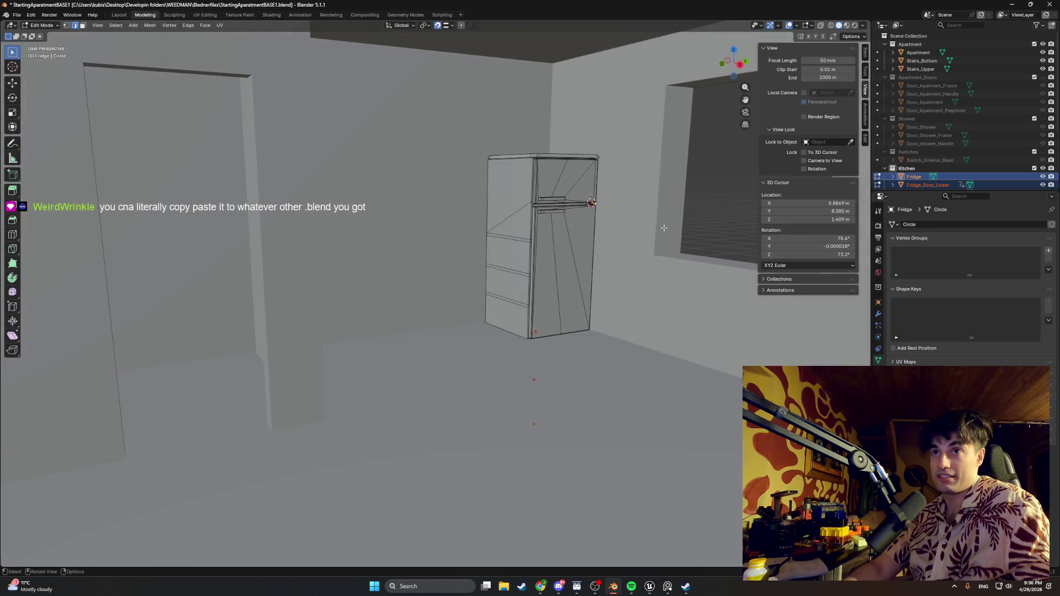
pyautogui.scroll(-2, 941, 143)
pyautogui.scroll(-1, 940, 143)
pyautogui.click(933, 127)
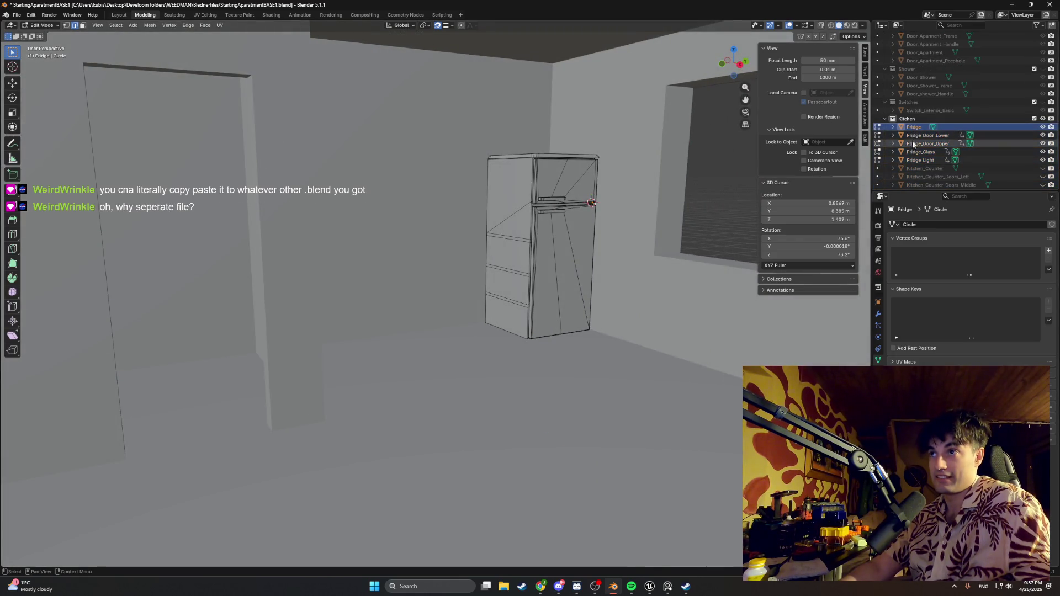
pyautogui.hotkey('ctrl', 'c')
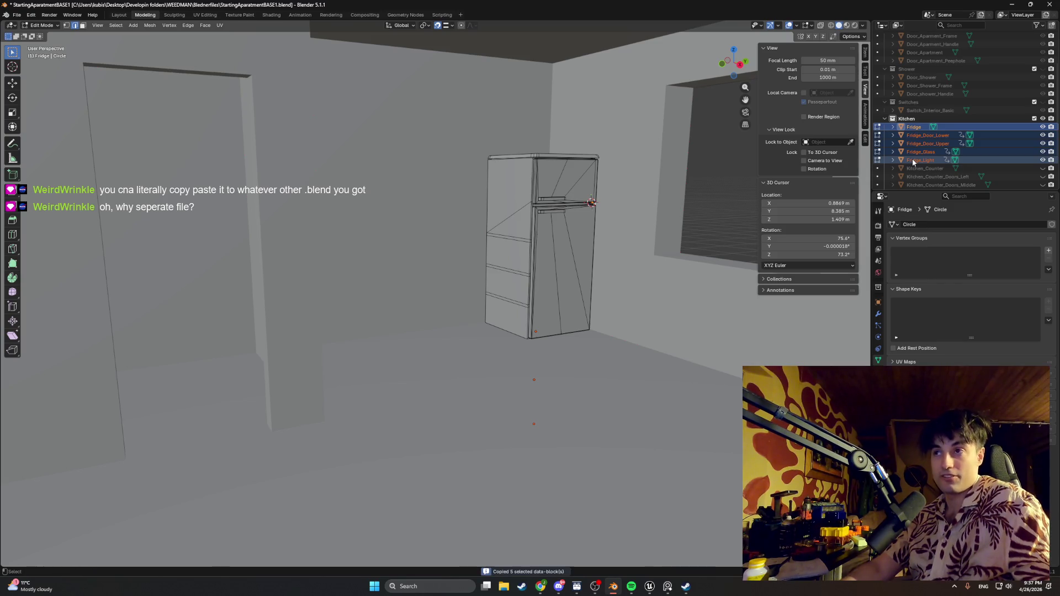
# - Start a new General file without saving and paste the five fridge objects in
pyautogui.click(17, 15)
pyautogui.moveTo(33, 24)
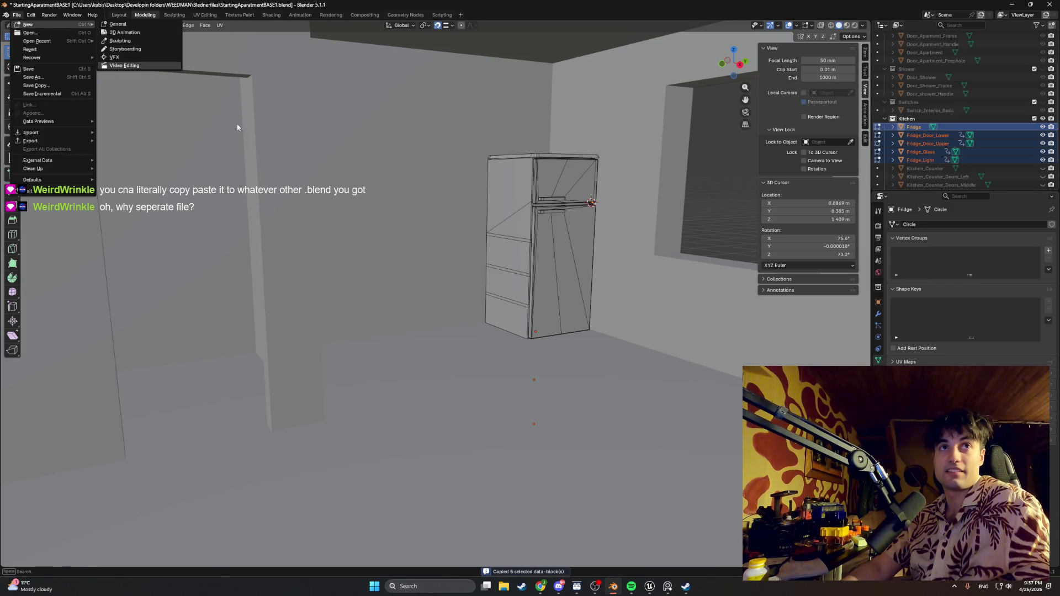
pyautogui.click(113, 25)
pyautogui.click(528, 303)
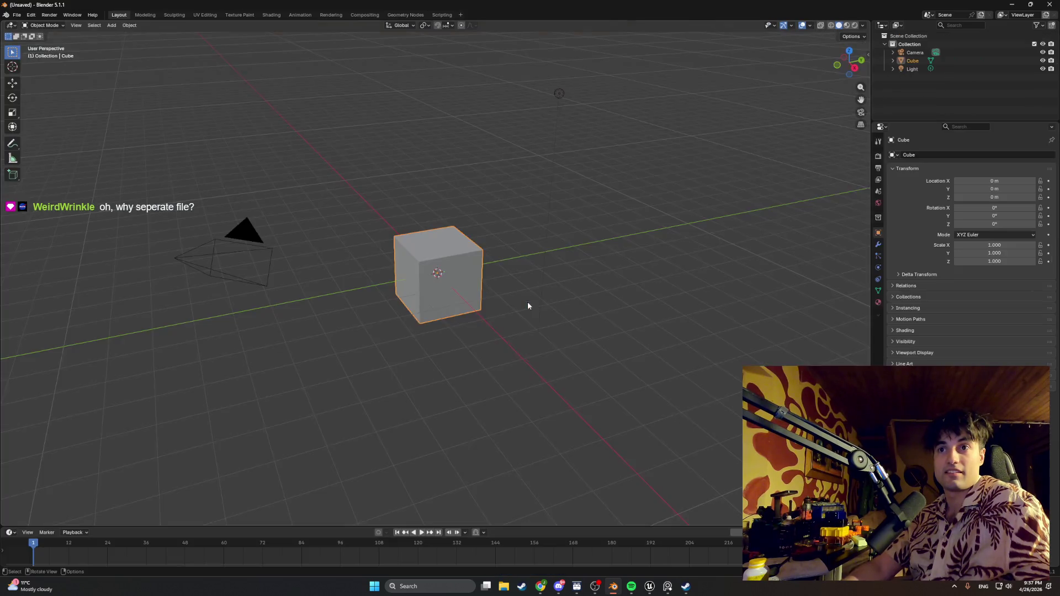
pyautogui.hotkey('ctrl', 'v')
# - Delete the default Camera, Cube and Light from the new scene
pyautogui.moveTo(689, 209); pyautogui.dragTo(606, 244)
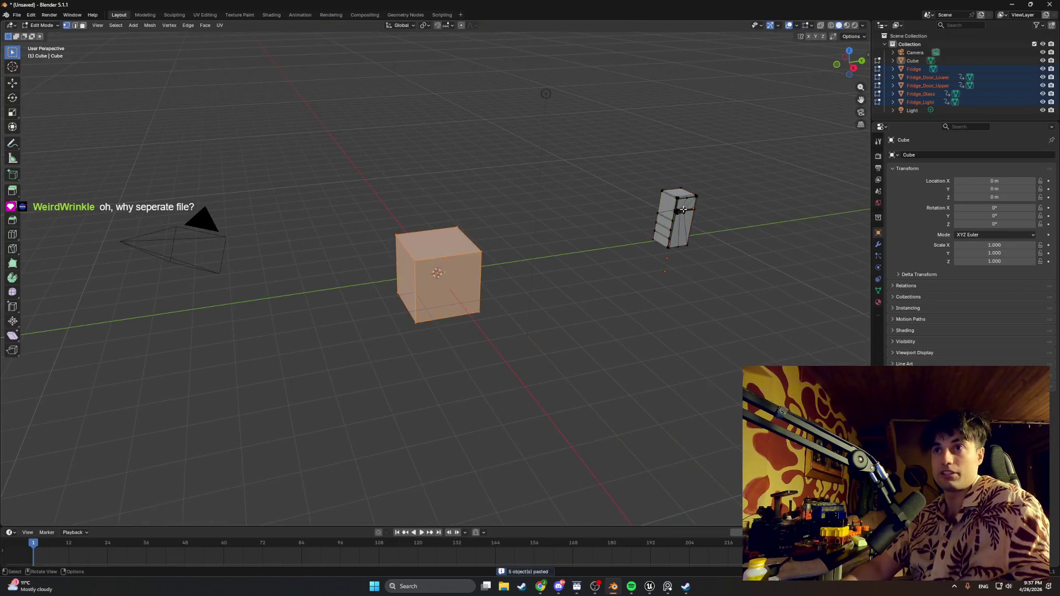
pyautogui.press('Tab')
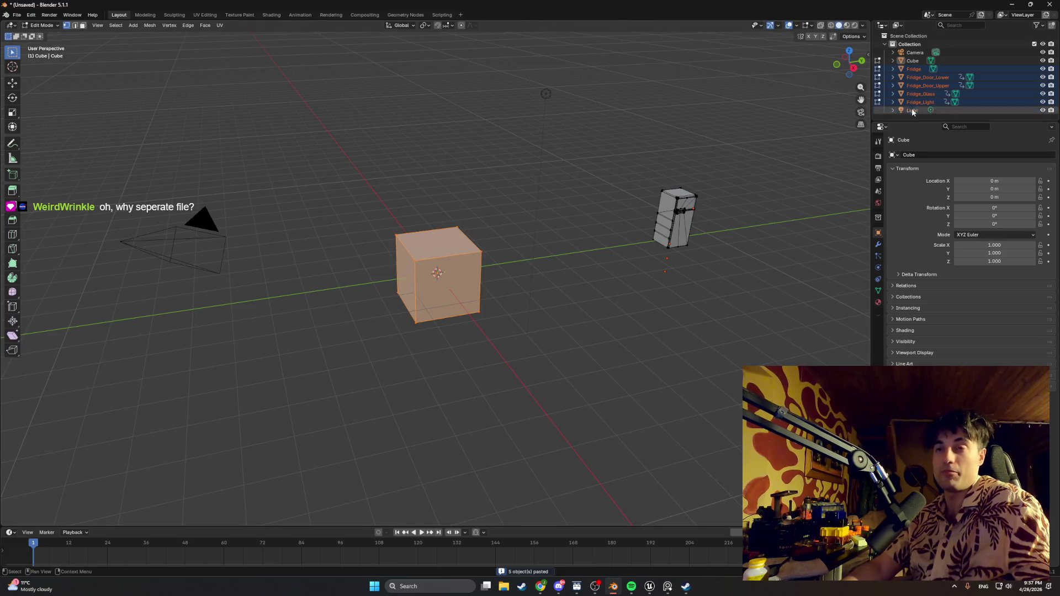
pyautogui.moveTo(606, 245); pyautogui.dragTo(519, 229)
pyautogui.click(915, 53)
pyautogui.keyDown('ctrl'); pyautogui.click(912, 61); pyautogui.keyUp('ctrl')
pyautogui.press('Delete')
pyautogui.click(916, 94)
pyautogui.press('Delete')
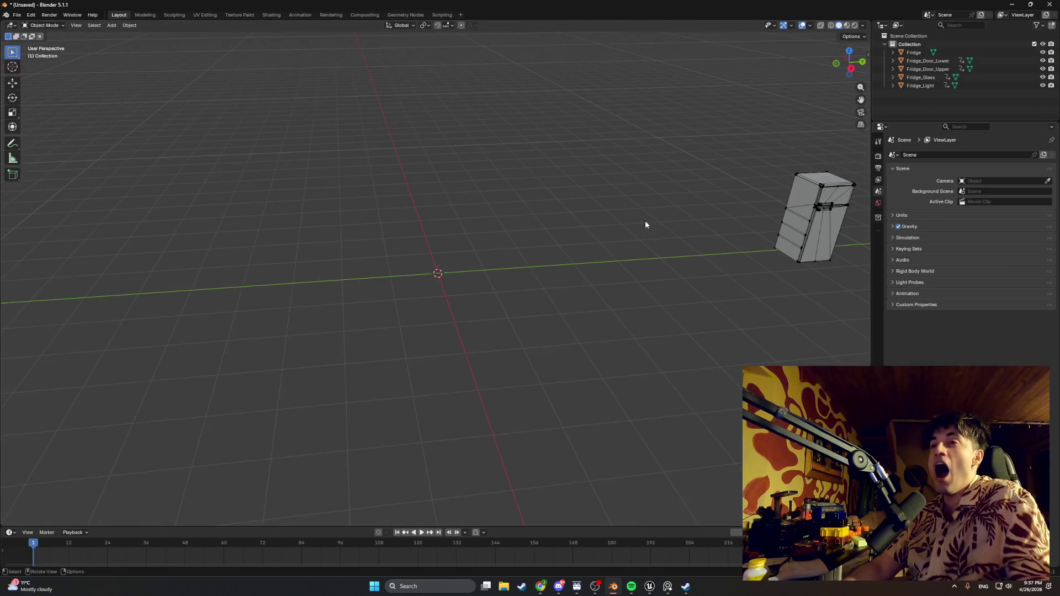
# - Check the fridge from back and right orthographic views, then edit the lower door
pyautogui.press('ctrl+KP_1')
pyautogui.press('KP_3')
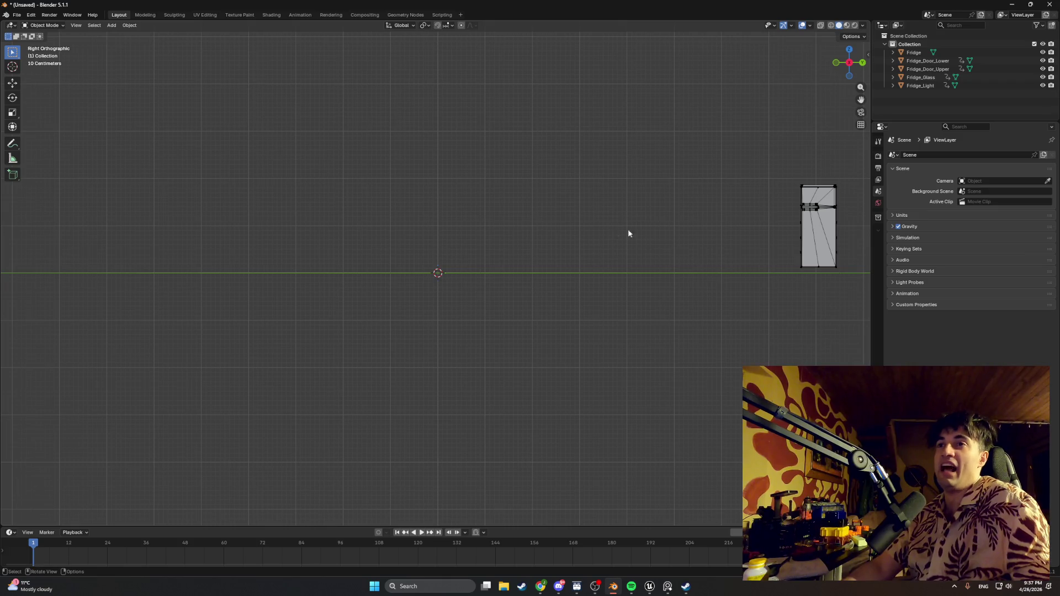
pyautogui.moveTo(701, 225)
pyautogui.mouseDown()
pyautogui.moveTo(638, 212)
pyautogui.moveTo(650, 231)
pyautogui.moveTo(645, 250)
pyautogui.moveTo(409, 247)
pyautogui.moveTo(516, 247)
pyautogui.mouseUp()
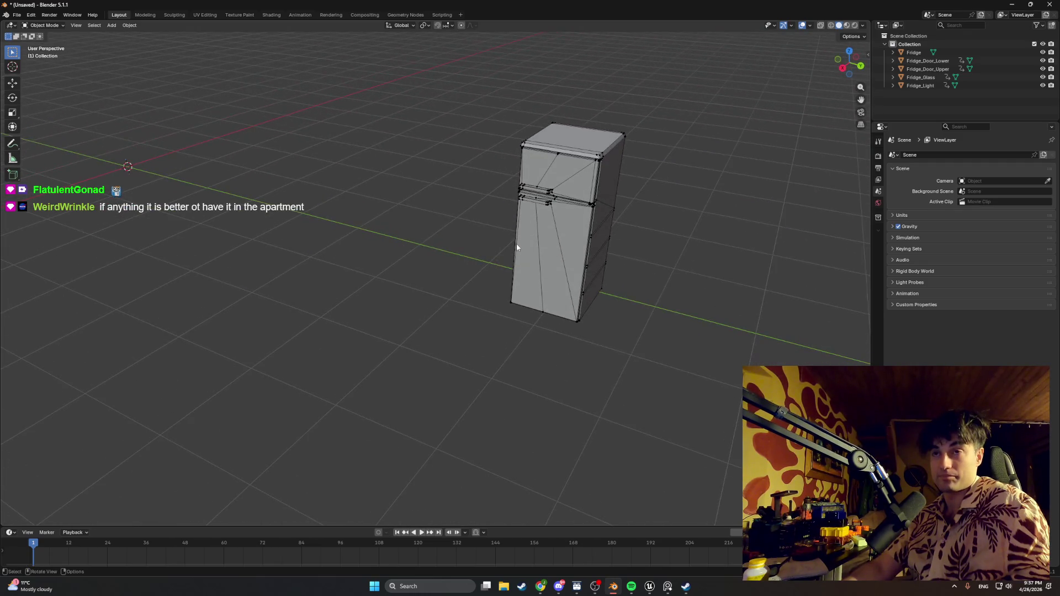
pyautogui.click(570, 213)
pyautogui.press('Tab')
pyautogui.press('Tab')
pyautogui.press('Tab')
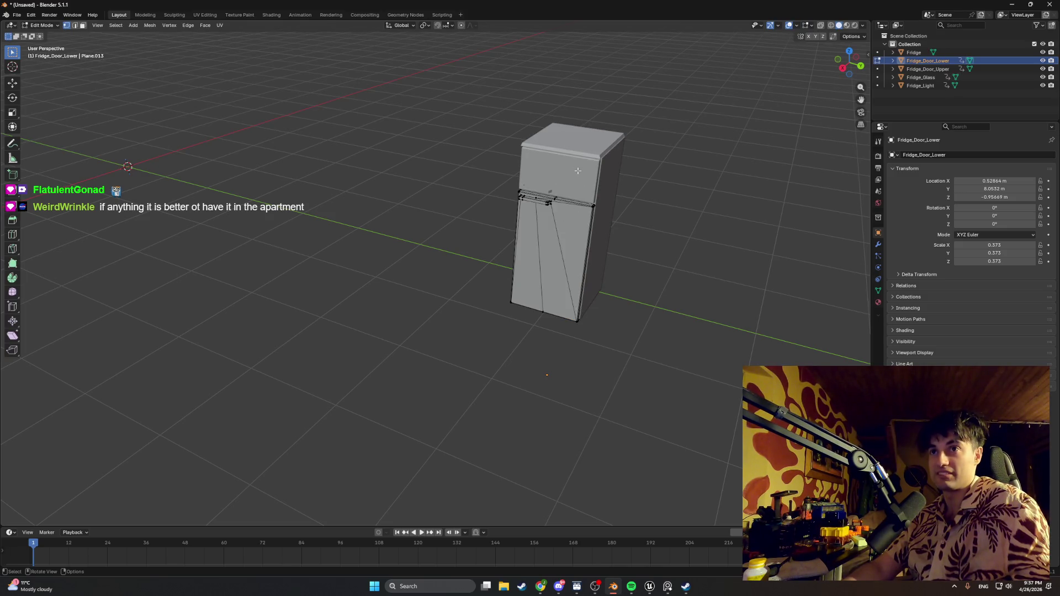
# - Play the timeline animation, stop it back at frame 1, and return to object mode
pyautogui.press('space')
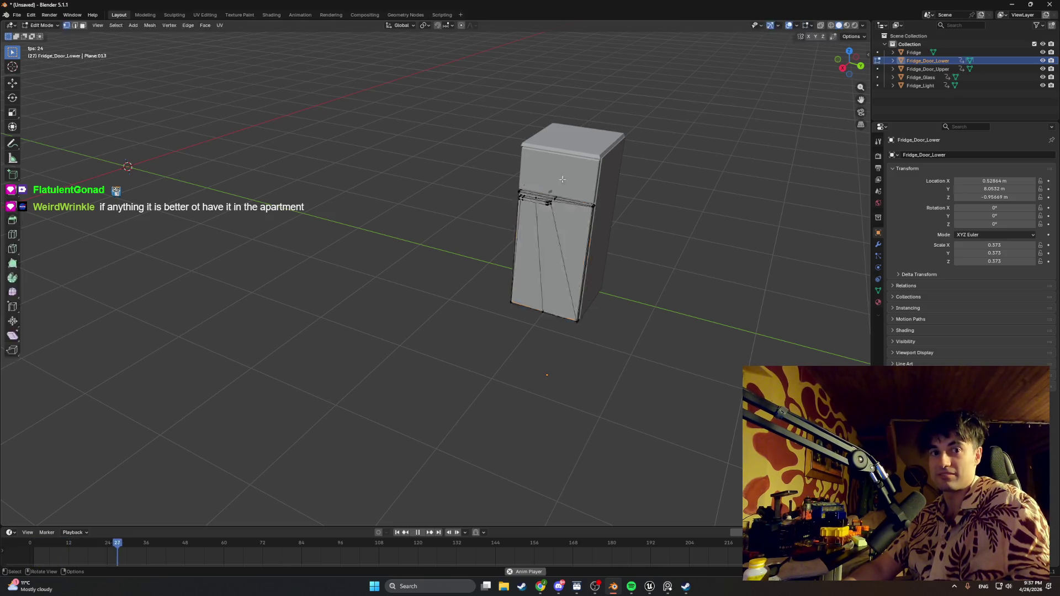
pyautogui.click(405, 532)
pyautogui.click(397, 532)
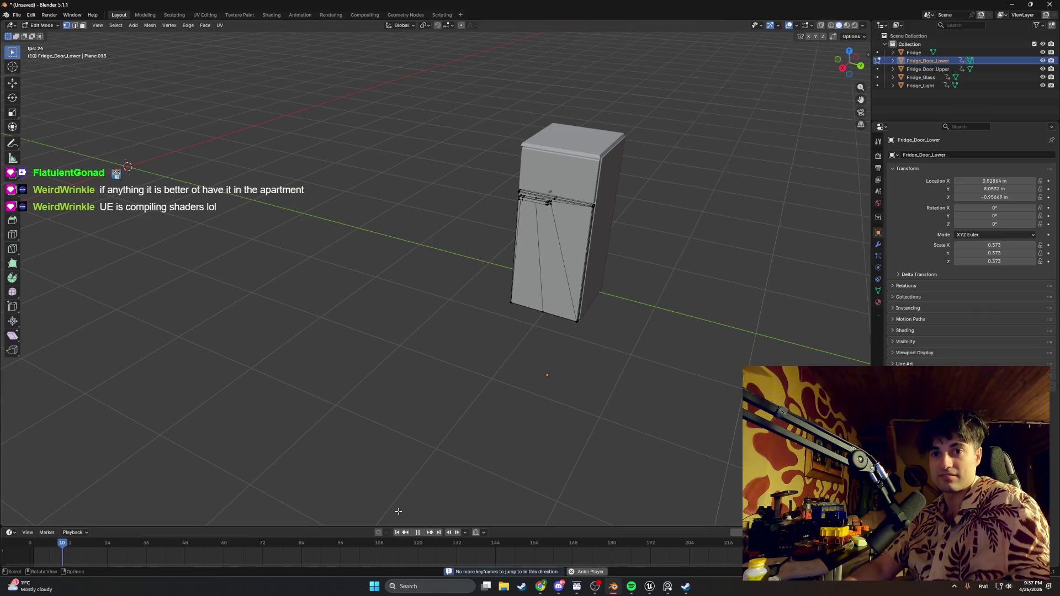
pyautogui.click(397, 532)
pyautogui.press('space')
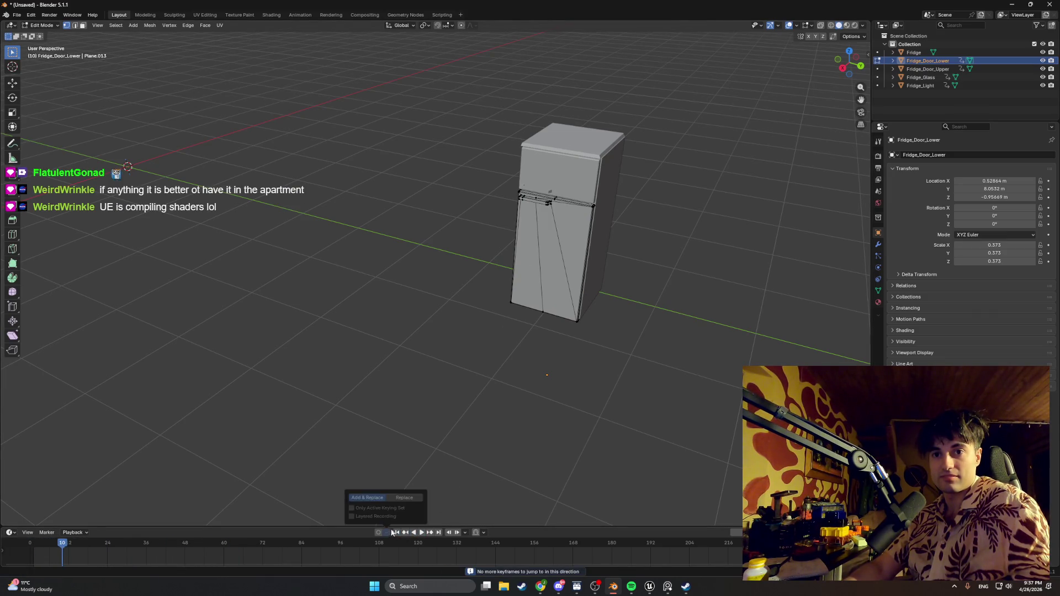
pyautogui.scroll(2, 497, 182)
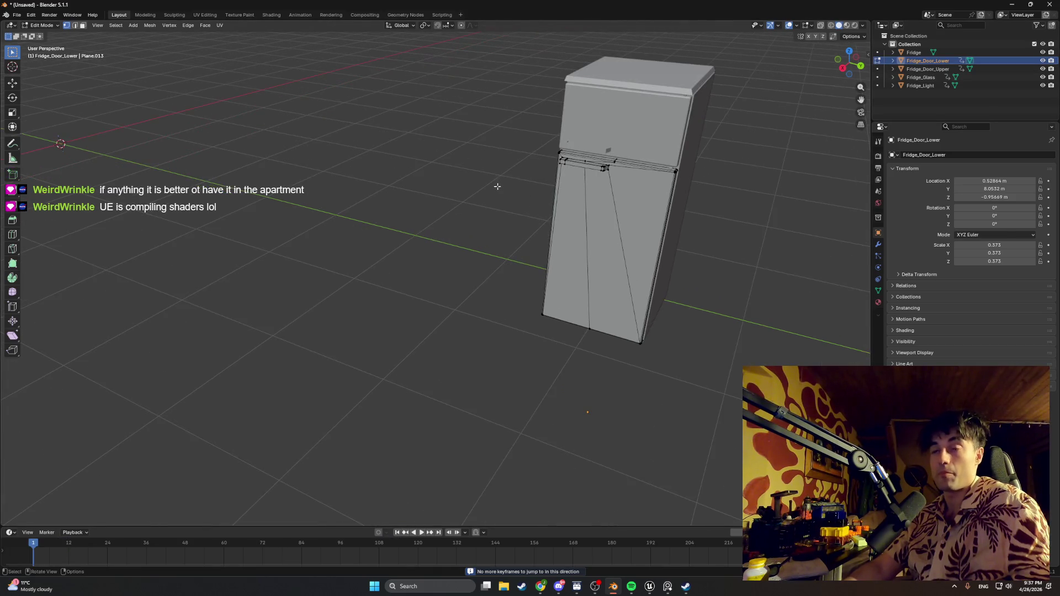
pyautogui.press('Tab')
pyautogui.press('Tab')
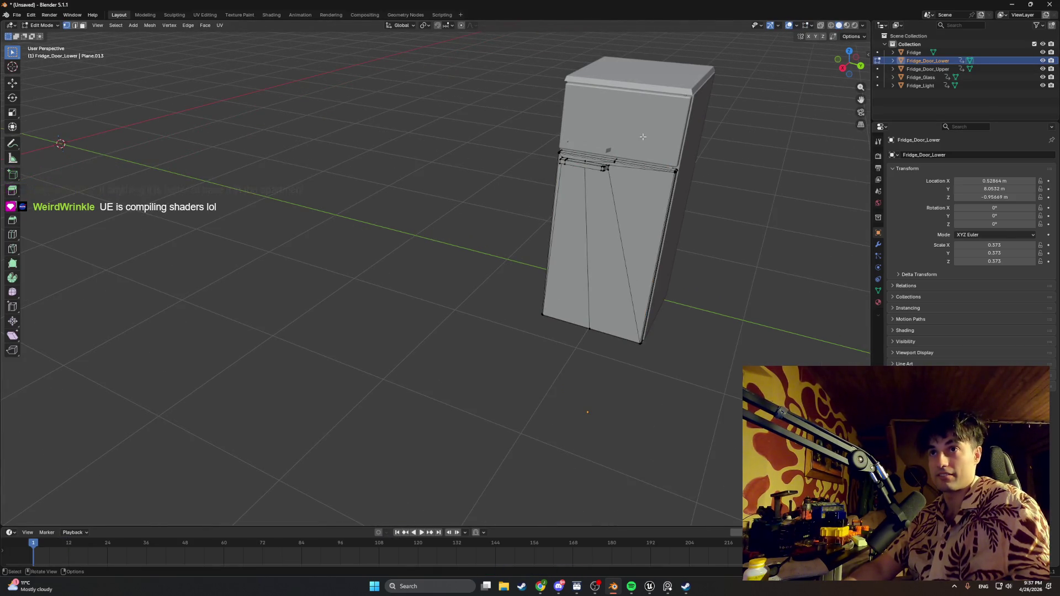
pyautogui.press('Tab')
# - Hide both fridge doors, show Fridge_Glass and Fridge_Light, and orbit to inspect the interior
pyautogui.click(912, 53)
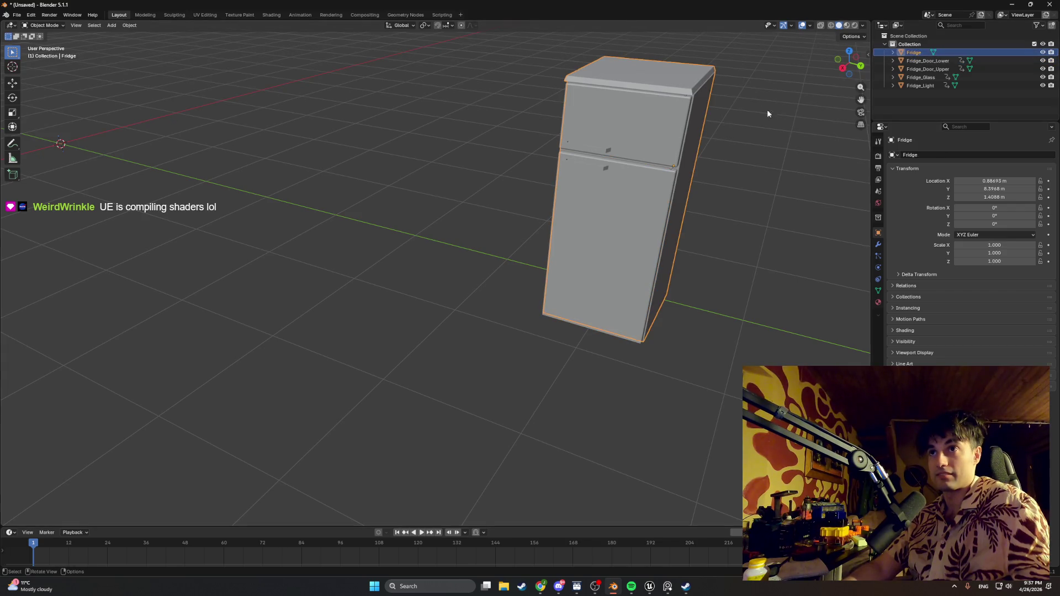
pyautogui.click(1042, 69)
pyautogui.click(1042, 61)
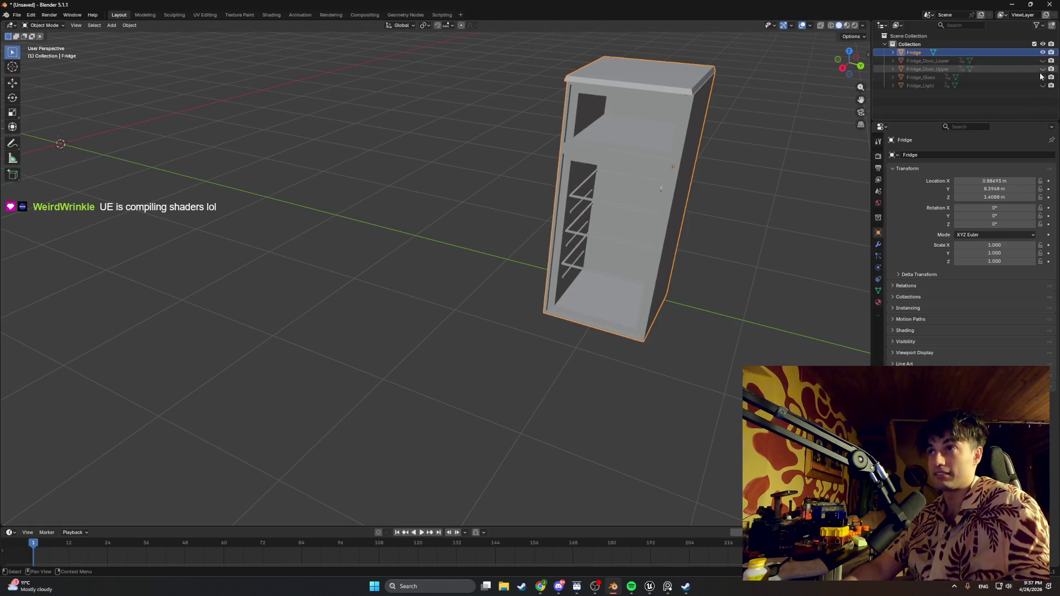
pyautogui.click(1042, 77)
pyautogui.click(1042, 86)
pyautogui.moveTo(718, 165)
pyautogui.mouseDown()
pyautogui.moveTo(695, 151)
pyautogui.moveTo(709, 147)
pyautogui.mouseUp()
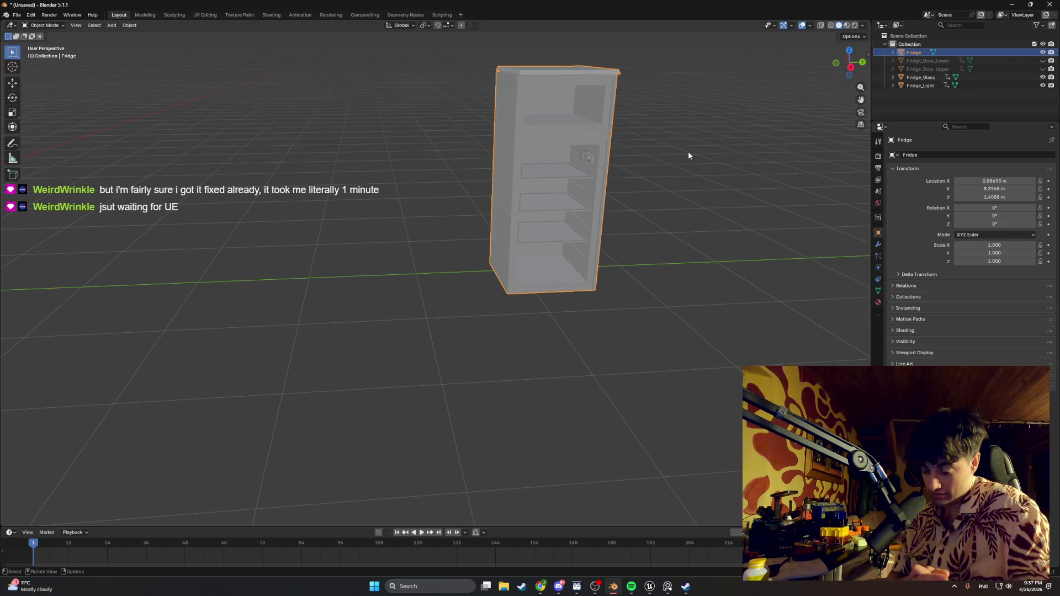
pyautogui.moveTo(374, 207)
pyautogui.mouseDown()
pyautogui.moveTo(376, 242)
pyautogui.moveTo(440, 229)
pyautogui.moveTo(381, 231)
pyautogui.moveTo(473, 225)
pyautogui.moveTo(440, 224)
pyautogui.mouseUp()
pyautogui.press('Tab')
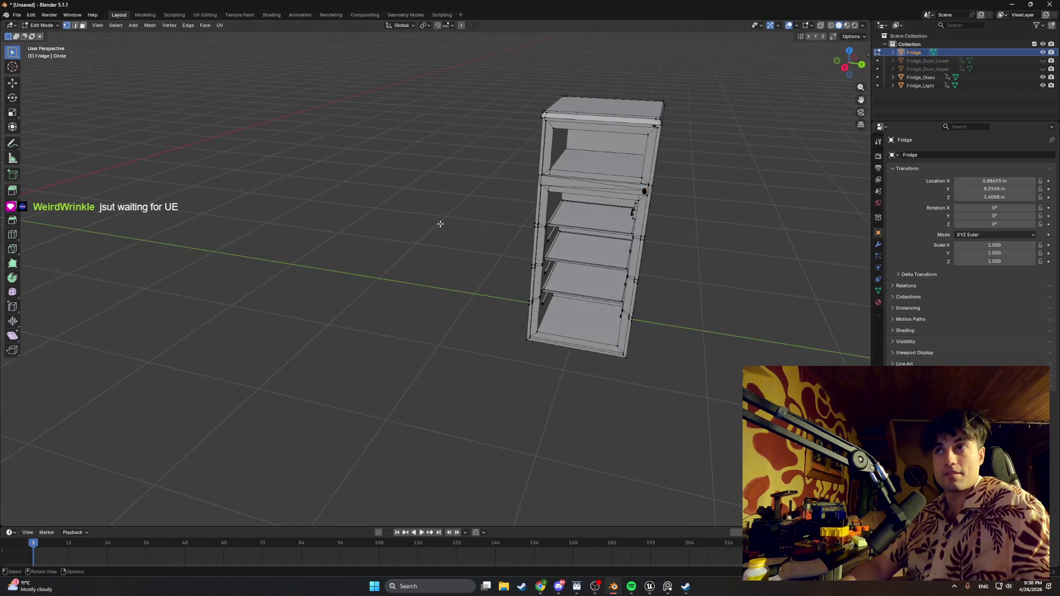
pyautogui.press('Tab')
pyautogui.moveTo(352, 224); pyautogui.dragTo(243, 224)
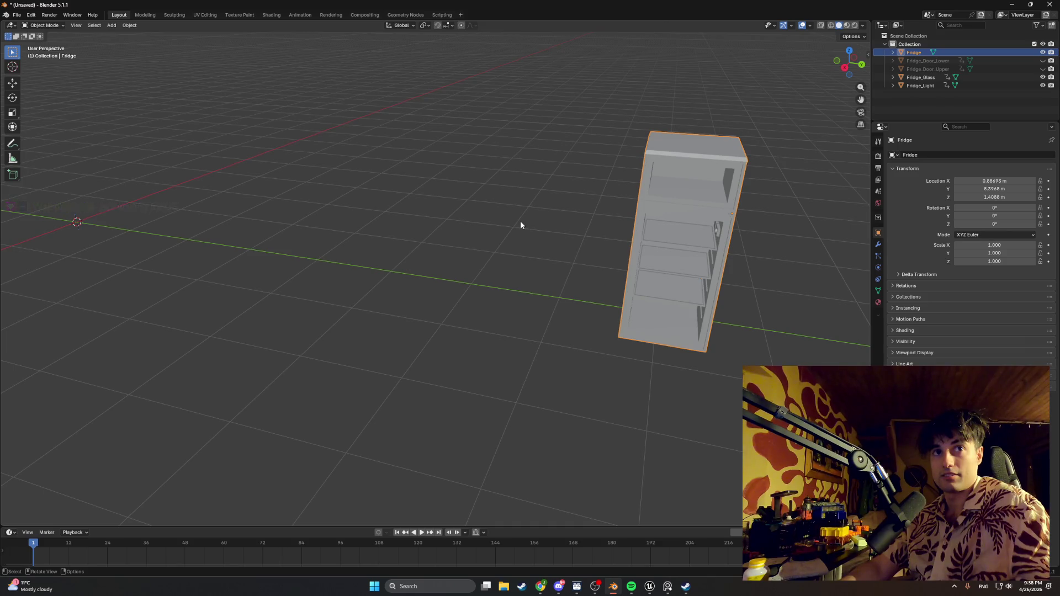
# - Set all fridge parts' origin to the 3D cursor, then move their geometry to the origin
pyautogui.keyDown('shift'); pyautogui.click(913, 85); pyautogui.keyUp('shift')
pyautogui.rightClick(472, 215)
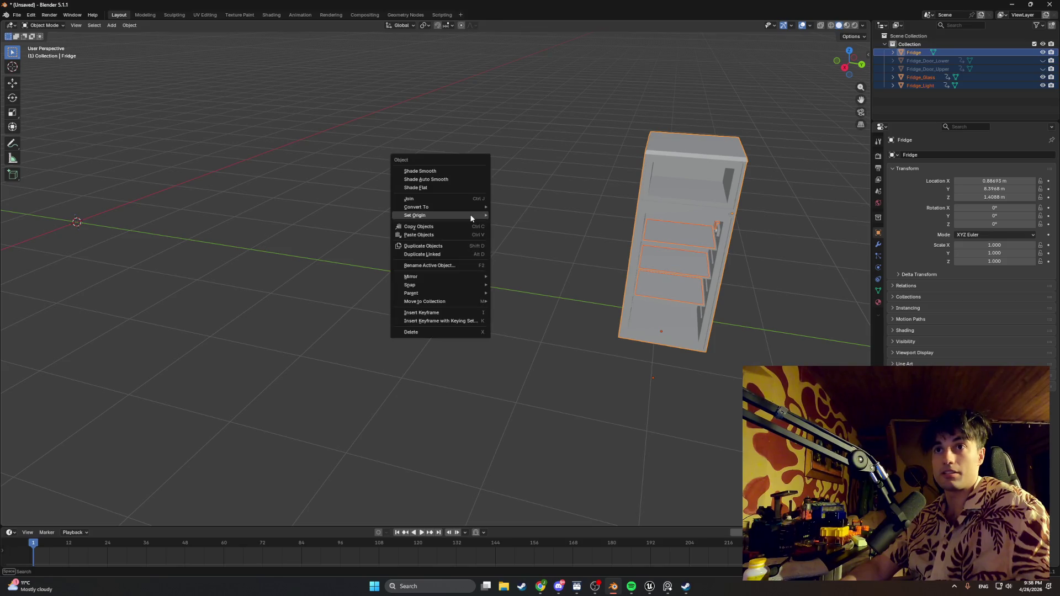
pyautogui.moveTo(473, 215)
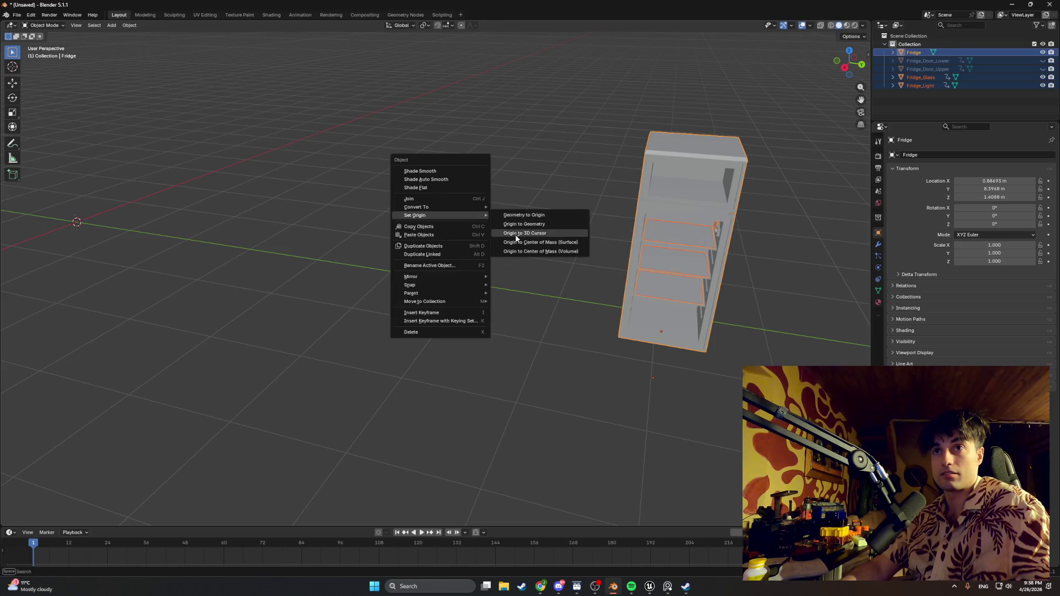
pyautogui.click(515, 234)
pyautogui.rightClick(488, 227)
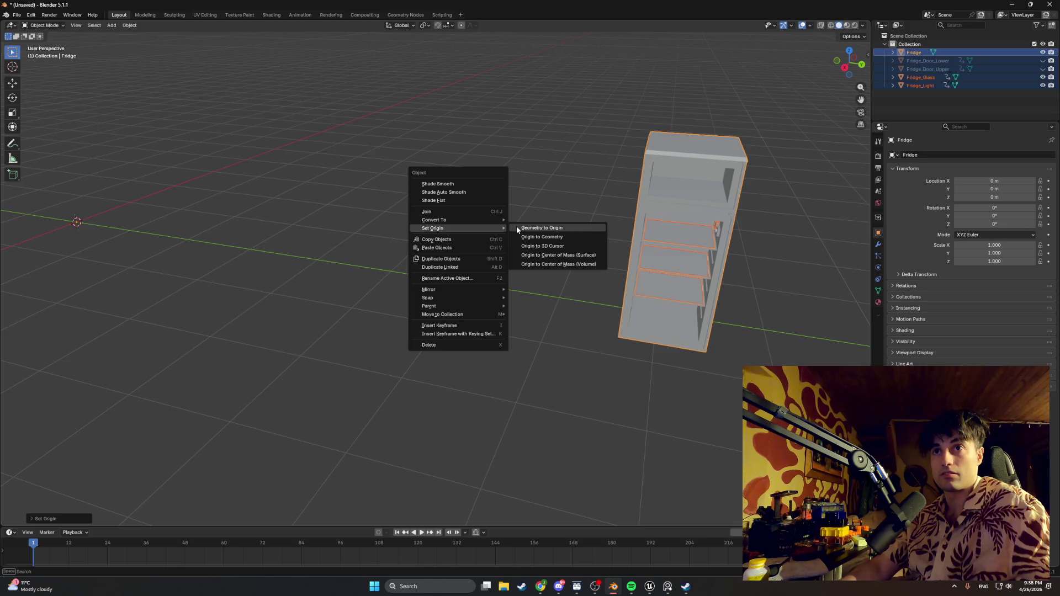
pyautogui.click(515, 227)
# - Show only the upper and lower fridge doors, hiding the body, glass and light
pyautogui.press('Tab')
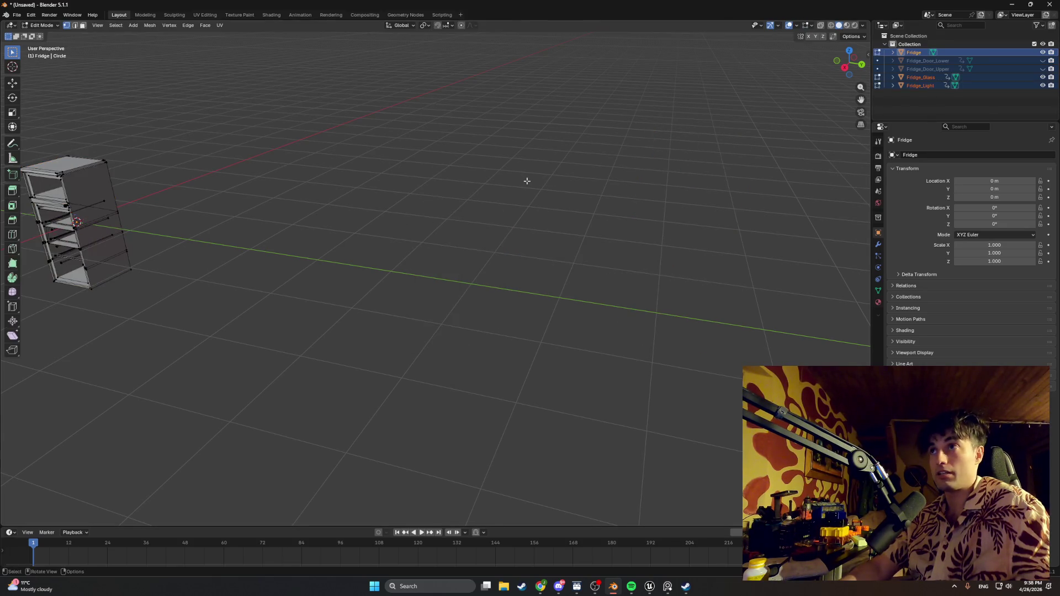
pyautogui.click(1043, 60)
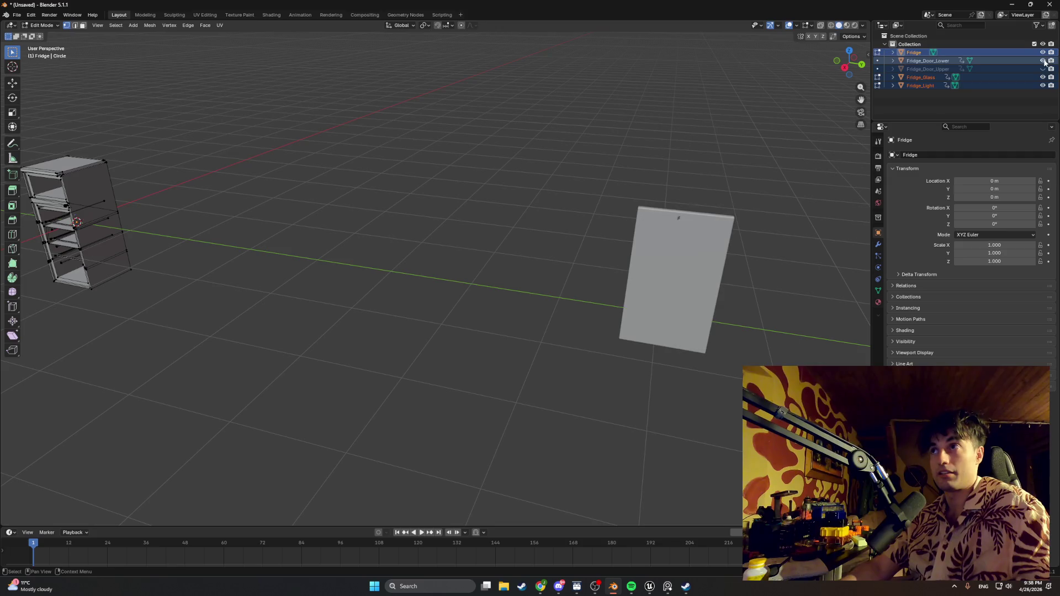
pyautogui.click(1042, 68)
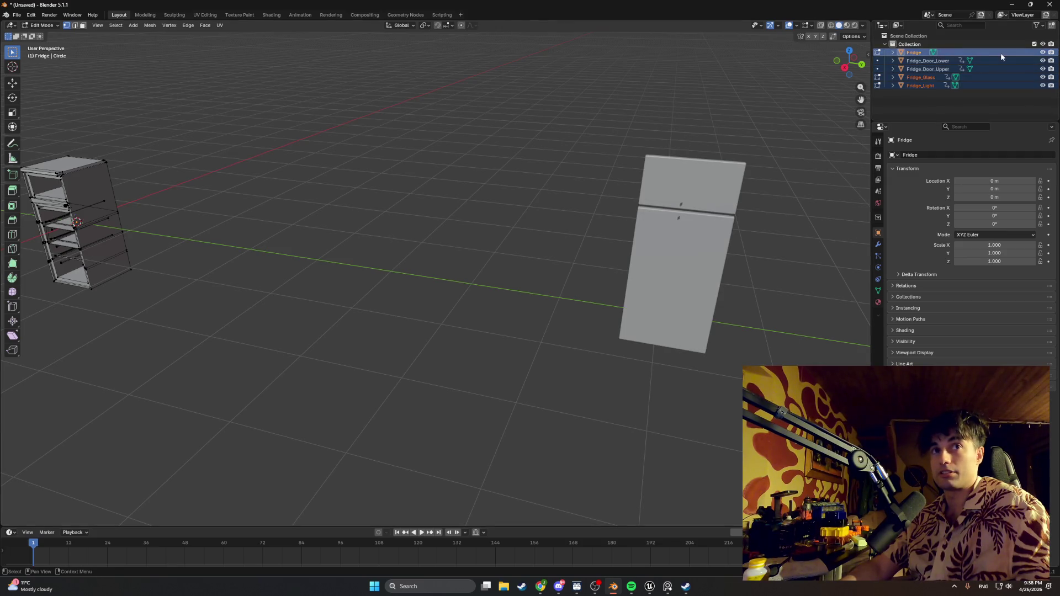
pyautogui.moveTo(1042, 77); pyautogui.dragTo(1043, 86)
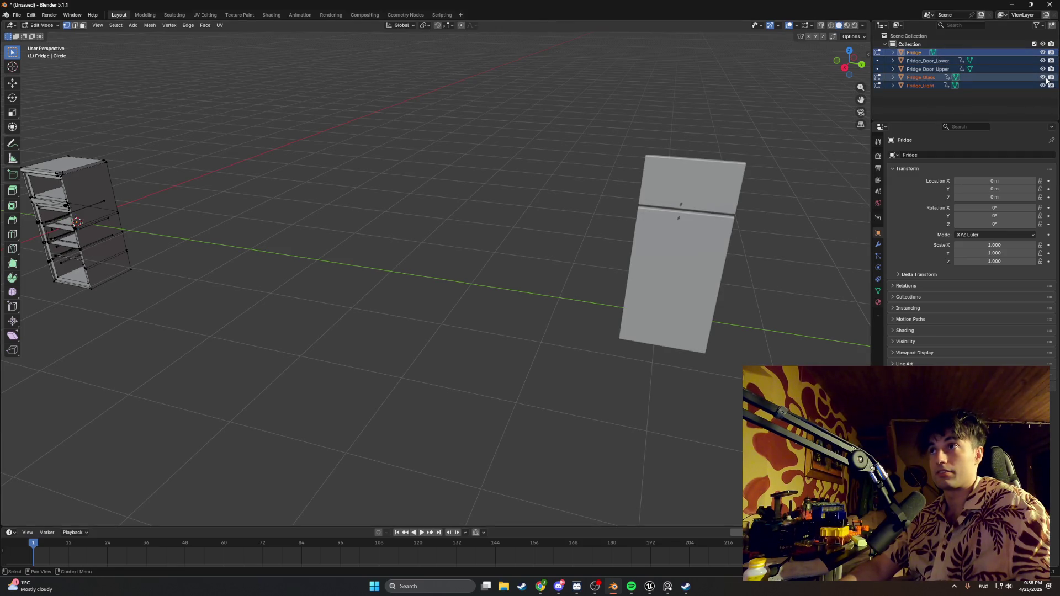
pyautogui.click(1043, 52)
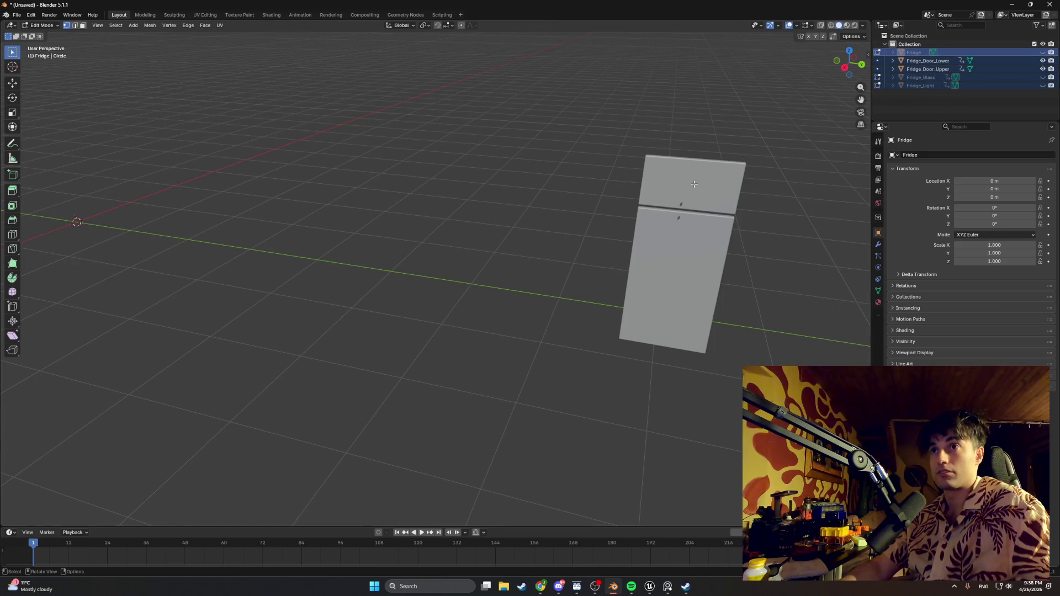
# - View the doors in top-view wireframe, then return to object mode and select the lower door
pyautogui.press('KP_7')
pyautogui.press('z')
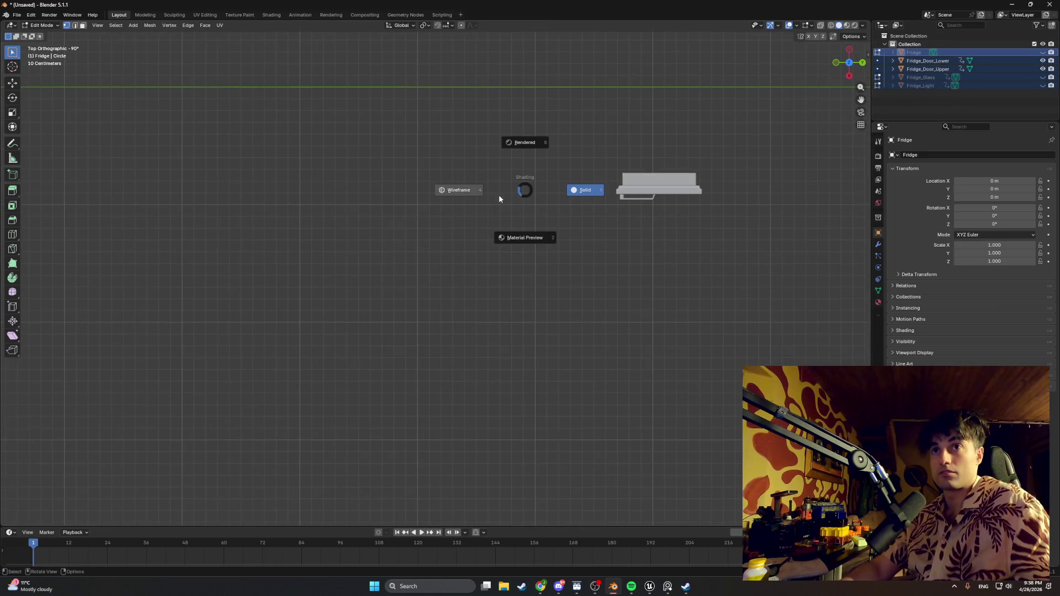
pyautogui.click(498, 198)
pyautogui.scroll(5, 610, 160)
pyautogui.scroll(-5, 502, 109)
pyautogui.scroll(6, 400, 340)
pyautogui.scroll(5, 284, 310)
pyautogui.scroll(-3, 345, 388)
pyautogui.scroll(-8, 365, 338)
pyautogui.moveTo(370, 298)
pyautogui.mouseDown()
pyautogui.moveTo(343, 199)
pyautogui.moveTo(470, 259)
pyautogui.mouseUp()
pyautogui.press('Tab')
pyautogui.click(934, 61)
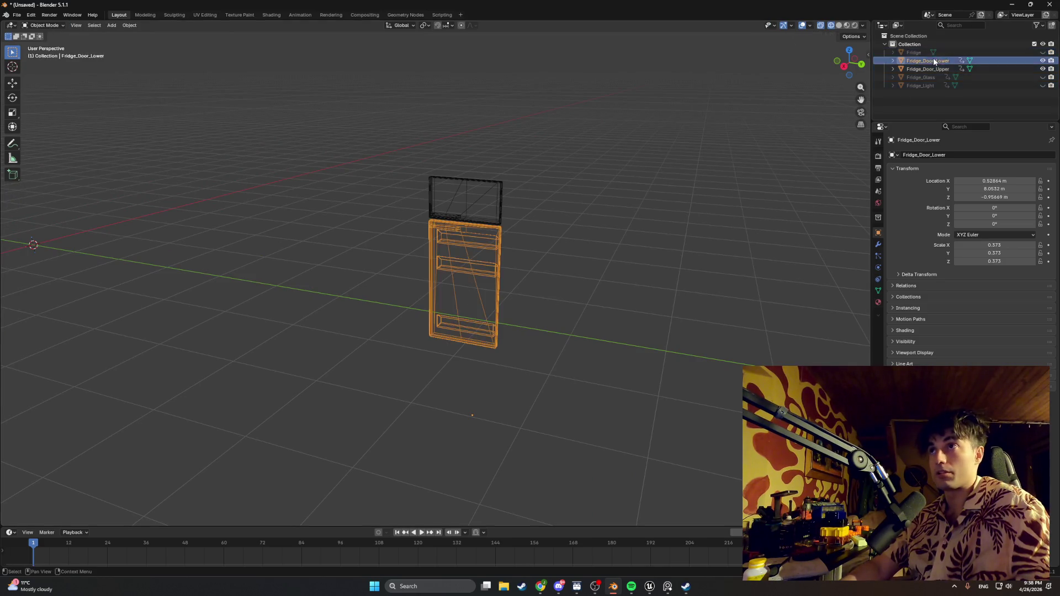
# - Return the viewport to solid shading and select the upper fridge door
pyautogui.press('Tab')
pyautogui.press('Tab')
pyautogui.hotkey('shift', 'z')
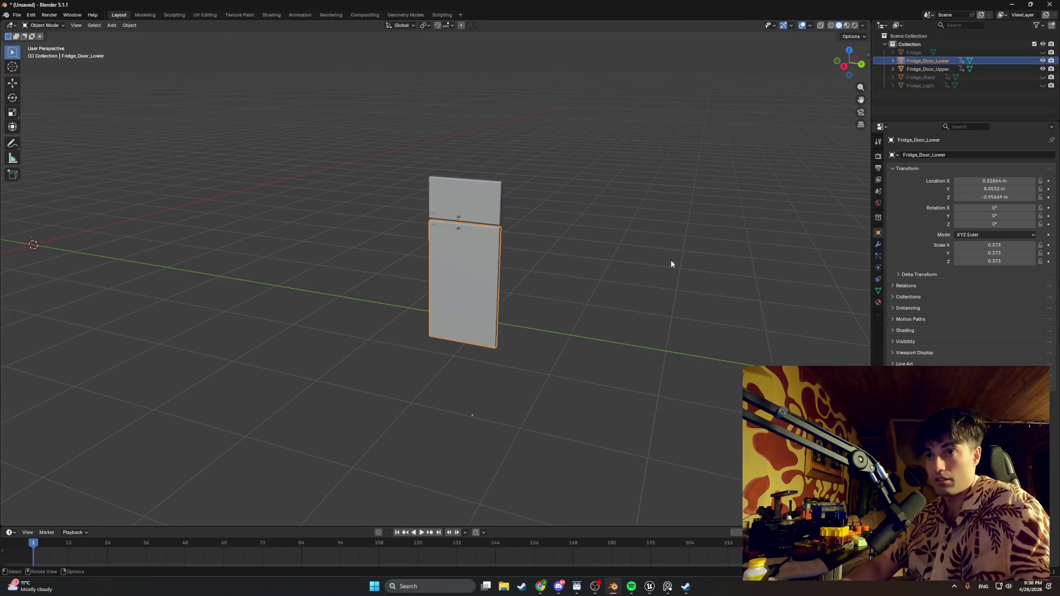
pyautogui.scroll(3, 517, 256)
pyautogui.moveTo(520, 271)
pyautogui.mouseDown()
pyautogui.moveTo(409, 286)
pyautogui.moveTo(532, 260)
pyautogui.mouseUp()
pyautogui.click(504, 139)
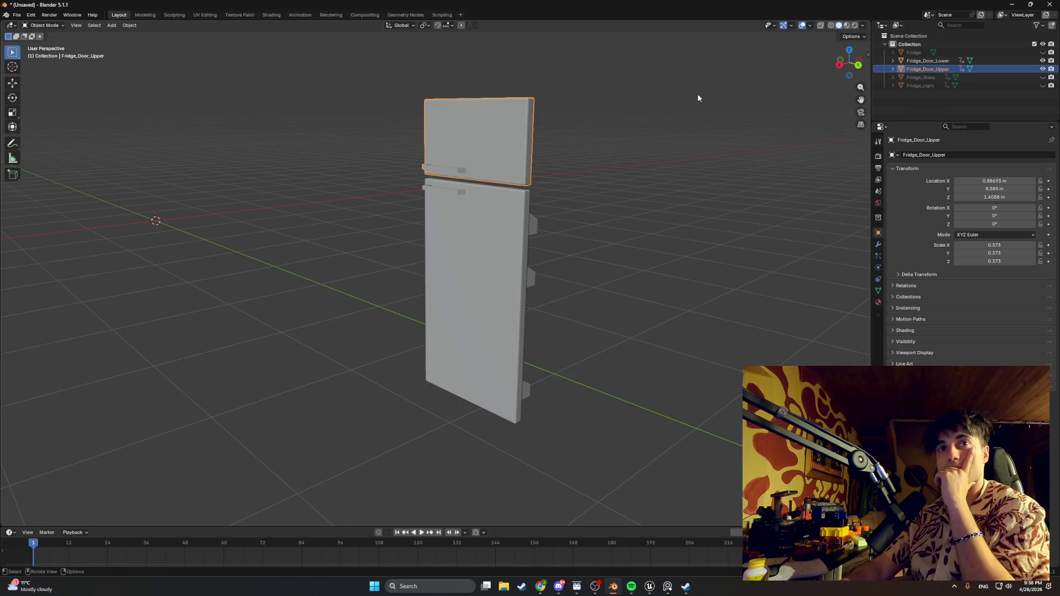
# - Zero the upper fridge door's X, Y and Z location in the N sidebar
pyautogui.click(868, 55)
pyautogui.doubleClick(809, 69)
pyautogui.write('0')
pyautogui.press('Return')
pyautogui.click(821, 76)
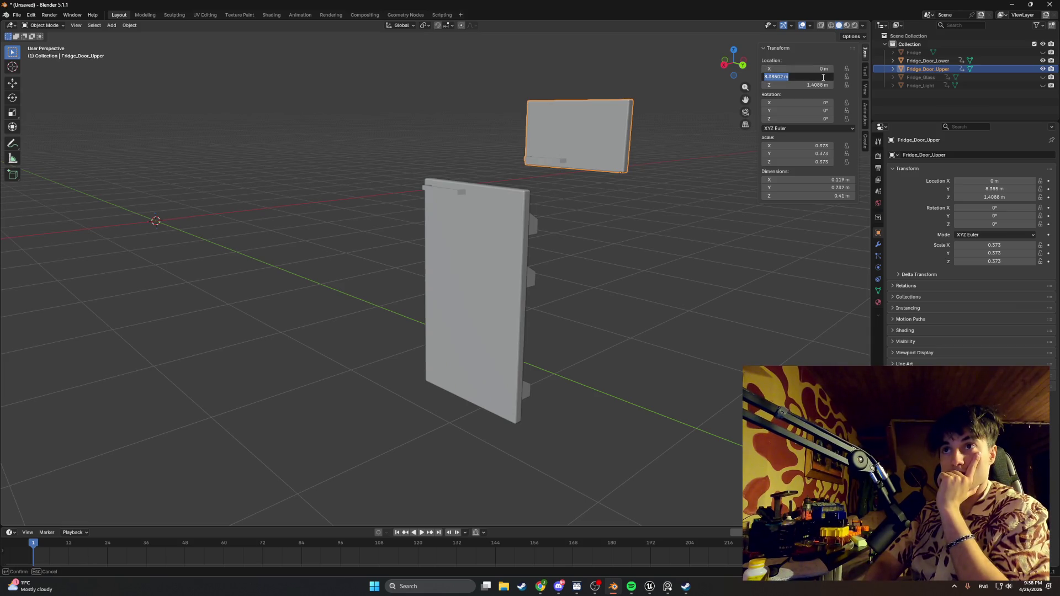
pyautogui.write('0')
pyautogui.press('Return')
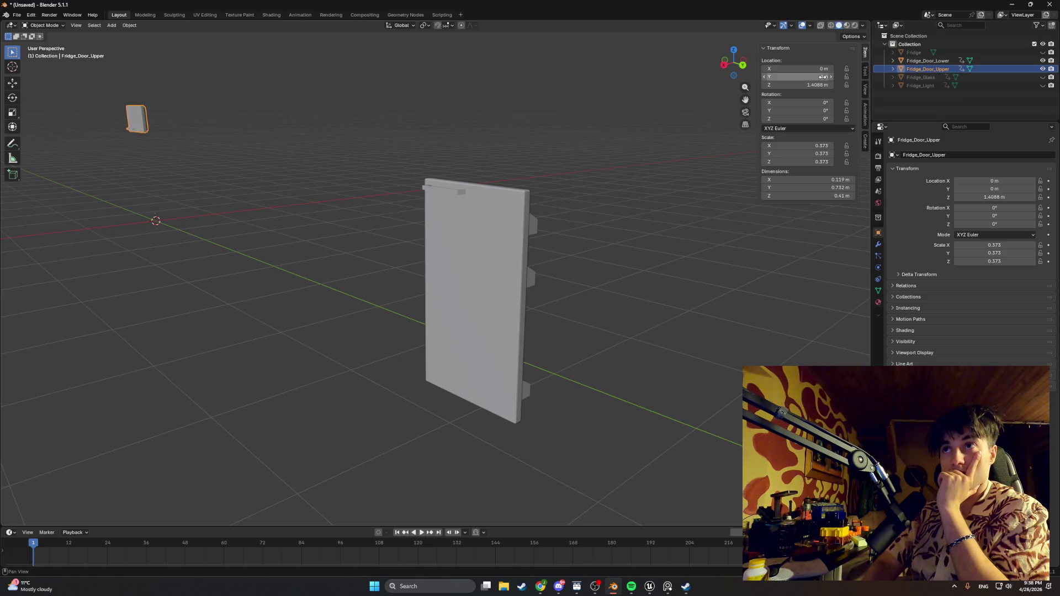
pyautogui.click(819, 86)
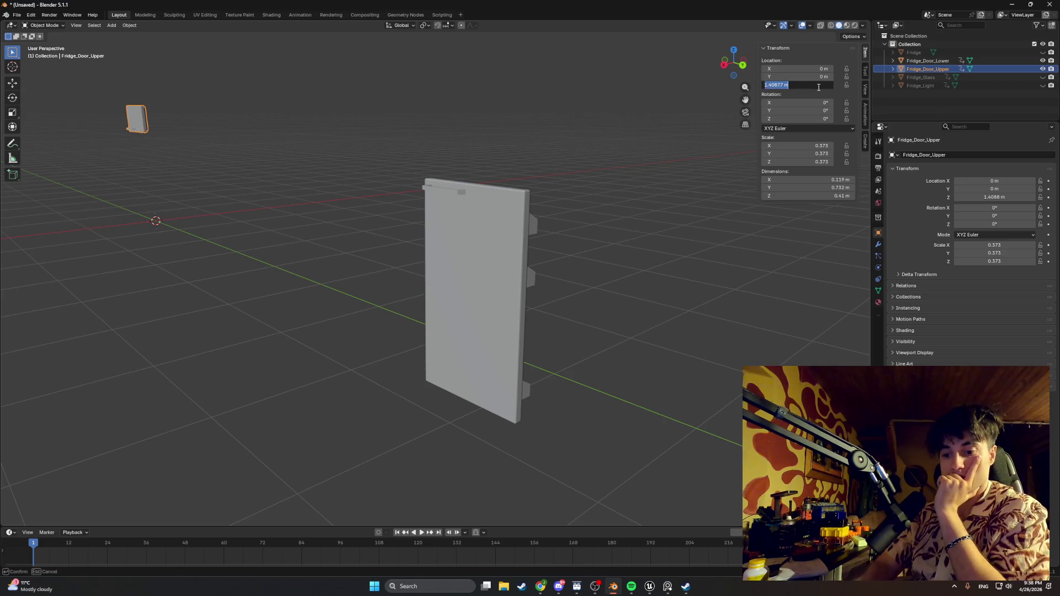
pyautogui.write('0')
pyautogui.press('Return')
# - Move the lower fridge door along Y to sit beside the fridge body
pyautogui.click(490, 291)
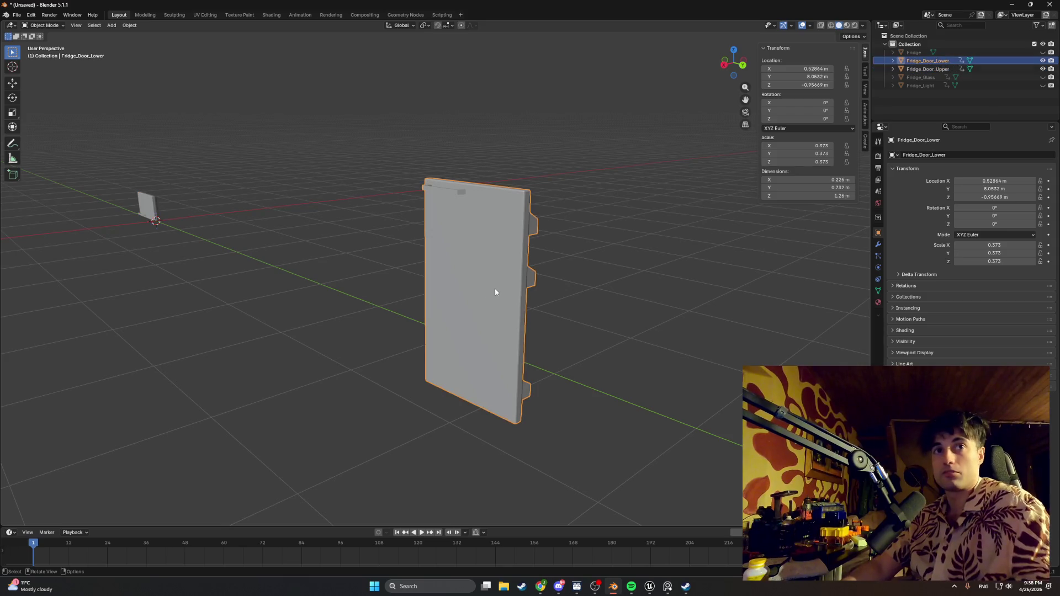
pyautogui.moveTo(536, 234)
pyautogui.mouseDown()
pyautogui.moveTo(416, 220)
pyautogui.moveTo(556, 290)
pyautogui.mouseUp()
pyautogui.scroll(-3, 466, 249)
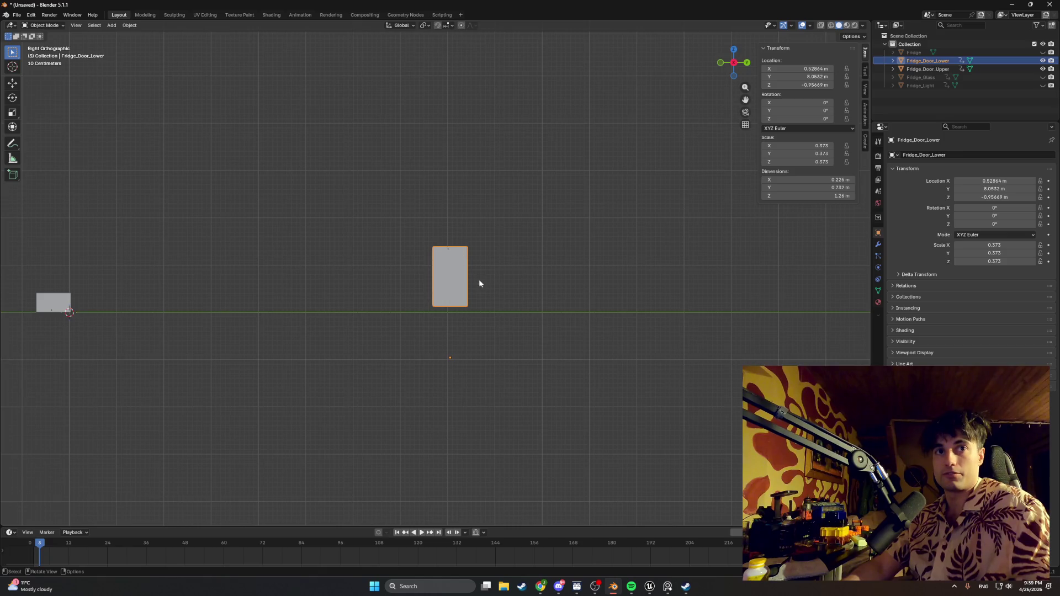
pyautogui.press('g')
pyautogui.press('y')
pyautogui.click(79, 272)
# - In wireframe top view, move the lower door along X to X −0.354, Y −0.362 m
pyautogui.moveTo(78, 271); pyautogui.dragTo(218, 324)
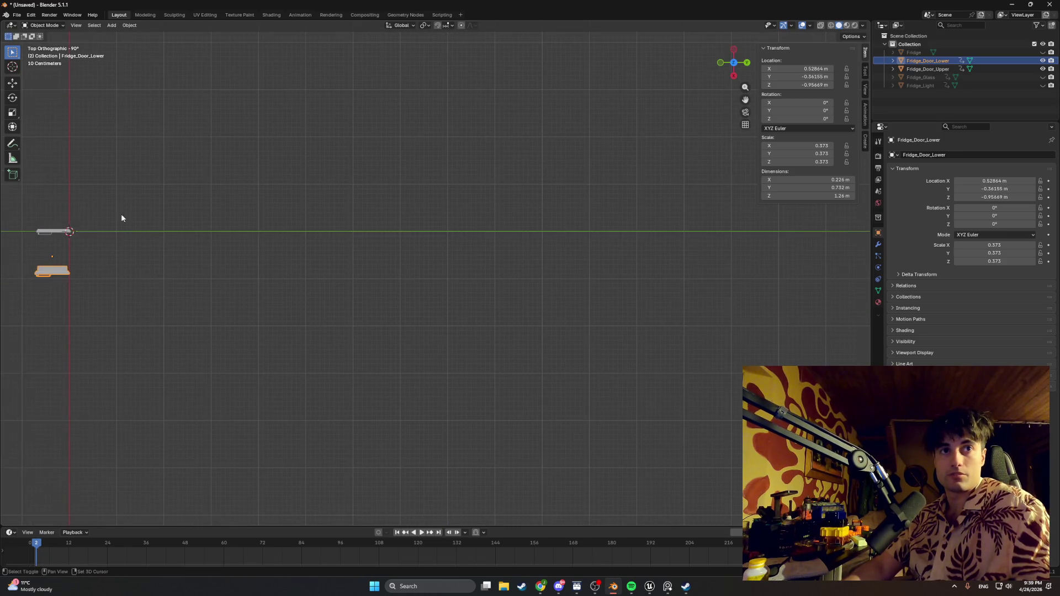
pyautogui.scroll(2, 227, 323)
pyautogui.press('z')
pyautogui.click(227, 323)
pyautogui.scroll(3, 229, 323)
pyautogui.press('g')
pyautogui.press('x')
pyautogui.click(323, 219)
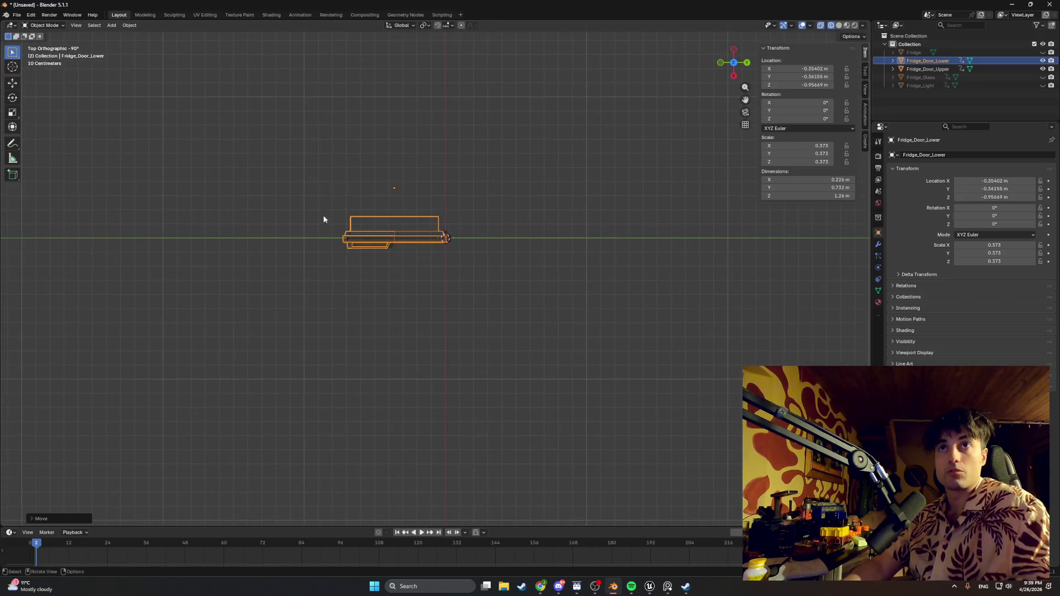
pyautogui.click(453, 26)
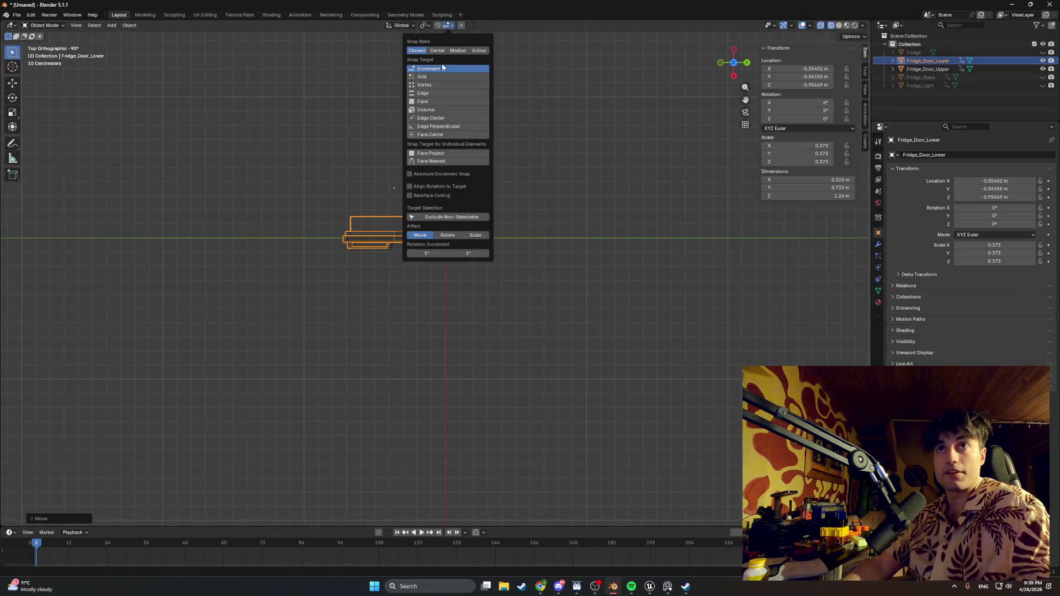
# - Turn on edge snapping and snap the lower door onto the fridge body's edge
pyautogui.click(430, 93)
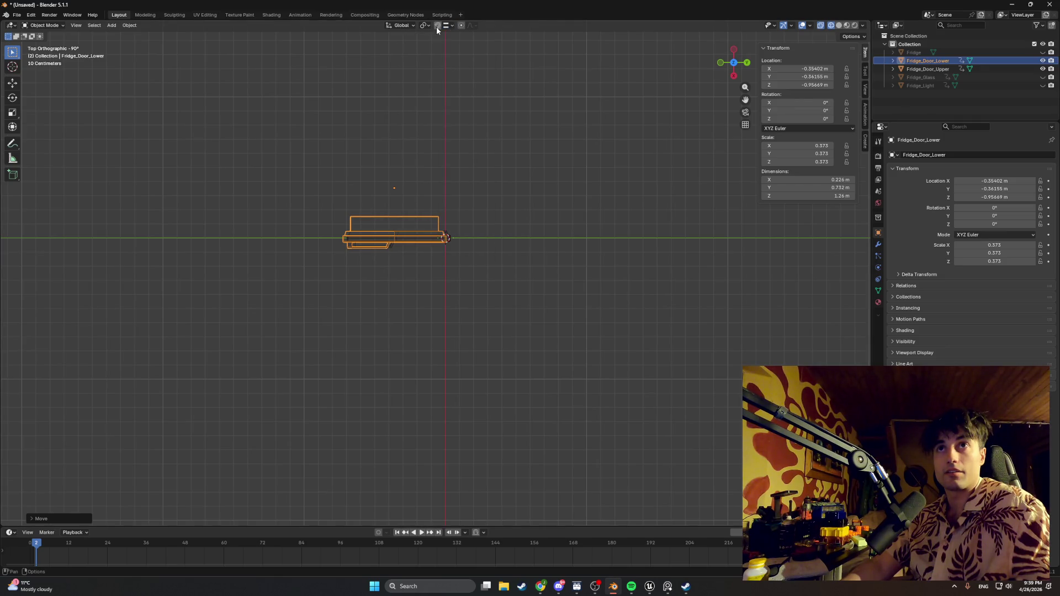
pyautogui.click(436, 27)
pyautogui.scroll(6, 309, 216)
pyautogui.moveTo(276, 291); pyautogui.dragTo(619, 303)
pyautogui.scroll(4, 460, 259)
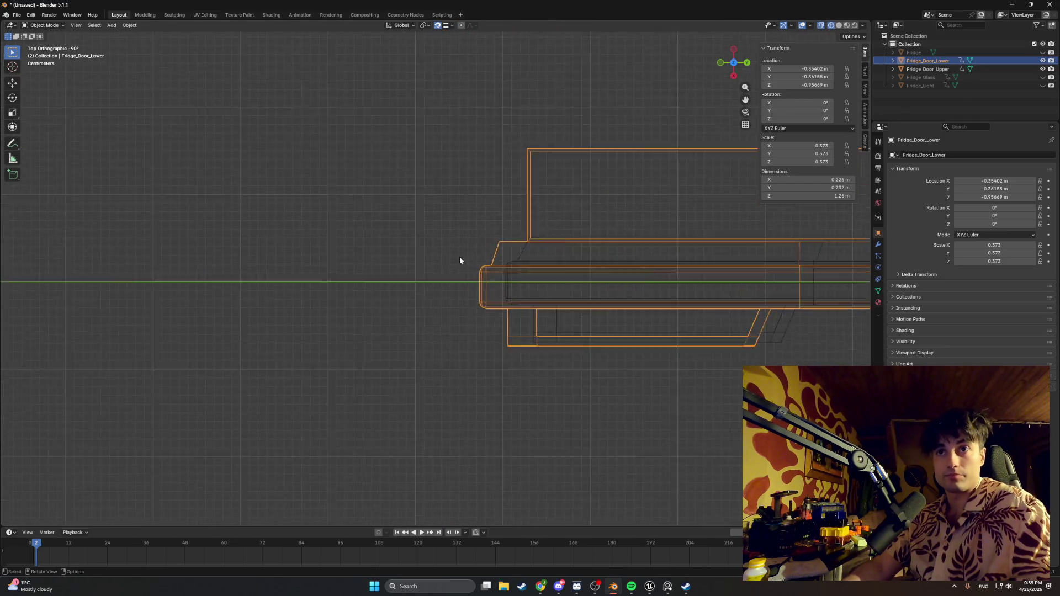
pyautogui.press('g')
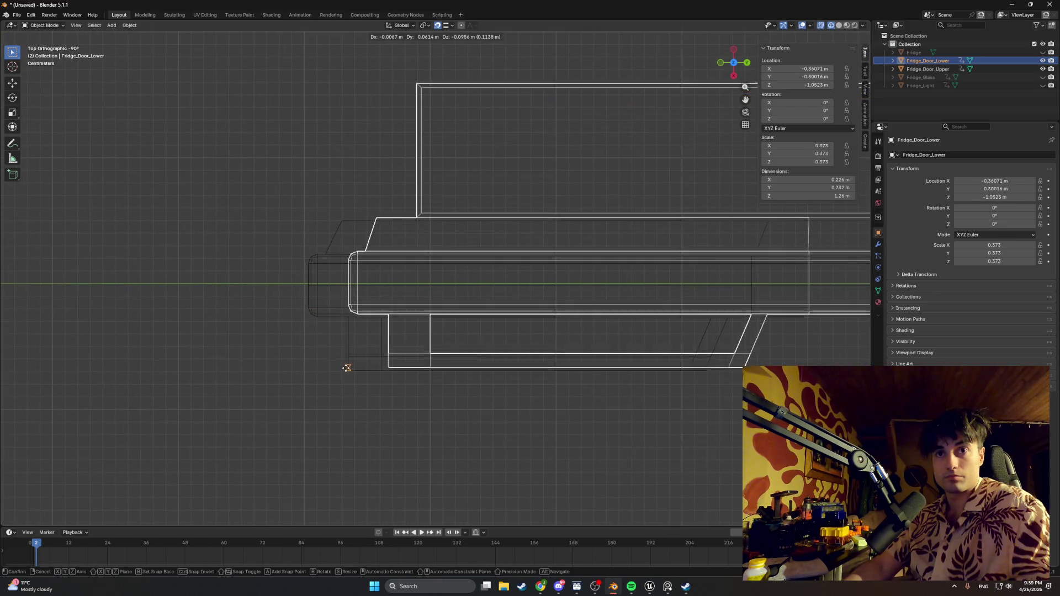
pyautogui.click(347, 369)
# - Snap the lower door along Y flush against the fridge edge
pyautogui.scroll(-4, 334, 368)
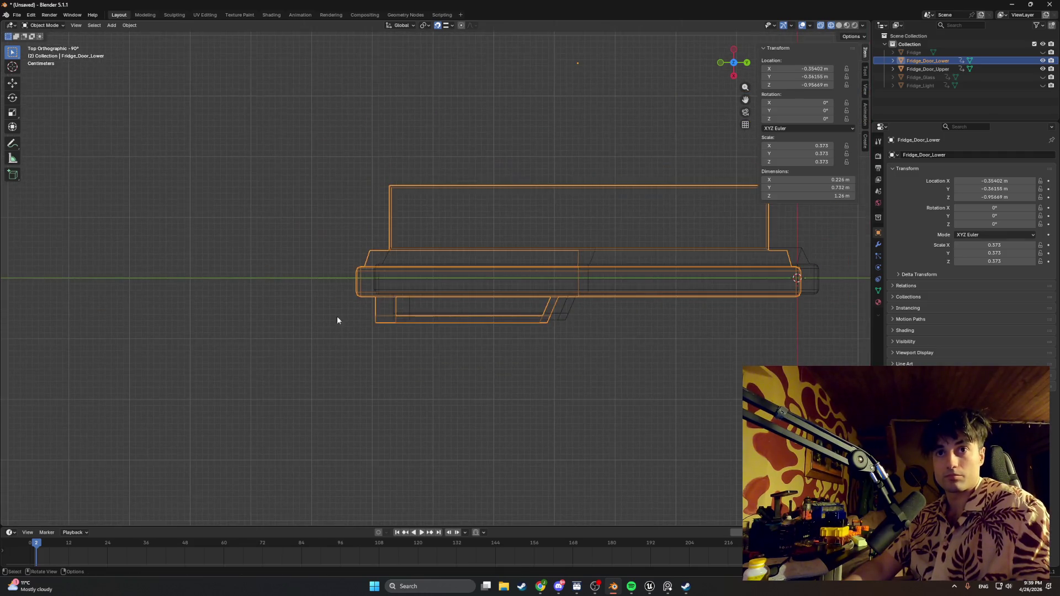
pyautogui.press('g')
pyautogui.press('y')
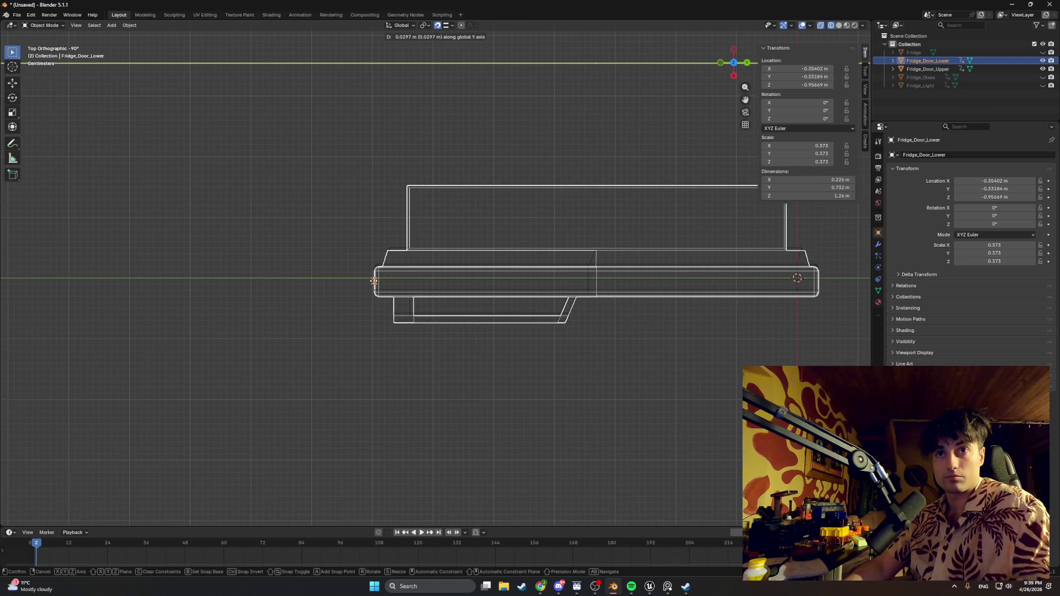
pyautogui.click(373, 281)
pyautogui.scroll(10, 370, 280)
pyautogui.scroll(-8, 369, 283)
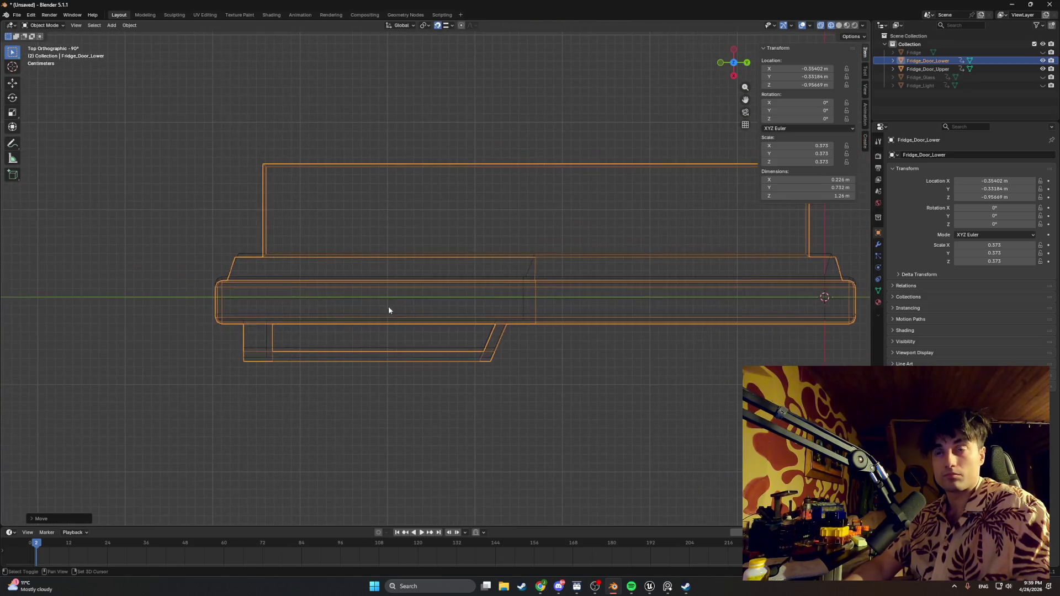
# - From the back view, lower the door slightly along Z
pyautogui.press('ctrl+KP_1')
pyautogui.scroll(-3, 369, 284)
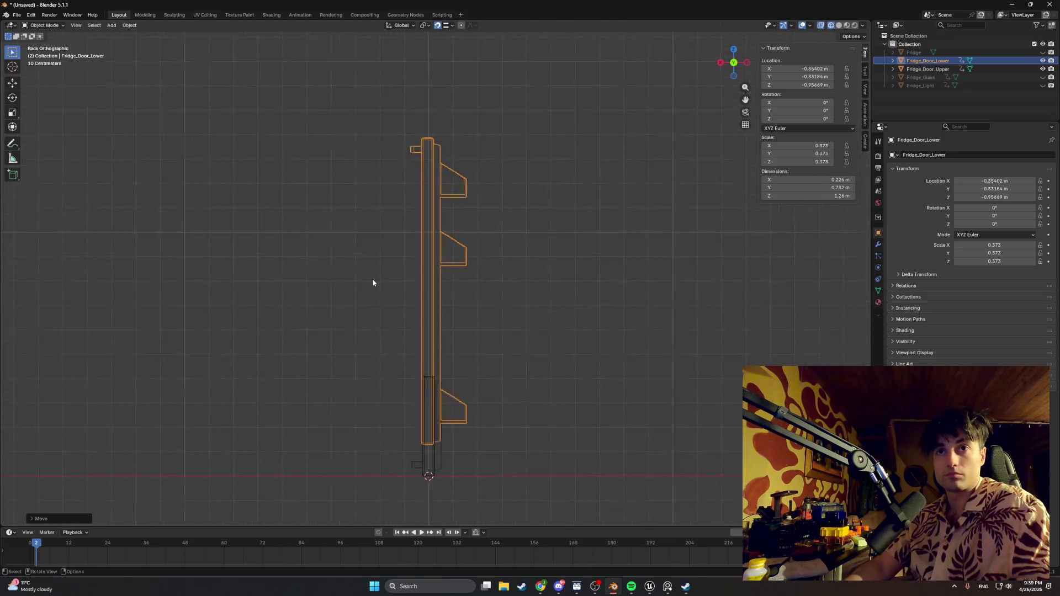
pyautogui.scroll(4, 414, 298)
pyautogui.scroll(3, 425, 284)
pyautogui.press('g')
pyautogui.press('z')
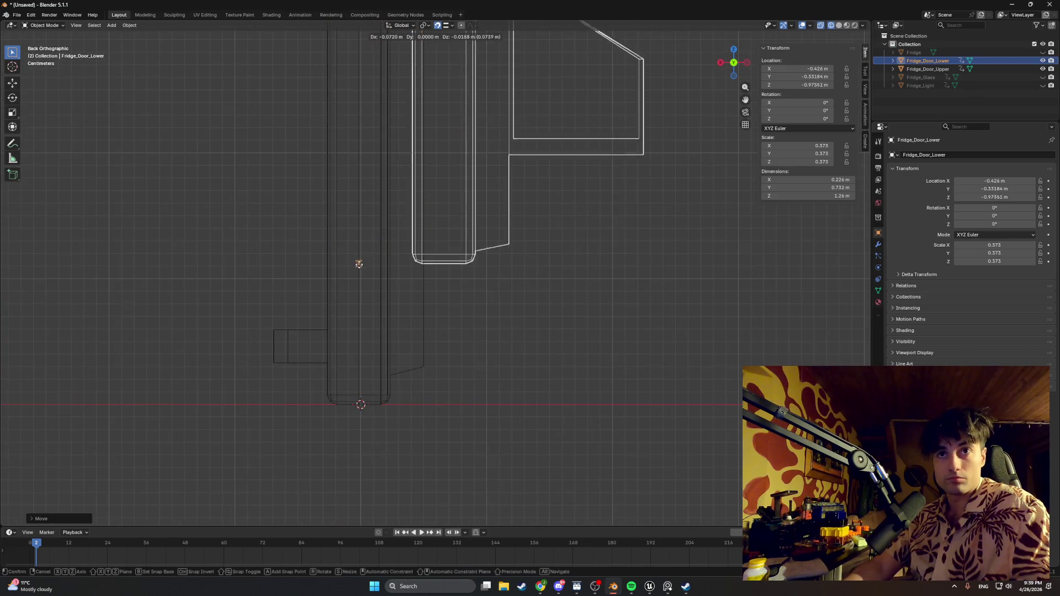
pyautogui.click(505, 357)
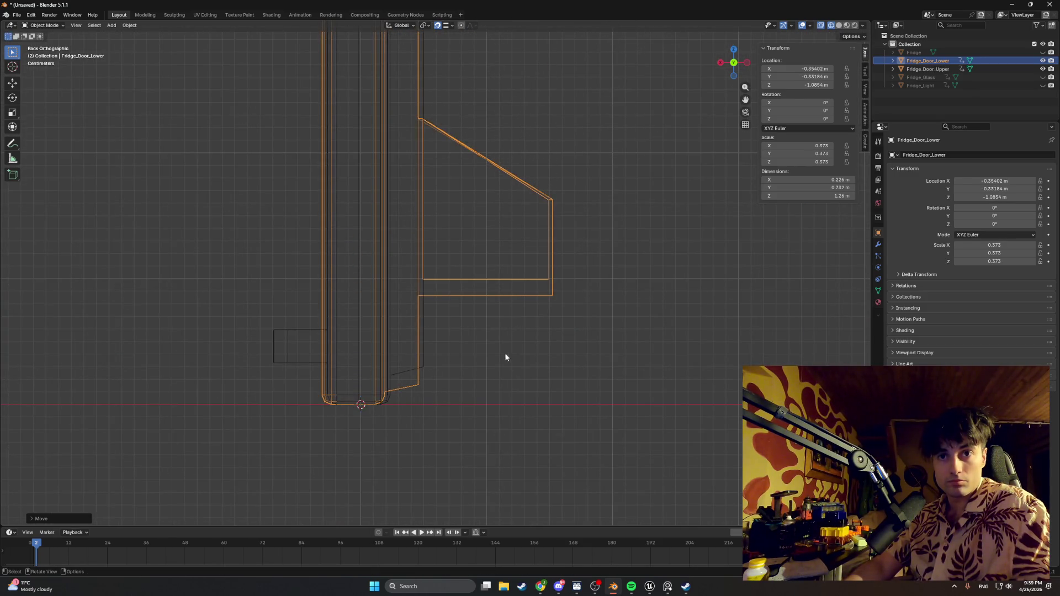
# - Nudge the lower door along X, ending at X −0.35832, Y −0.33184, Z −1.0854 m
pyautogui.press('KP_7')
pyautogui.press('KP_1')
pyautogui.scroll(-4, 345, 314)
pyautogui.press('KP_7')
pyautogui.scroll(6, 386, 311)
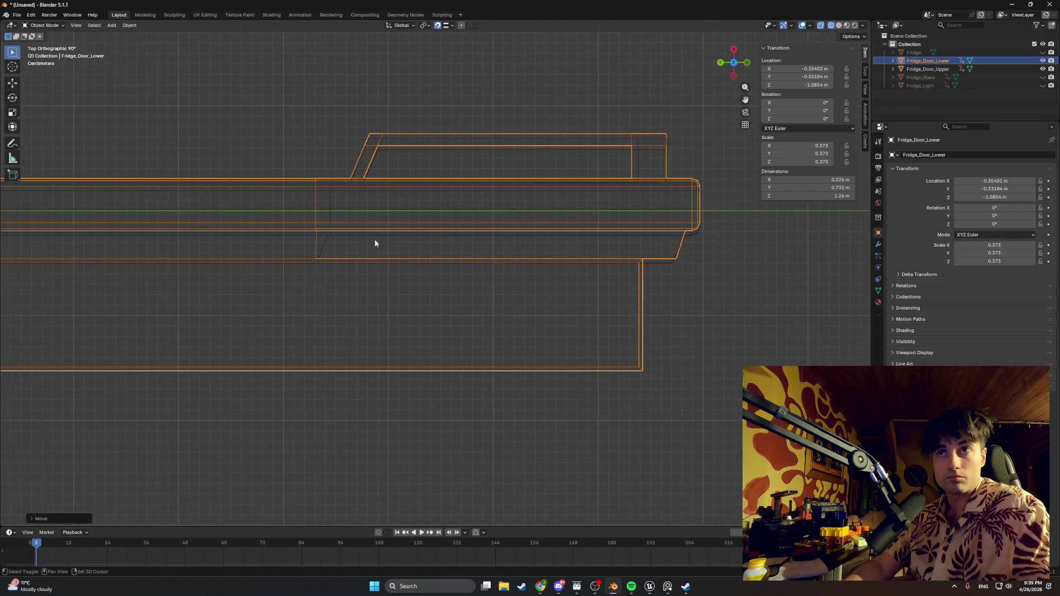
pyautogui.scroll(4, 267, 230)
pyautogui.scroll(2, 268, 192)
pyautogui.scroll(-3, 268, 188)
pyautogui.scroll(1, 356, 214)
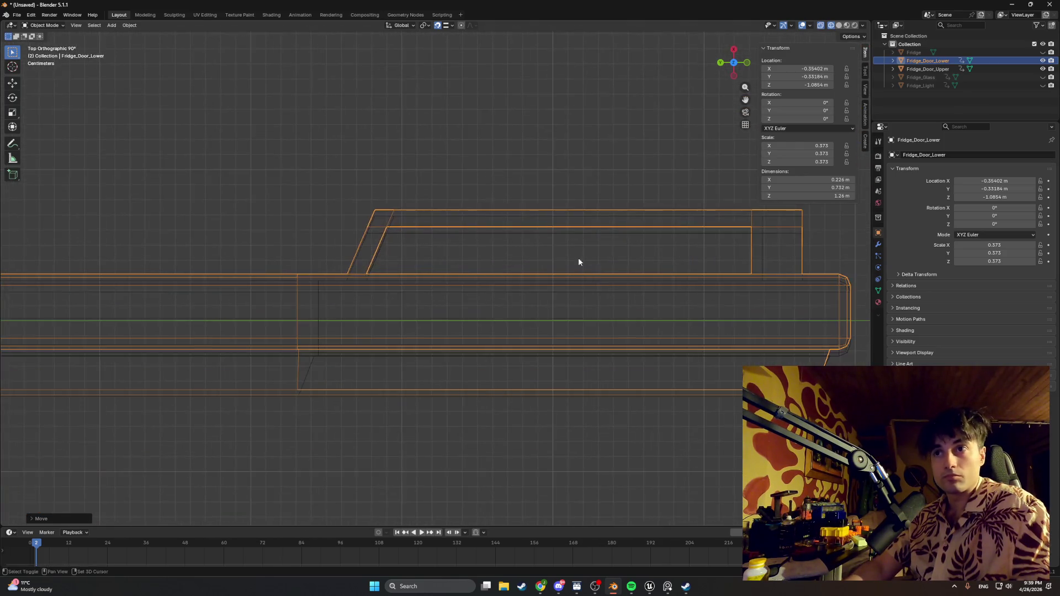
pyautogui.press('g')
pyautogui.press('x')
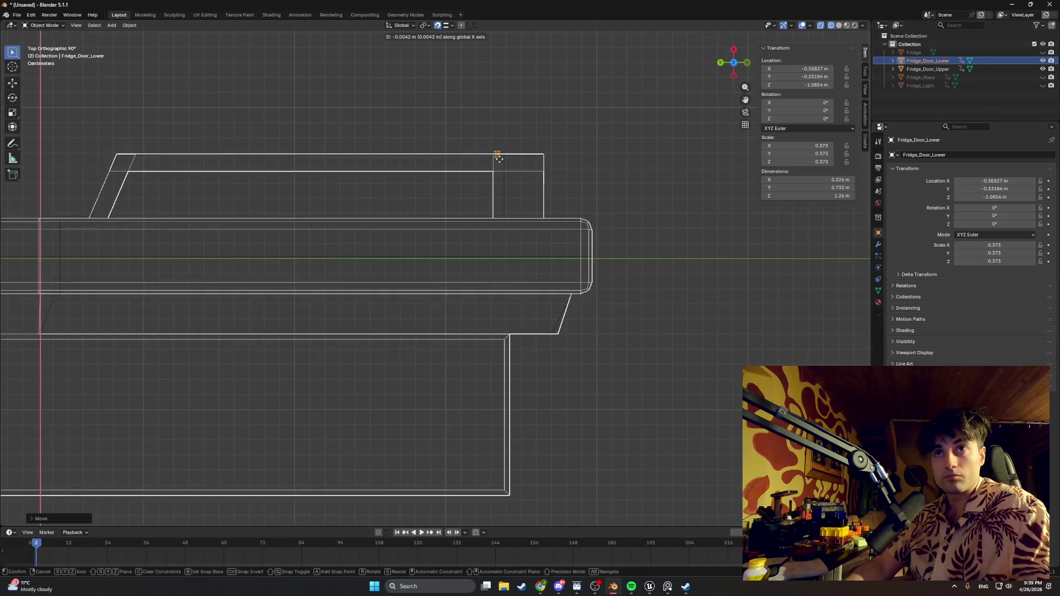
pyautogui.click(540, 150)
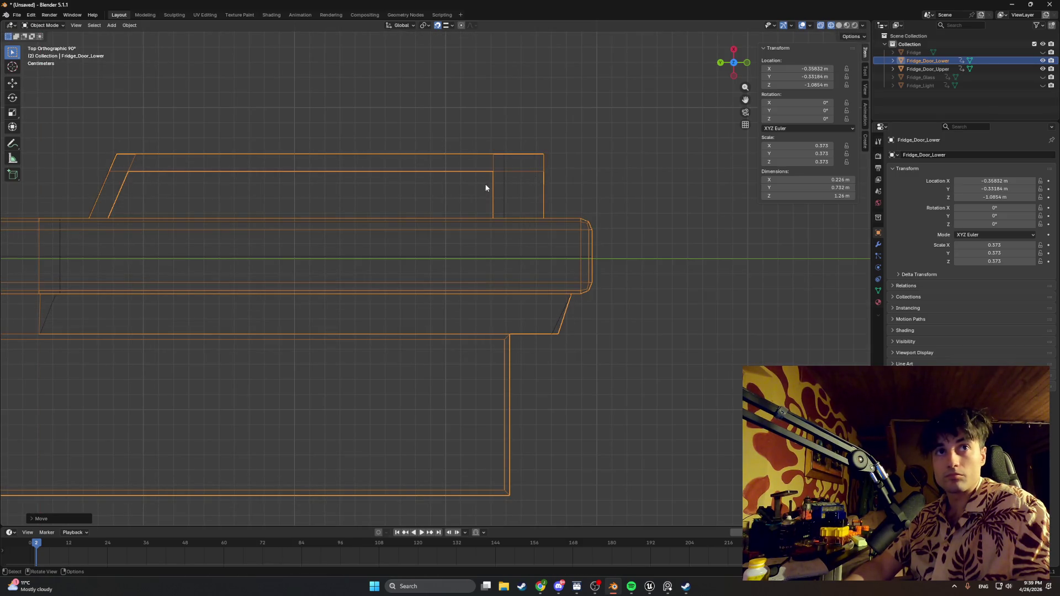
pyautogui.moveTo(523, 182); pyautogui.dragTo(393, 129)
pyautogui.click(296, 151)
pyautogui.moveTo(297, 151)
pyautogui.mouseDown()
pyautogui.moveTo(300, 208)
pyautogui.moveTo(381, 188)
pyautogui.mouseUp()
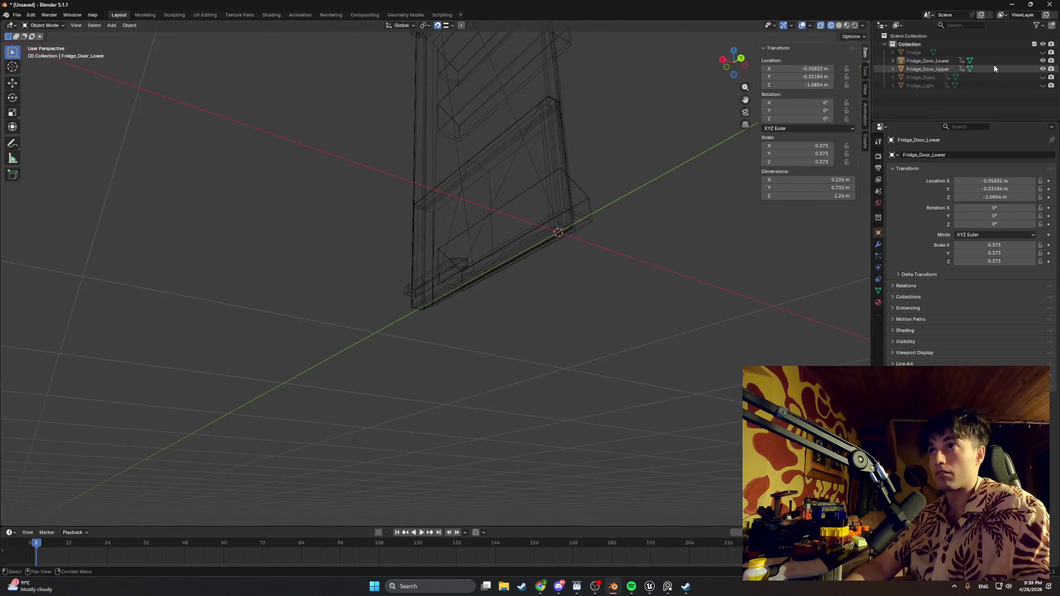
# - Select the lower fridge door and enter Edit Mode, viewing its bottom edge
pyautogui.scroll(1, 500, 243)
pyautogui.moveTo(500, 243); pyautogui.dragTo(390, 390)
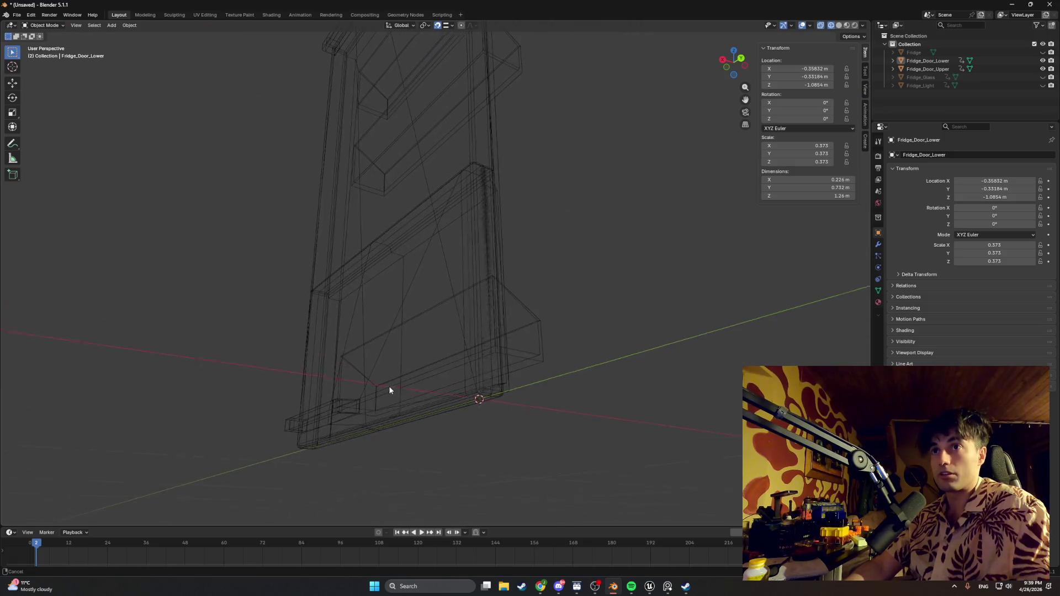
pyautogui.click(927, 61)
pyautogui.moveTo(513, 387)
pyautogui.mouseDown()
pyautogui.moveTo(530, 310)
pyautogui.moveTo(502, 236)
pyautogui.mouseUp()
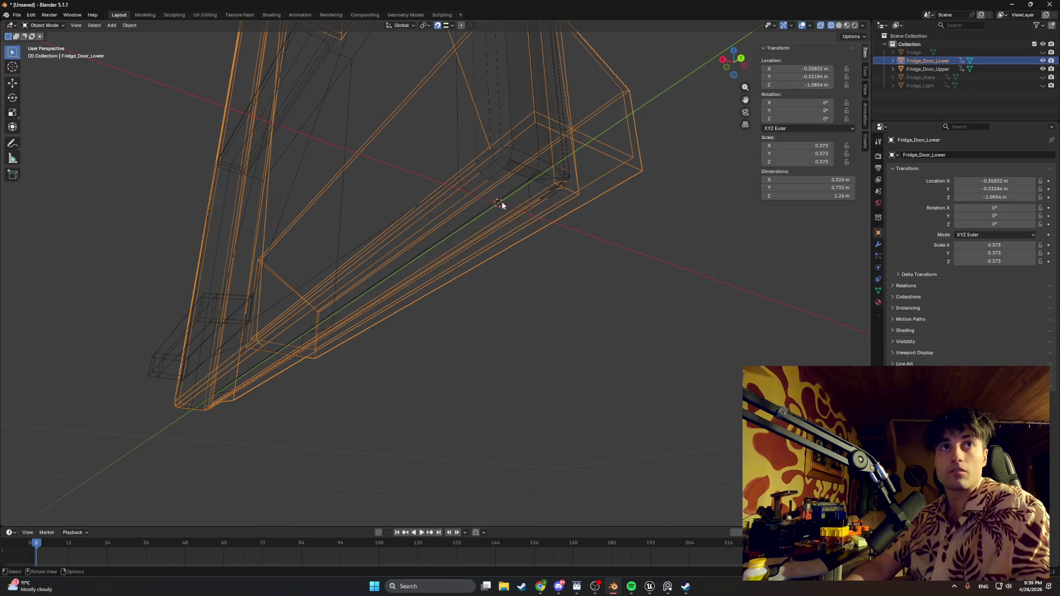
pyautogui.press('Tab')
pyautogui.scroll(5, 502, 197)
pyautogui.scroll(-4, 525, 189)
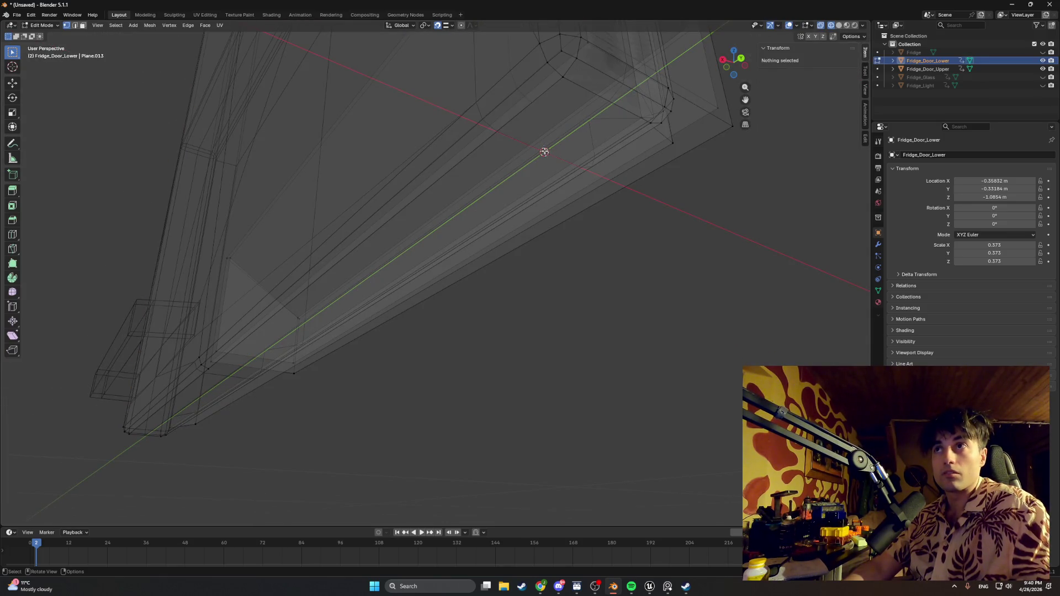
# - Reselect just the lower door, view its vertex menu, then bring up the Object Mode context menu
pyautogui.click(933, 69)
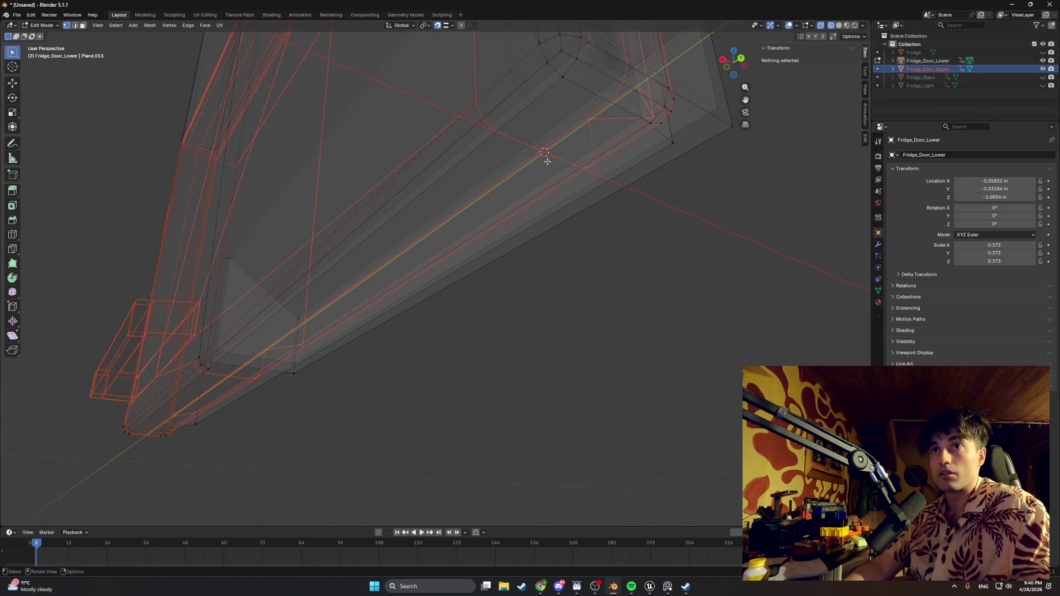
pyautogui.moveTo(554, 164); pyautogui.dragTo(620, 164)
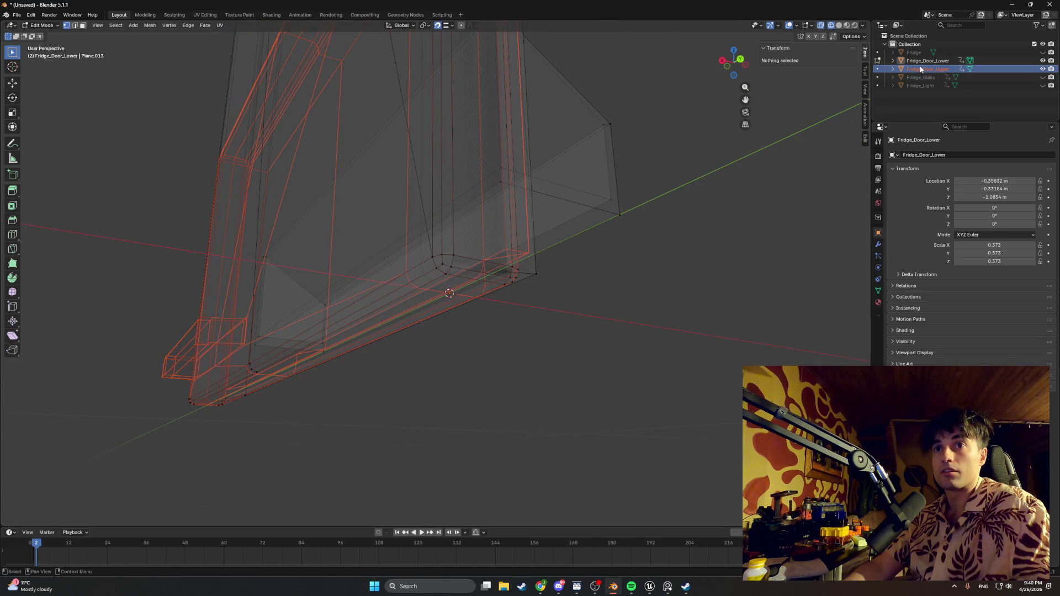
pyautogui.click(922, 61)
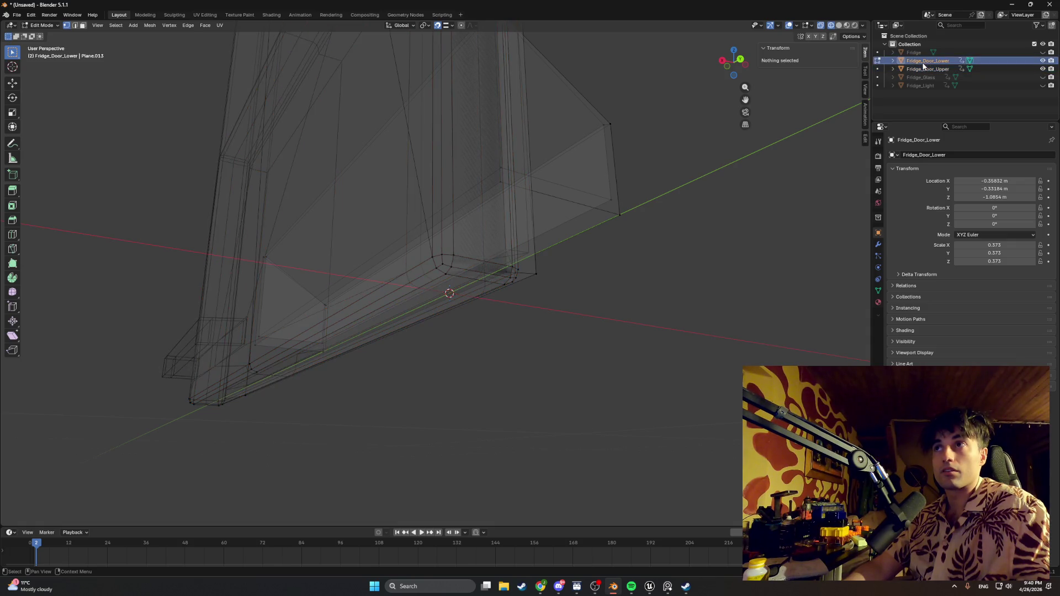
pyautogui.moveTo(614, 234); pyautogui.dragTo(639, 281)
pyautogui.rightClick(617, 279)
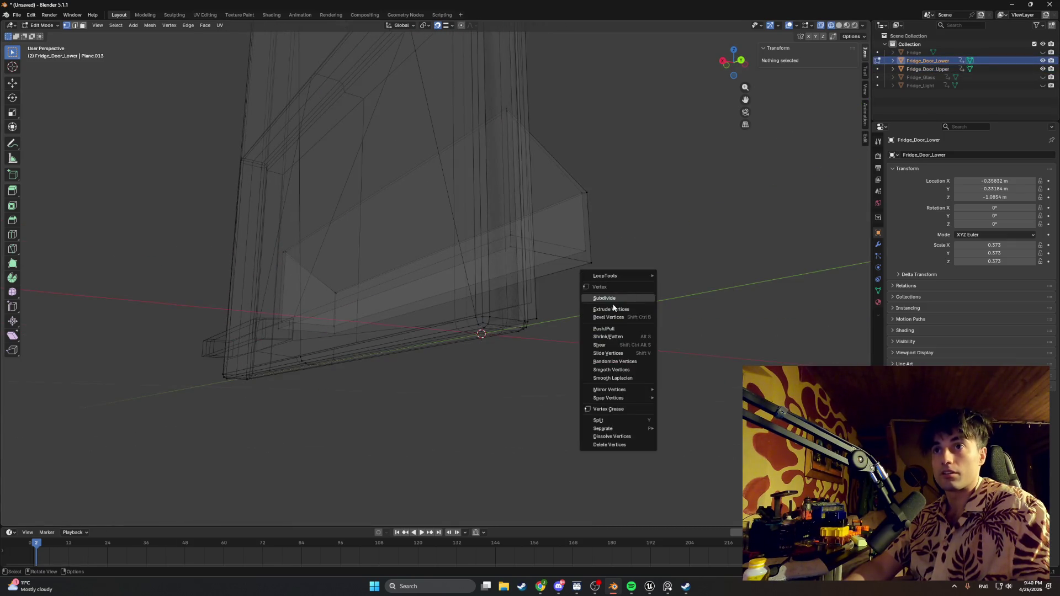
pyautogui.press('Escape')
pyautogui.press('Tab')
pyautogui.rightClick(648, 243)
pyautogui.moveTo(647, 244)
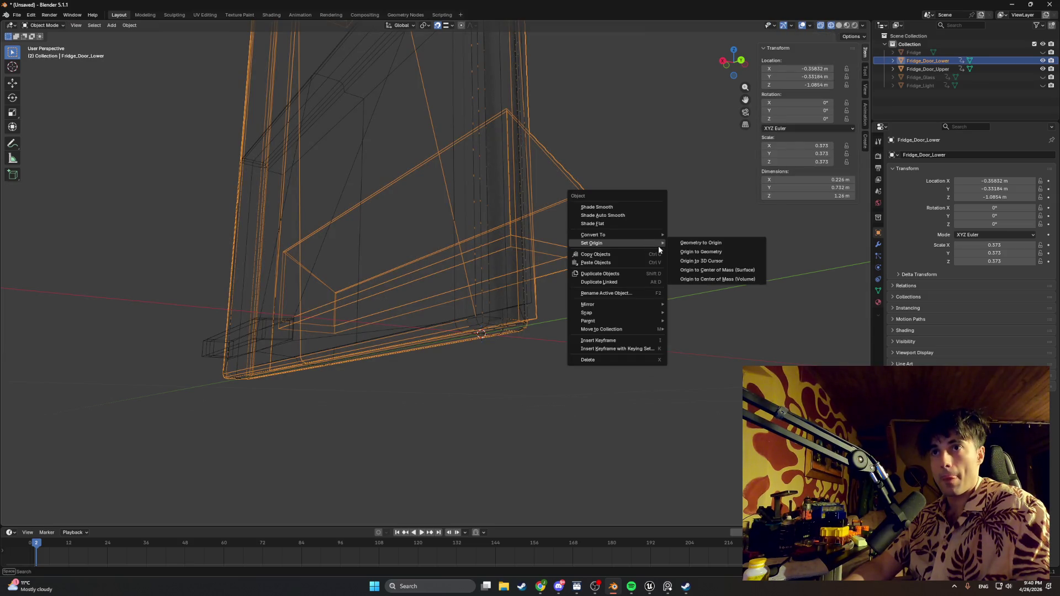
# - Set the lower door's origin to the 3D cursor so its location reads 0, 0, 0
pyautogui.click(695, 262)
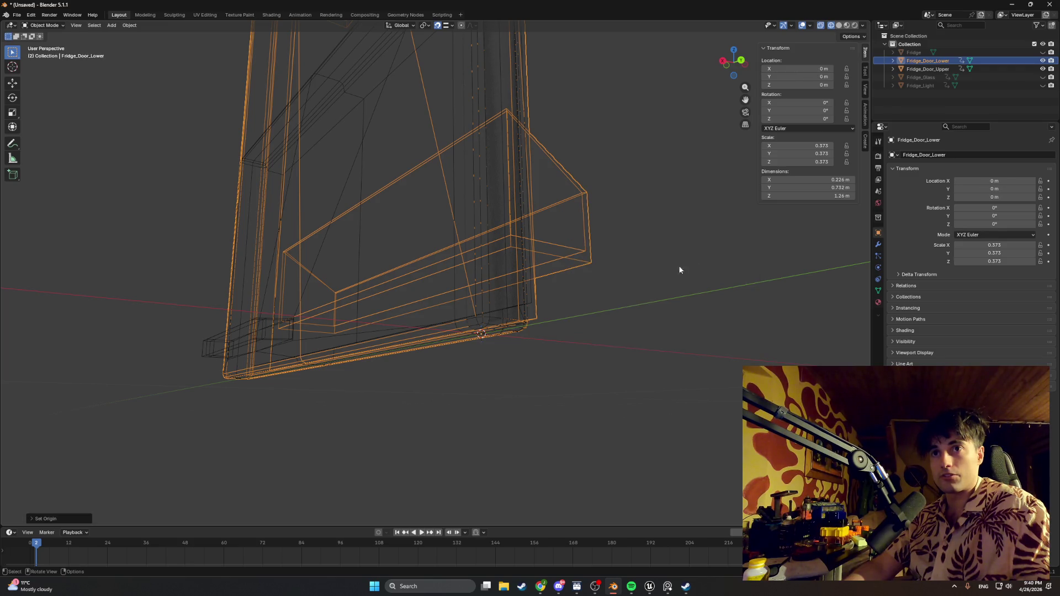
pyautogui.scroll(-2, 596, 298)
pyautogui.click(596, 221)
pyautogui.moveTo(578, 202)
pyautogui.mouseDown()
pyautogui.moveTo(569, 229)
pyautogui.moveTo(621, 217)
pyautogui.moveTo(584, 242)
pyautogui.moveTo(511, 252)
pyautogui.mouseUp()
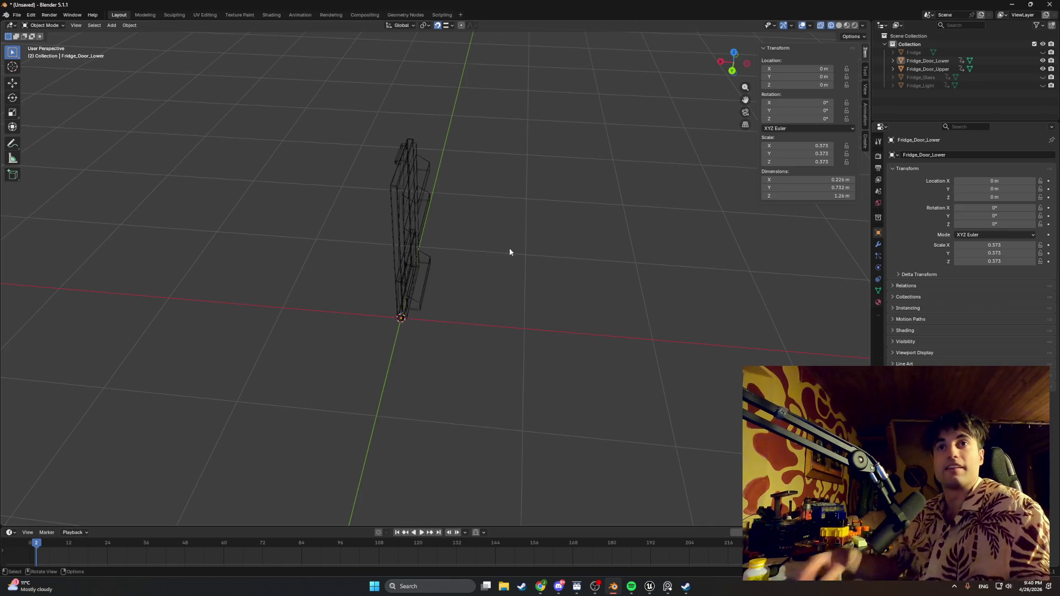
# - Unhide the fridge body, glass and light, select all parts and show them in solid shading
pyautogui.click(1042, 86)
pyautogui.click(1042, 77)
pyautogui.click(1042, 52)
pyautogui.moveTo(580, 210)
pyautogui.mouseDown()
pyautogui.moveTo(507, 200)
pyautogui.moveTo(591, 177)
pyautogui.moveTo(424, 171)
pyautogui.mouseUp()
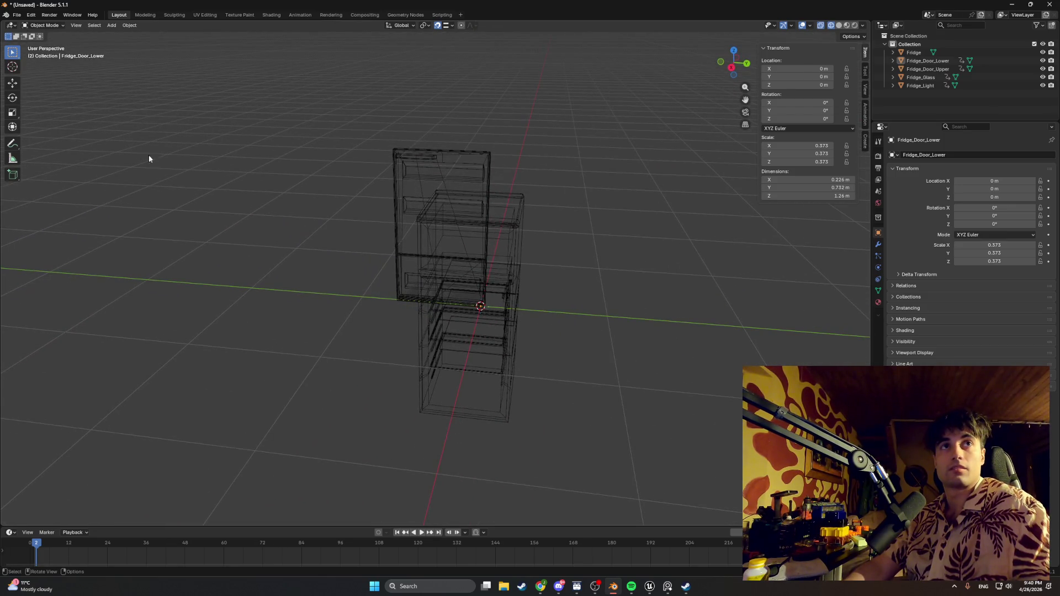
pyautogui.press('a')
pyautogui.press('z')
pyautogui.click(276, 219)
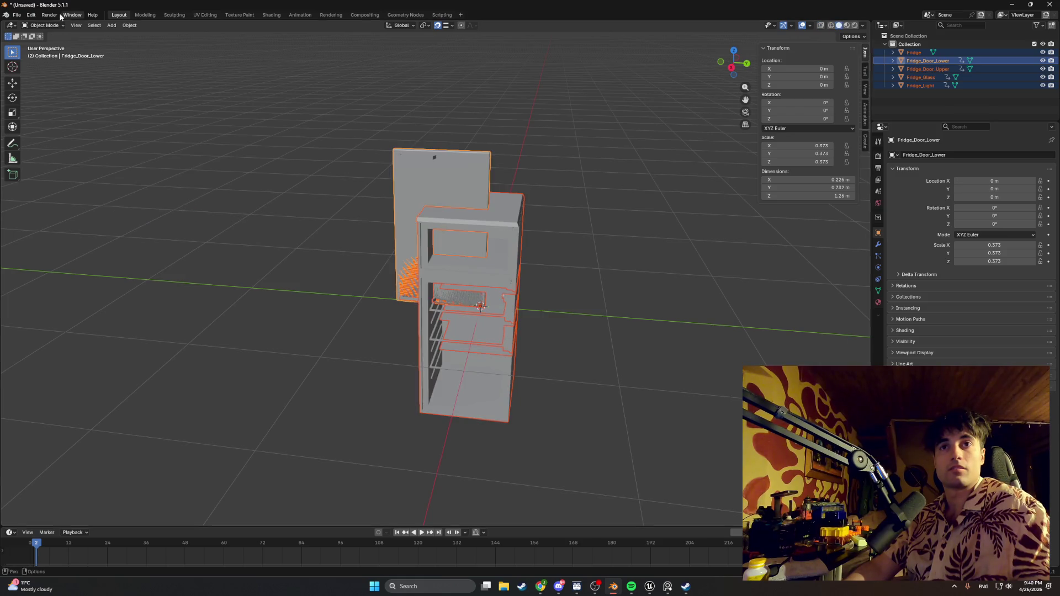
# - Export the selected parts as Fridge.fbx into Models\StartingApartment\Apt_Kitchen\Fridge, overwriting the old file
pyautogui.click(17, 16)
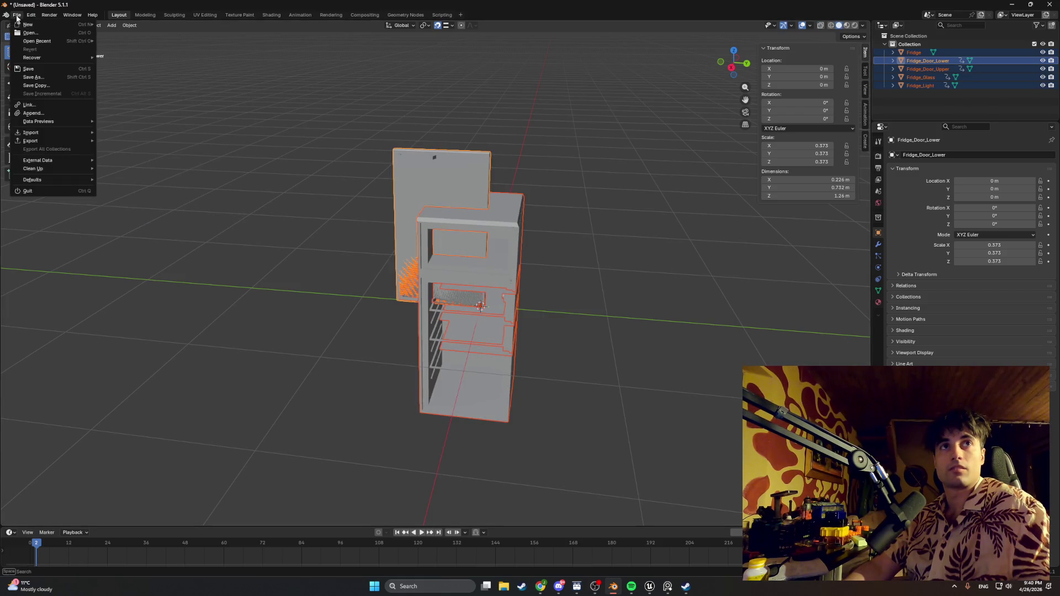
pyautogui.moveTo(63, 139)
pyautogui.click(127, 208)
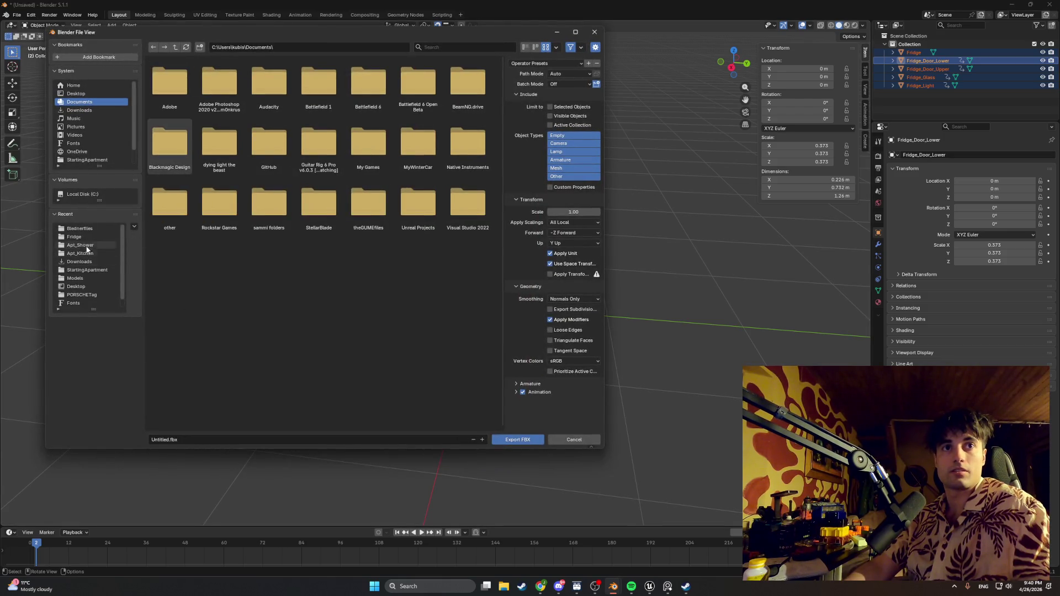
pyautogui.click(87, 279)
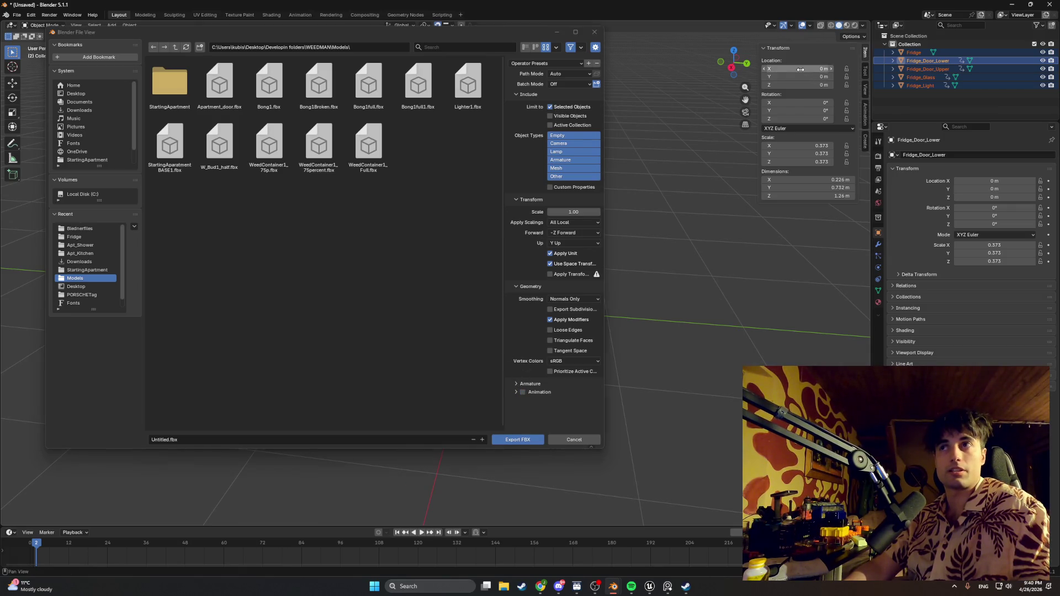
pyautogui.doubleClick(171, 90)
pyautogui.doubleClick(171, 90)
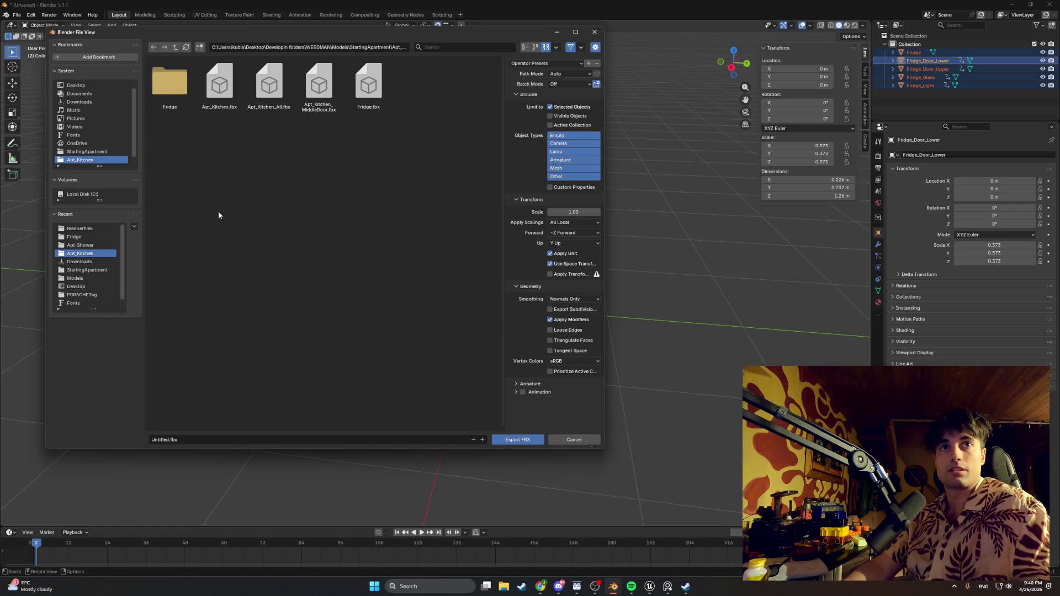
pyautogui.doubleClick(169, 85)
pyautogui.click(158, 440)
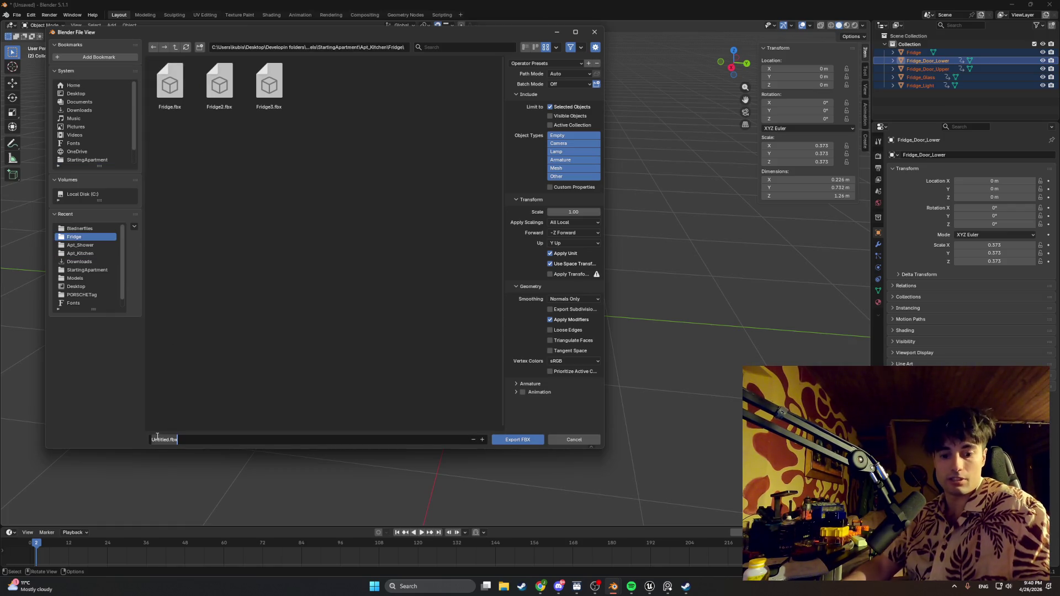
pyautogui.write('Fridge')
pyautogui.press('Return')
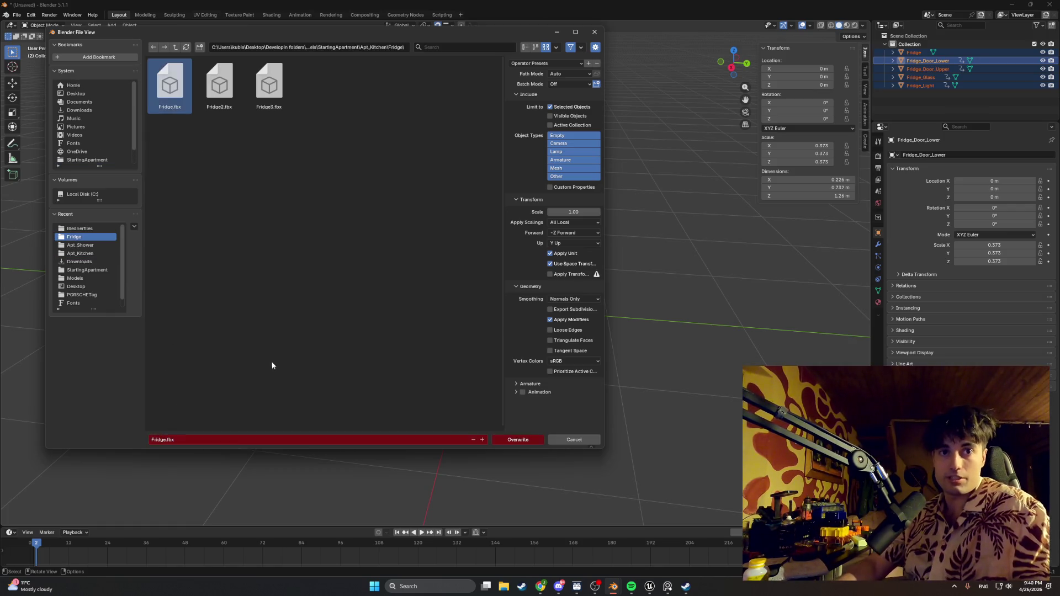
pyautogui.click(525, 440)
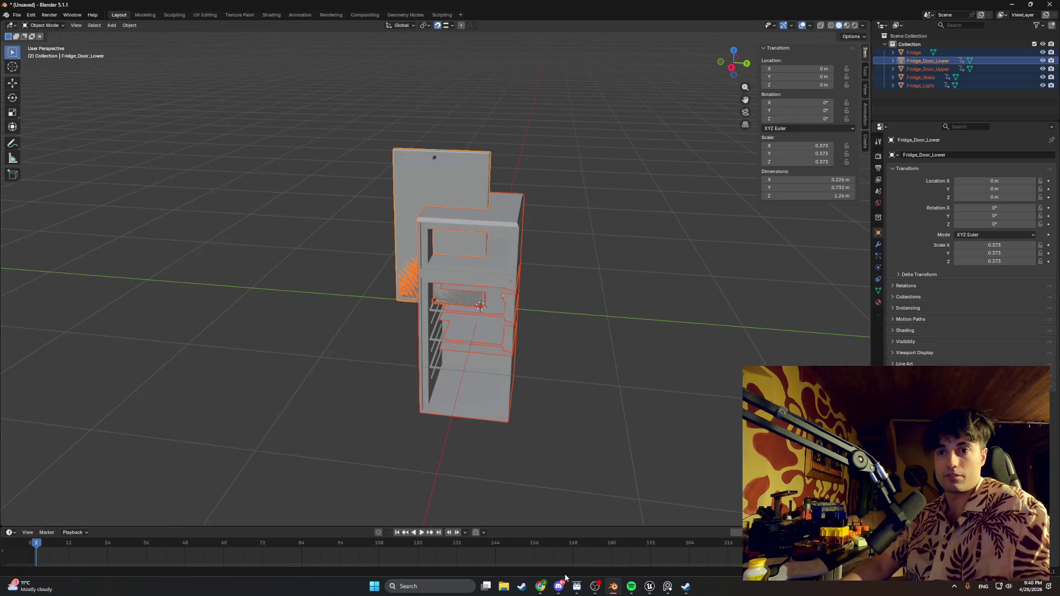
# - In Unreal, import Fridge.fbx into the Fridge content folder via the Content Drawer
pyautogui.click(650, 591)
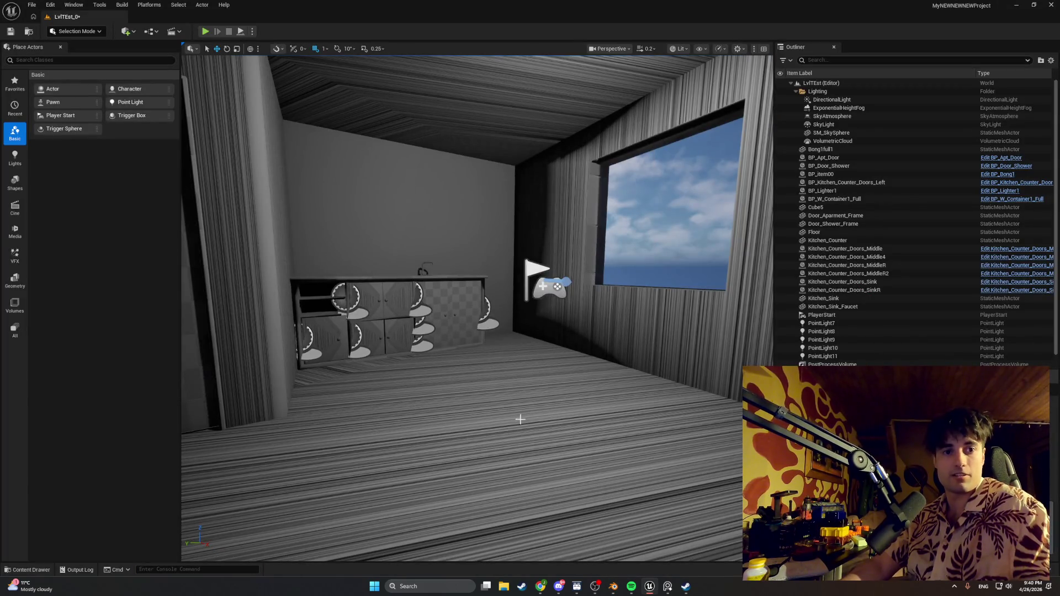
pyautogui.hotkey('ctrl', 'space')
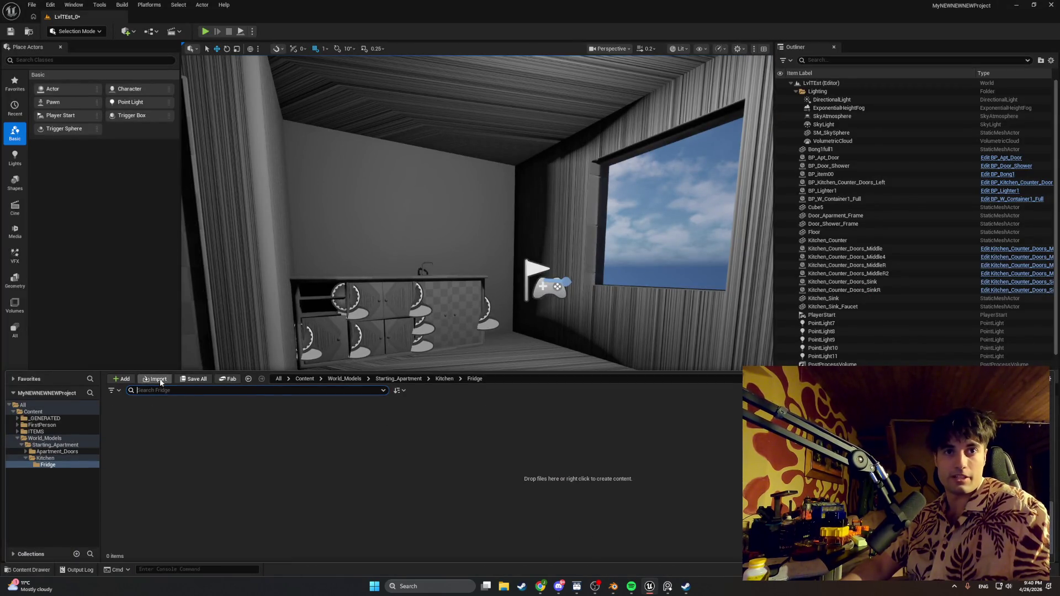
pyautogui.click(161, 380)
pyautogui.doubleClick(158, 68)
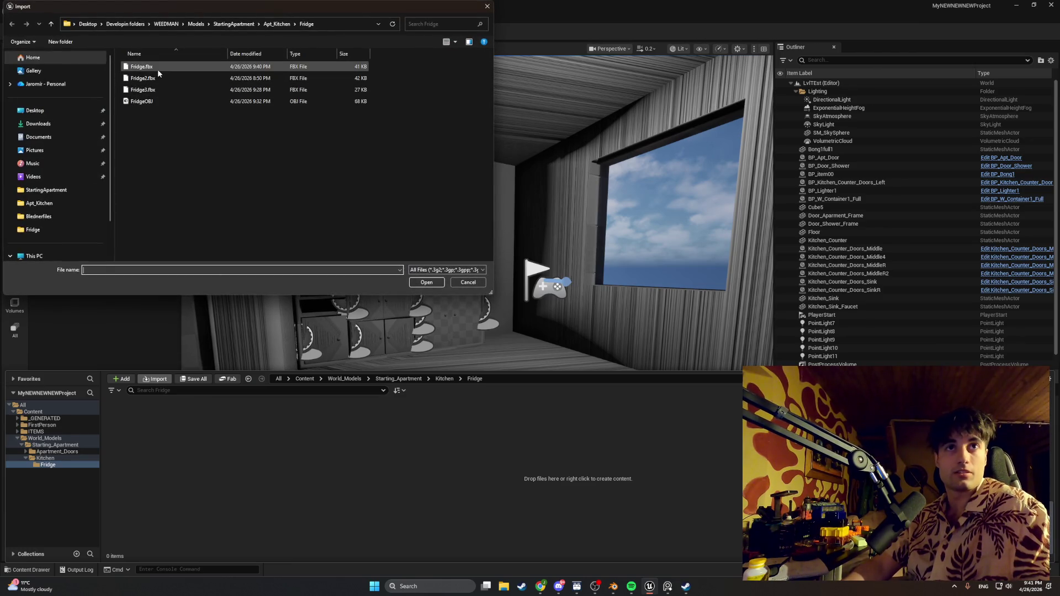
pyautogui.click(645, 543)
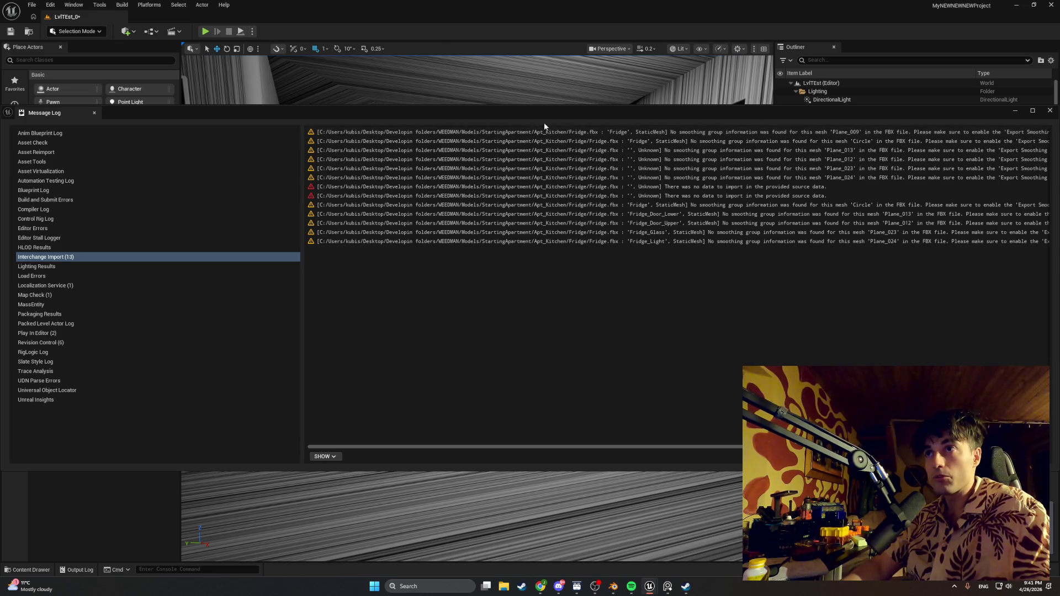
# - Close the import message log and open the Fridge_Glass mesh editor, centred on screen
pyautogui.moveTo(610, 118); pyautogui.dragTo(561, 128)
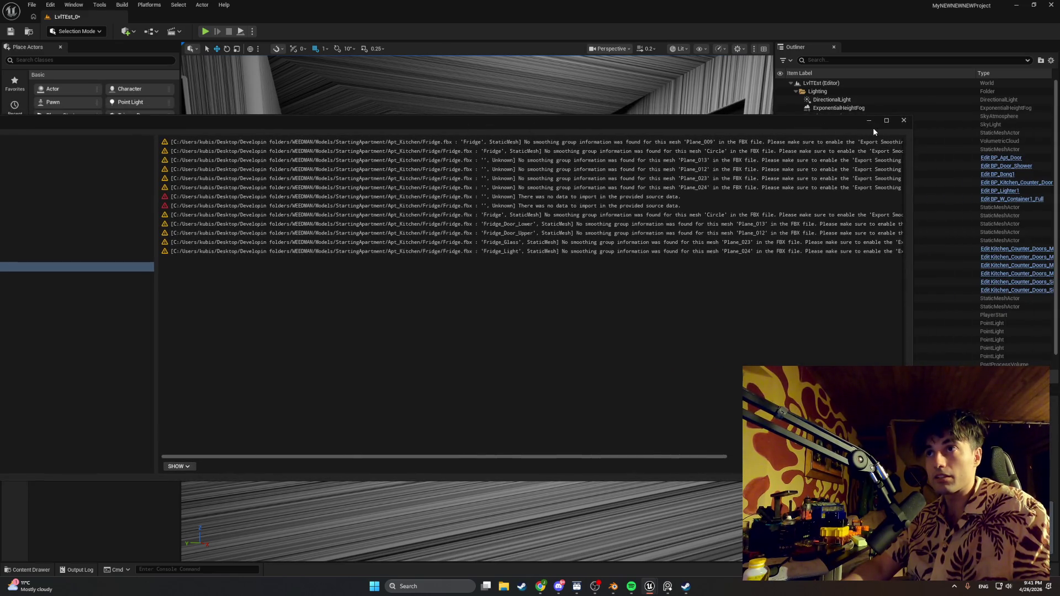
pyautogui.click(904, 120)
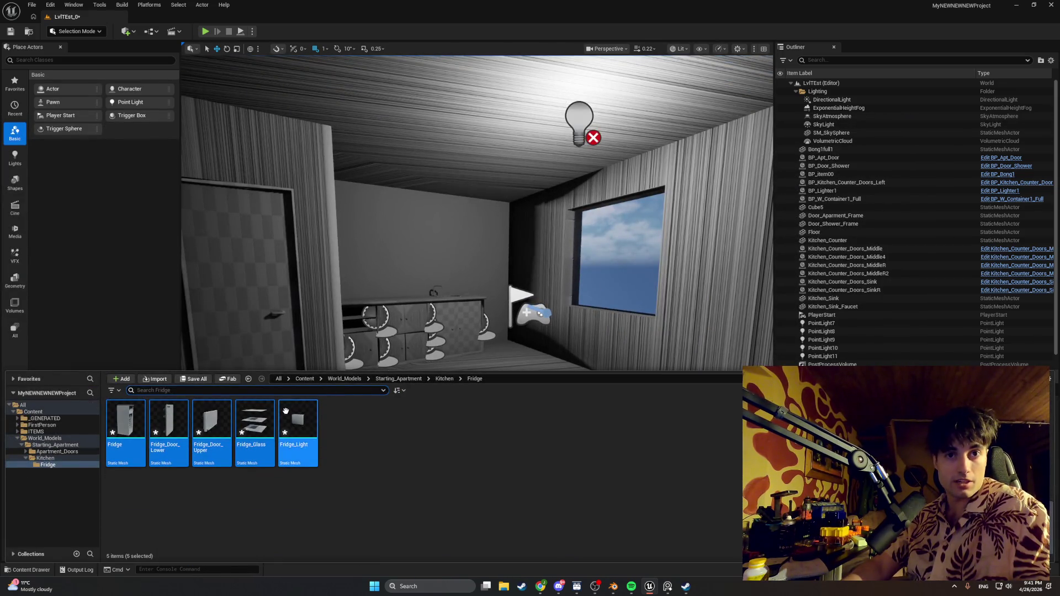
pyautogui.doubleClick(255, 422)
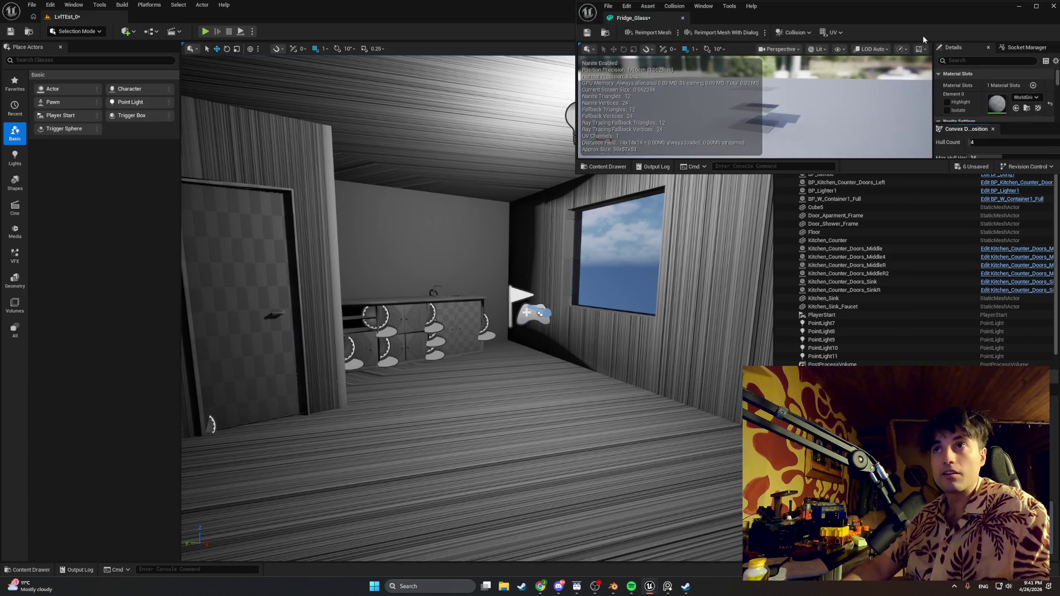
pyautogui.moveTo(809, 12); pyautogui.dragTo(462, 145)
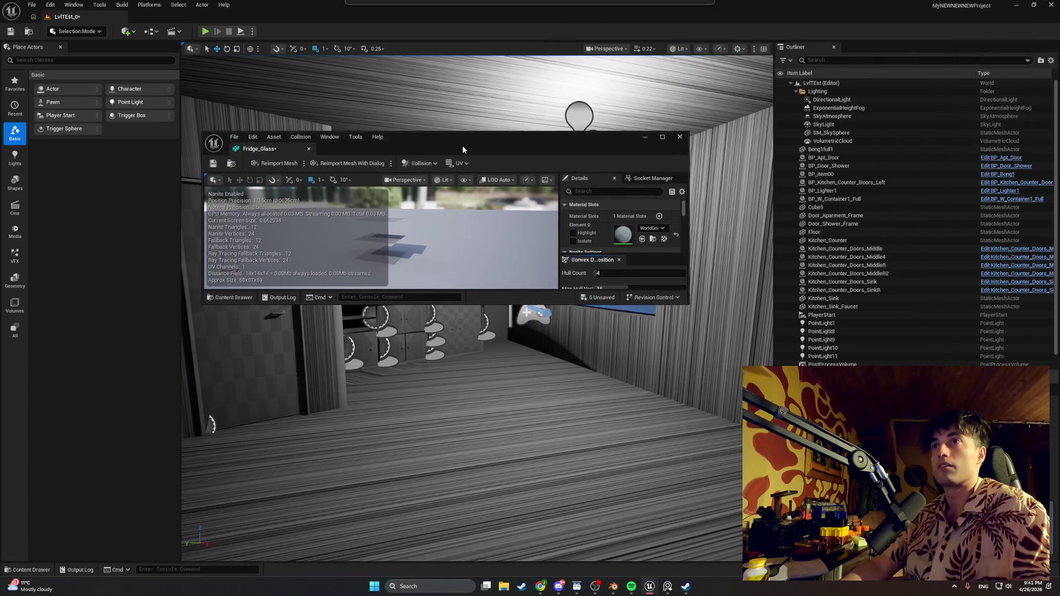
# - Assign BongGlassMatterial to Element 0 of the Fridge_Glass mesh
pyautogui.doubleClick(664, 138)
pyautogui.click(952, 96)
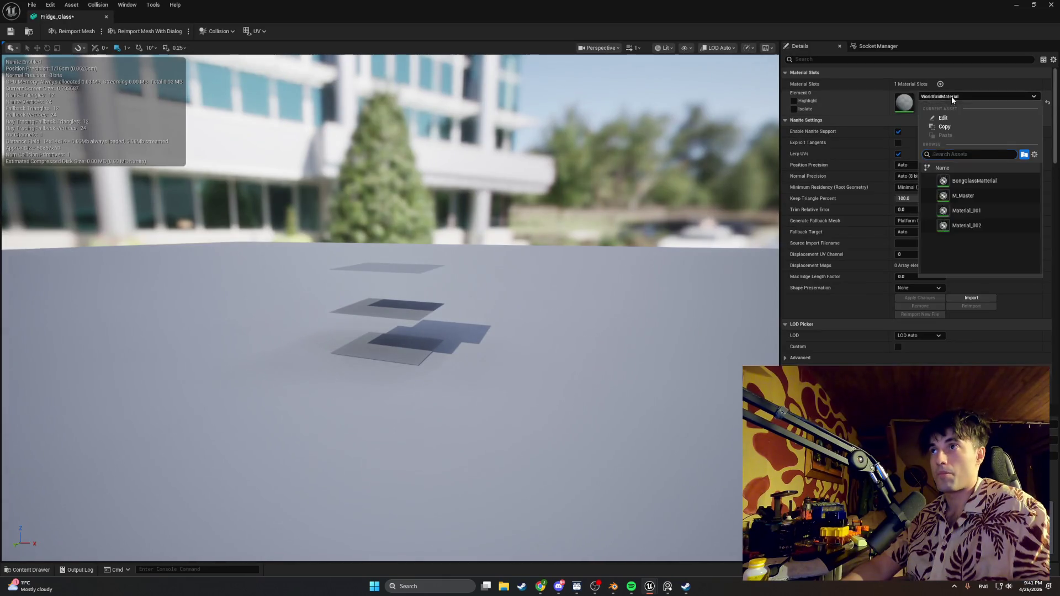
pyautogui.click(966, 181)
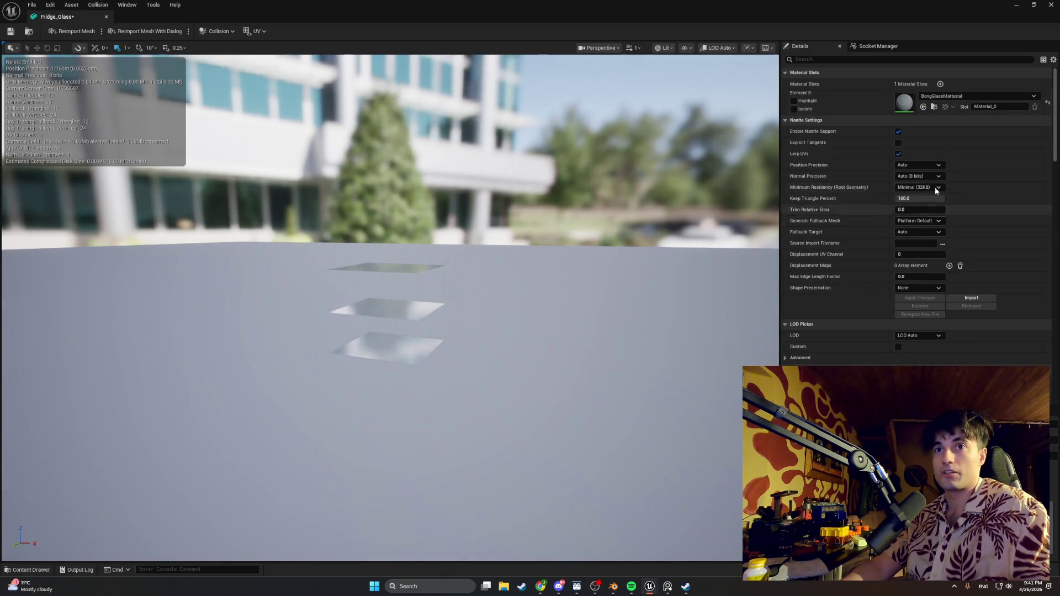
# - Set Fridge_Glass collision complexity to Use Complex Collision As Simple and save it
pyautogui.scroll(-10, 906, 306)
pyautogui.scroll(-10, 911, 287)
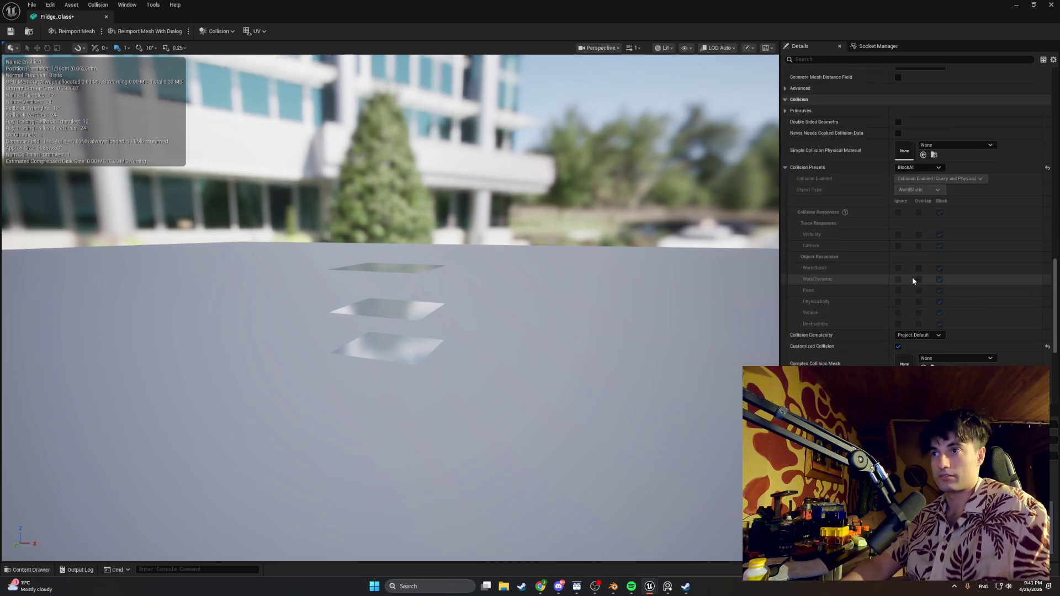
pyautogui.click(917, 140)
pyautogui.click(919, 172)
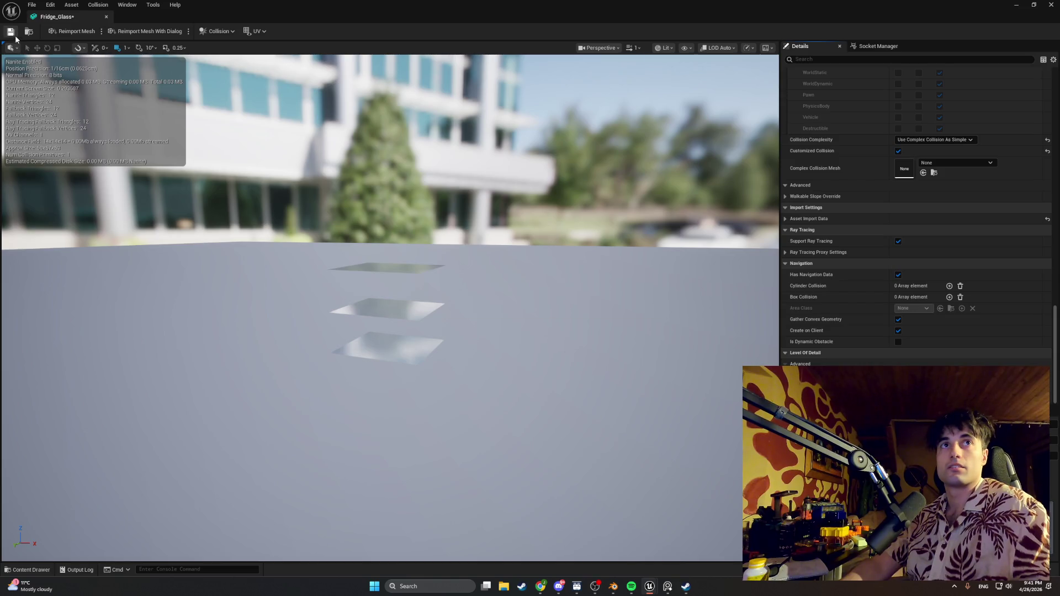
pyautogui.click(1017, 6)
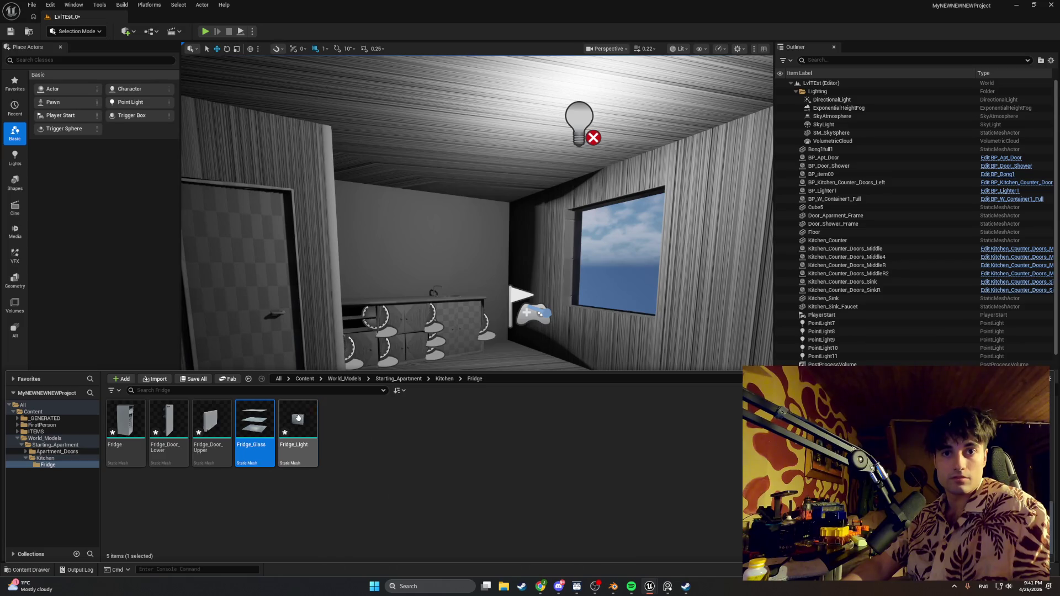
# - Give Fridge_Light a material and set its collision to Use Complex Collision As Simple
pyautogui.doubleClick(298, 422)
pyautogui.click(929, 99)
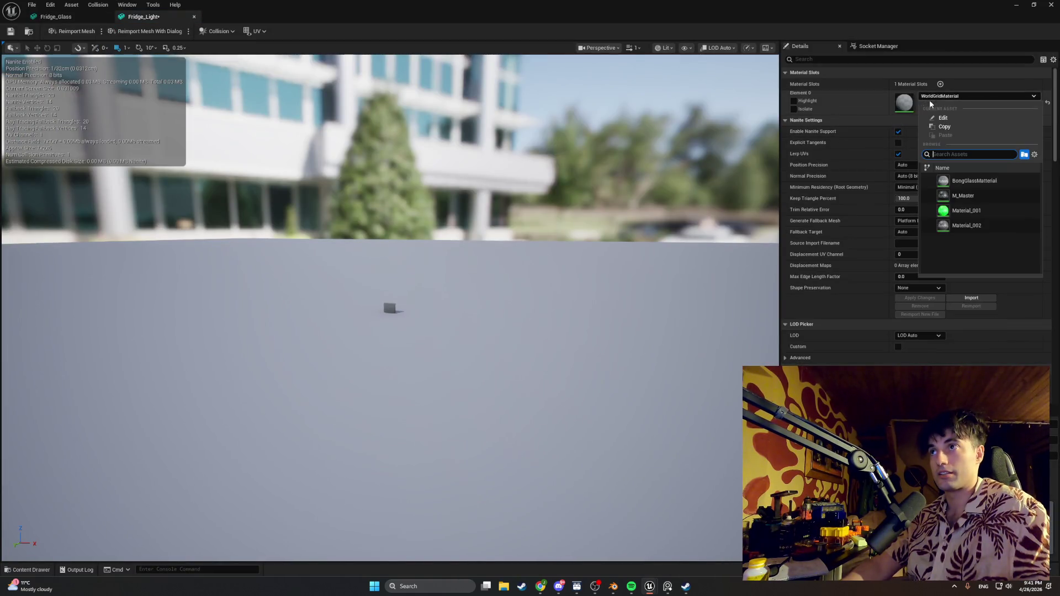
pyautogui.click(952, 182)
pyautogui.scroll(-3, 944, 198)
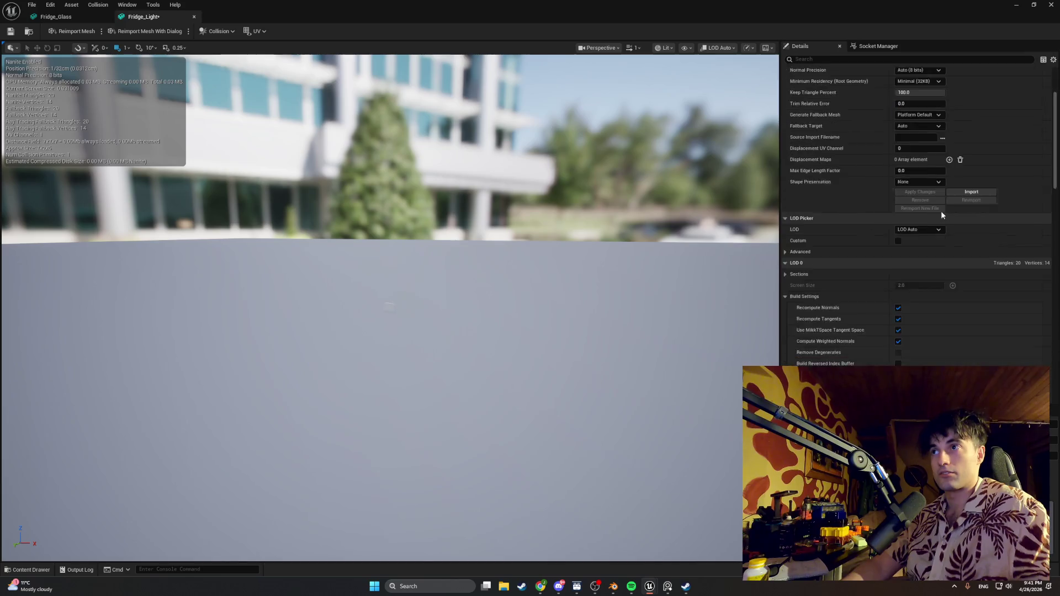
pyautogui.scroll(-10, 941, 211)
pyautogui.click(916, 297)
pyautogui.click(902, 330)
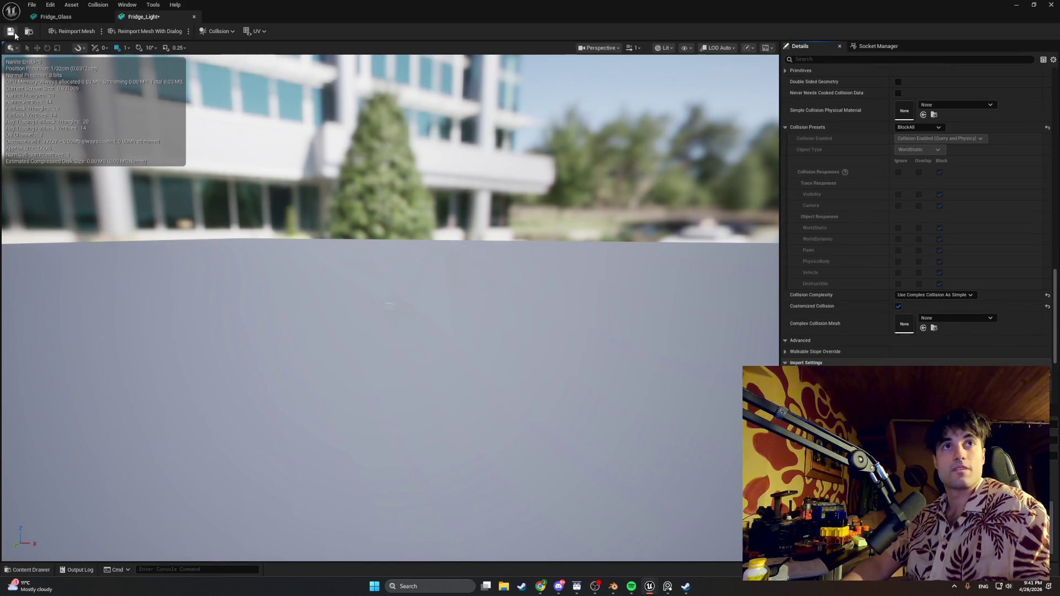
# - Set the Fridge body mesh's collision complexity to Use Complex Collision As Simple
pyautogui.hotkey('ctrl', 'space')
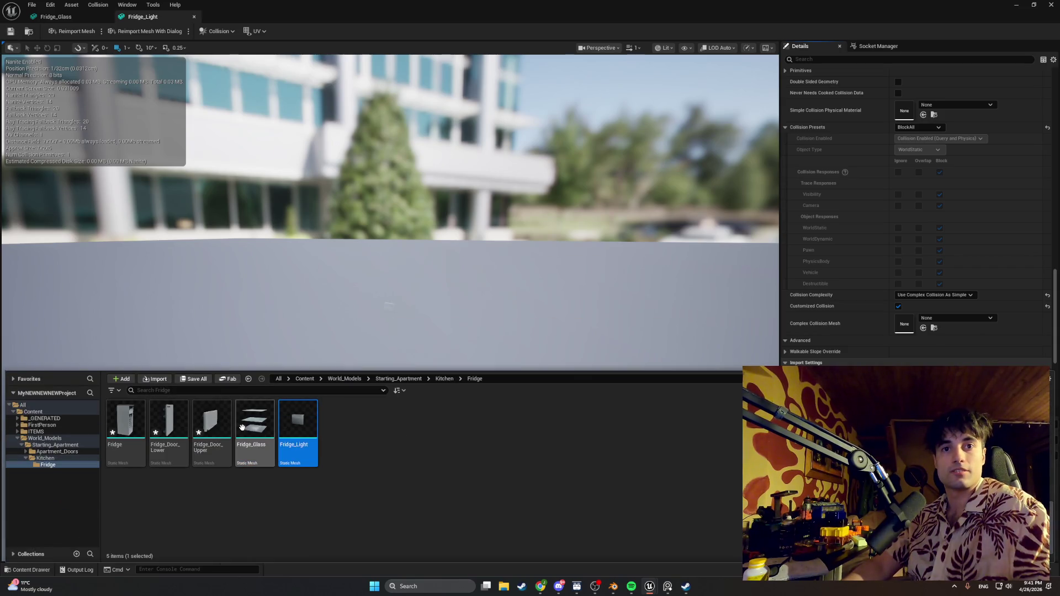
pyautogui.doubleClick(138, 426)
pyautogui.scroll(-10, 931, 229)
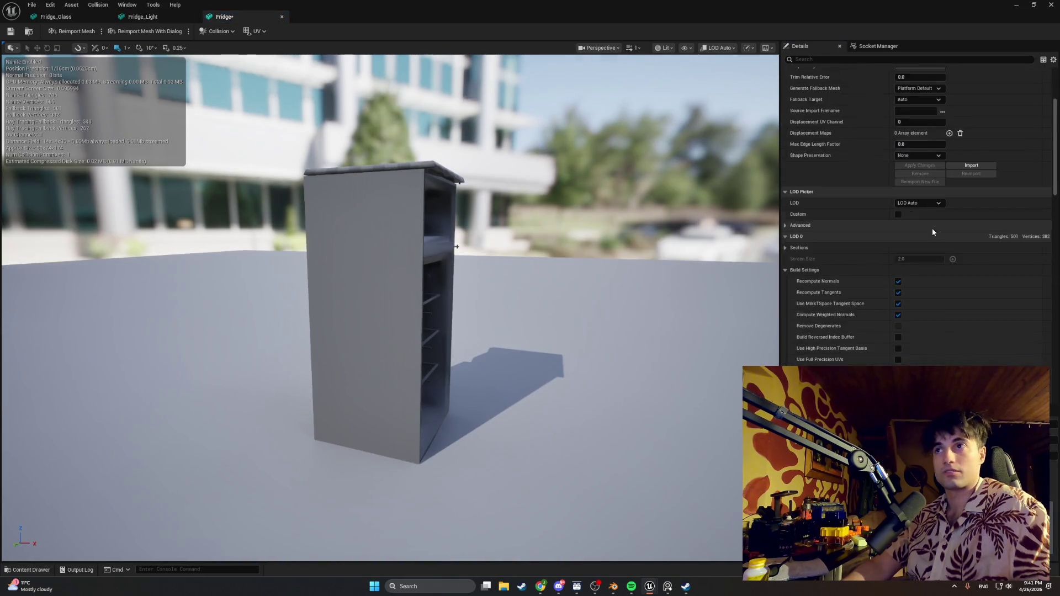
pyautogui.click(920, 175)
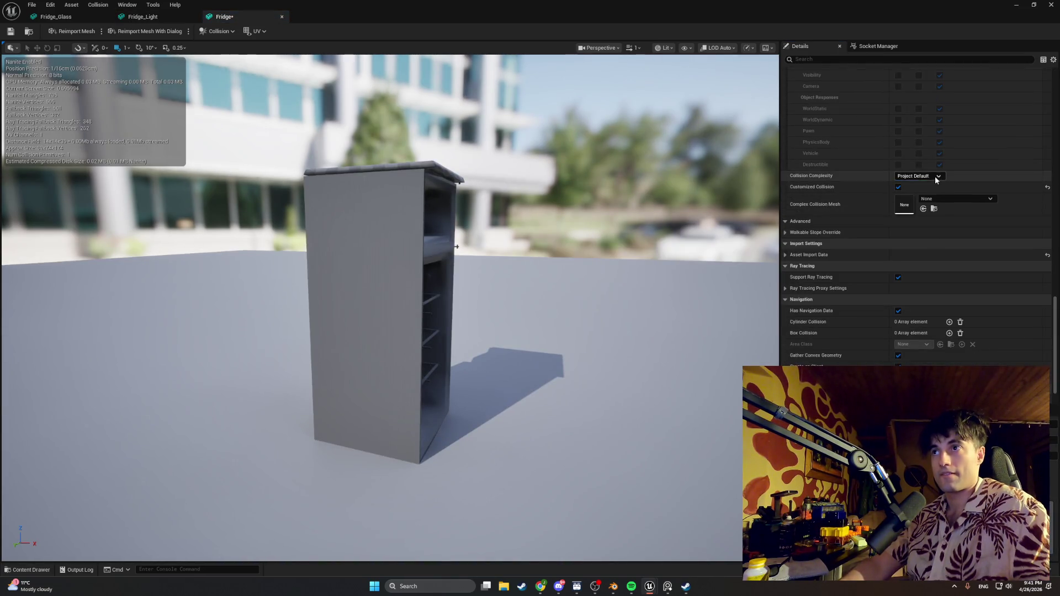
pyautogui.click(930, 204)
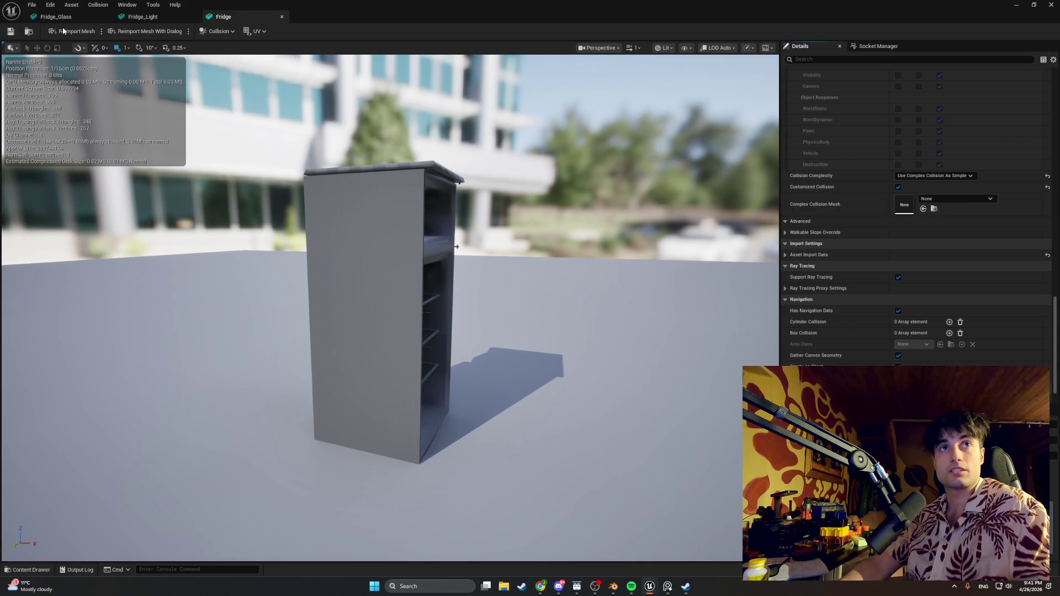
pyautogui.click(32, 570)
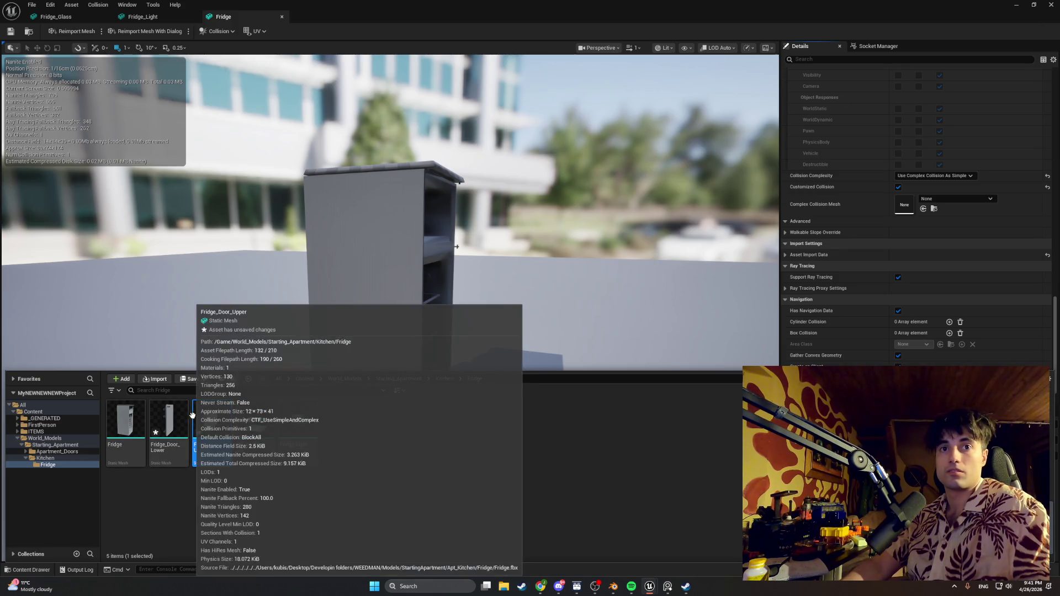
# - Set Fridge_Door_Upper's collision complexity to Use Complex Collision As Simple
pyautogui.doubleClick(211, 424)
pyautogui.scroll(-15, 932, 221)
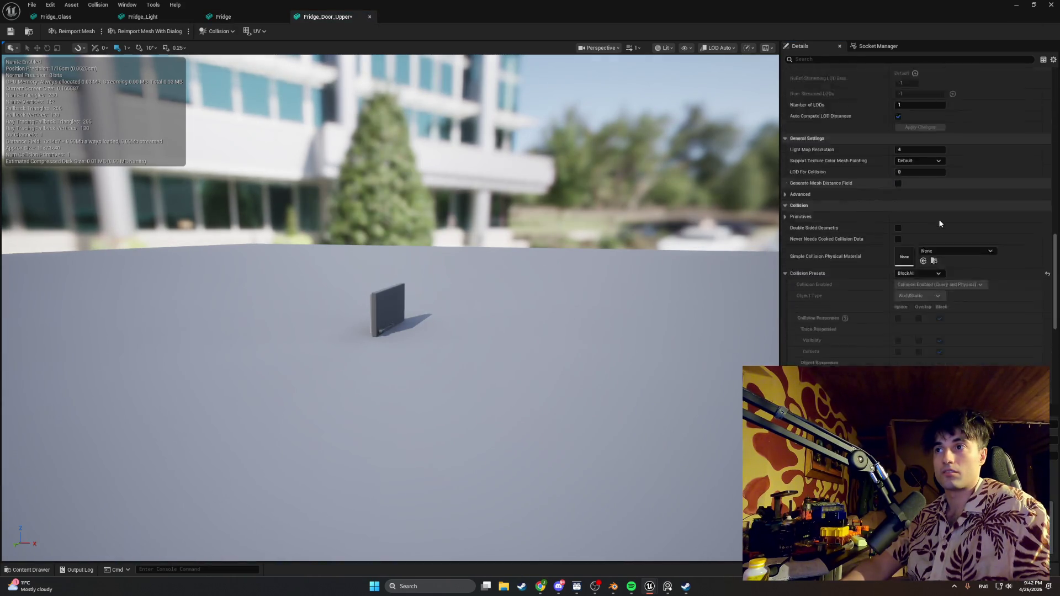
pyautogui.click(938, 215)
pyautogui.click(933, 248)
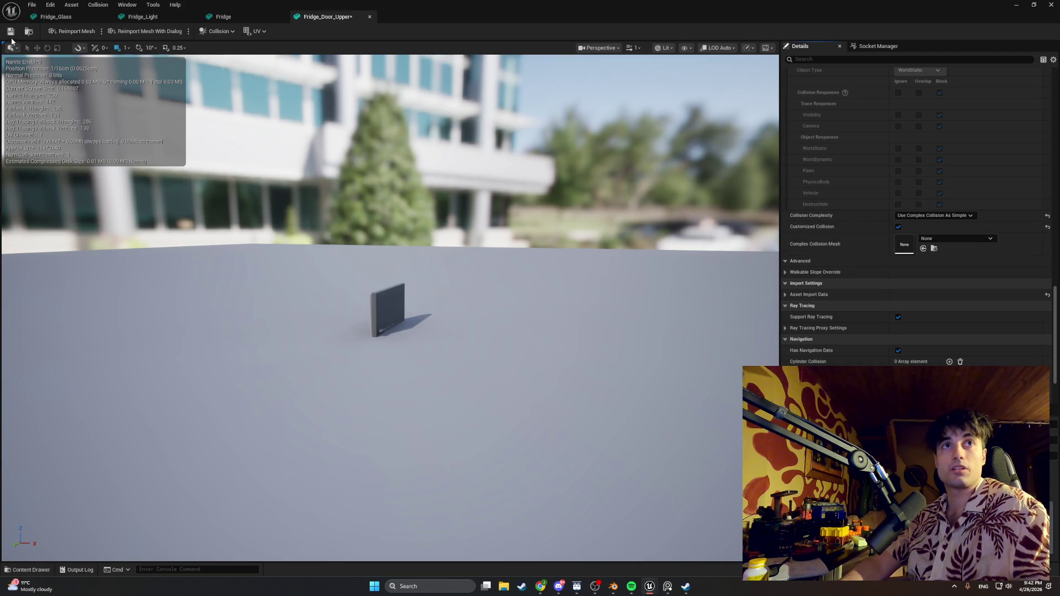
# - Set Fridge_Door_Lower's collision to Use Complex Collision As Simple and close the mesh editors
pyautogui.hotkey('ctrl', 'space')
pyautogui.click(177, 424)
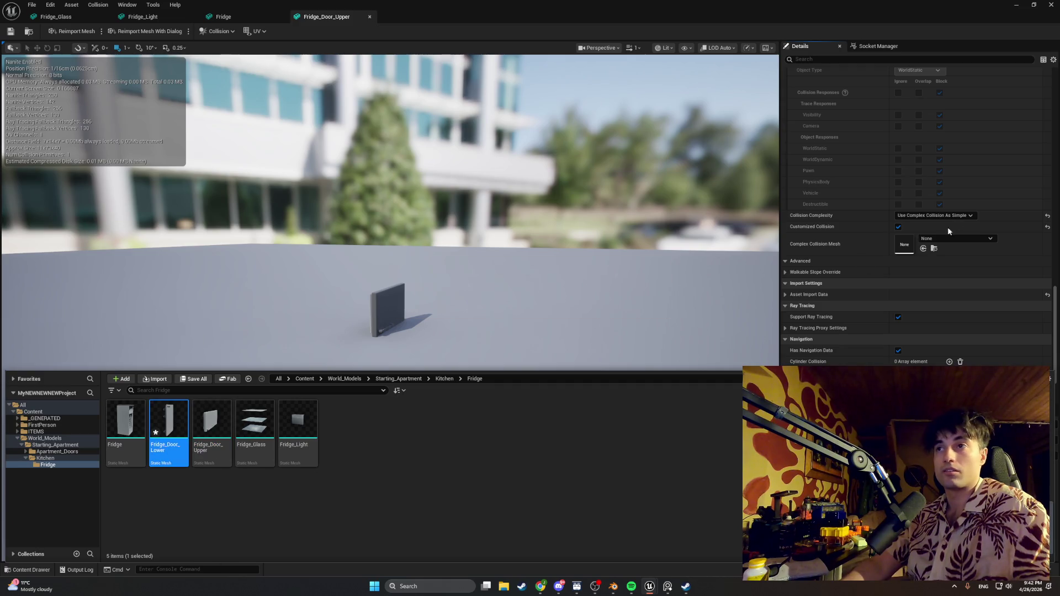
pyautogui.click(919, 216)
pyautogui.click(933, 249)
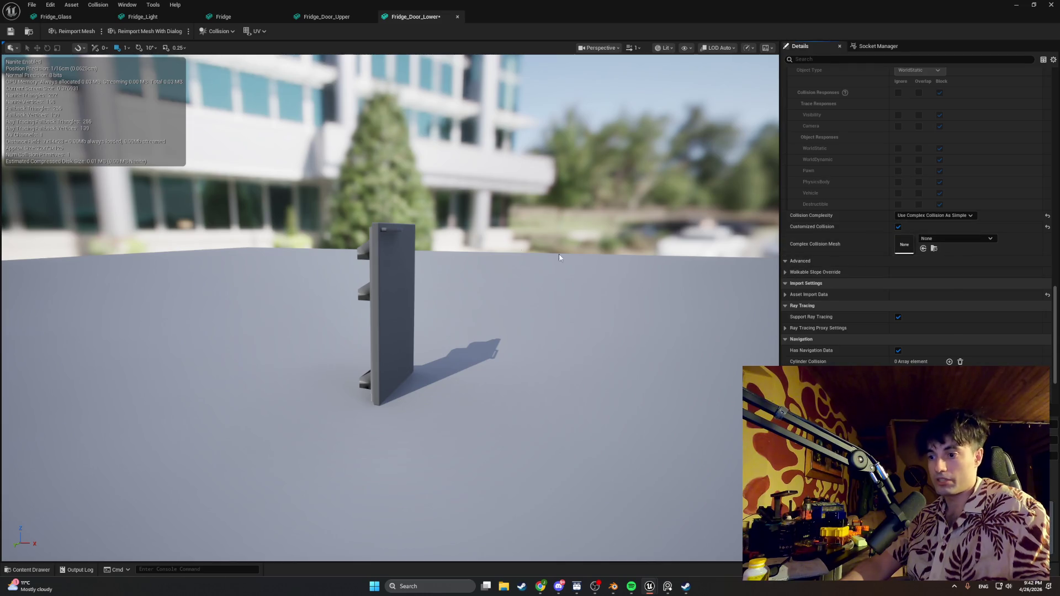
pyautogui.click(1051, 4)
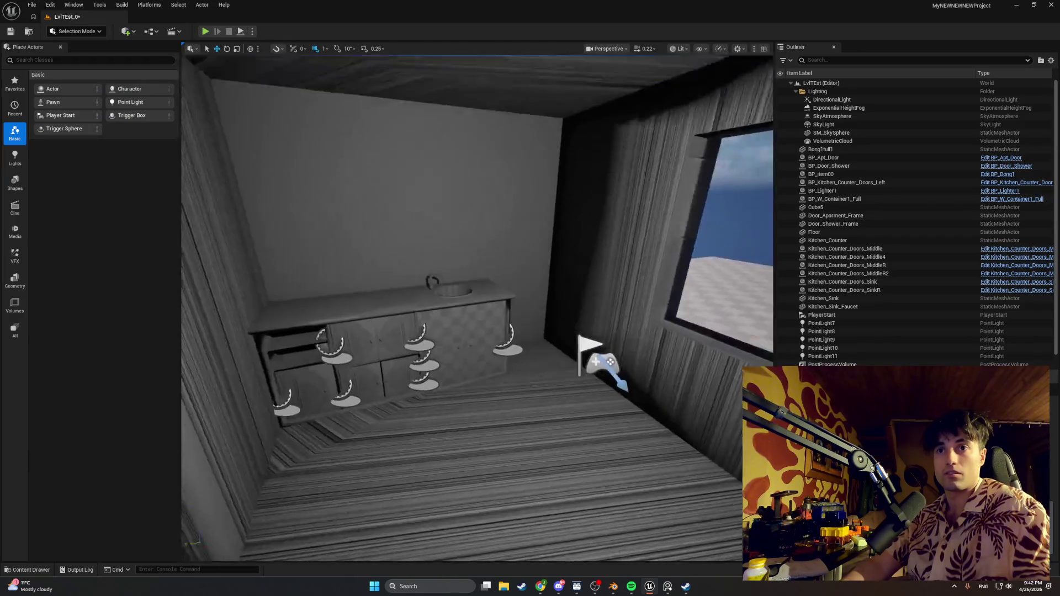
# - Remove the lone lower door and drag all five Fridge meshes into the kitchen
pyautogui.hotkey('ctrl', 'space')
pyautogui.moveTo(169, 425)
pyautogui.mouseDown()
pyautogui.moveTo(249, 427)
pyautogui.moveTo(580, 367)
pyautogui.moveTo(581, 380)
pyautogui.mouseUp()
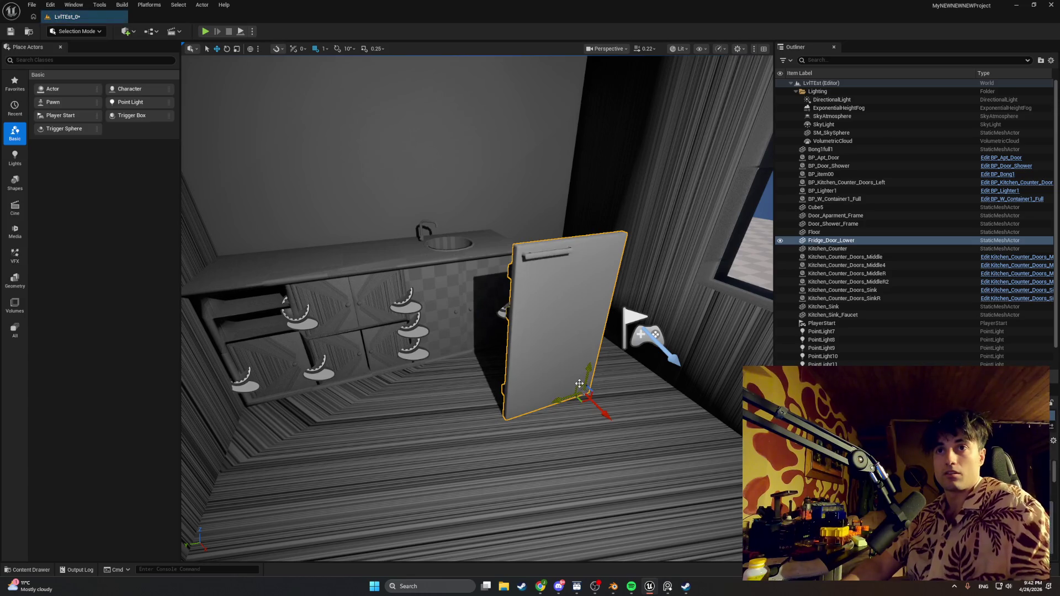
pyautogui.press('Delete')
pyautogui.hotkey('ctrl', 'space')
pyautogui.click(125, 425)
pyautogui.keyDown('shift'); pyautogui.click(298, 426); pyautogui.keyUp('shift')
pyautogui.moveTo(313, 416)
pyautogui.mouseDown()
pyautogui.moveTo(530, 276)
pyautogui.moveTo(585, 292)
pyautogui.moveTo(556, 285)
pyautogui.mouseUp()
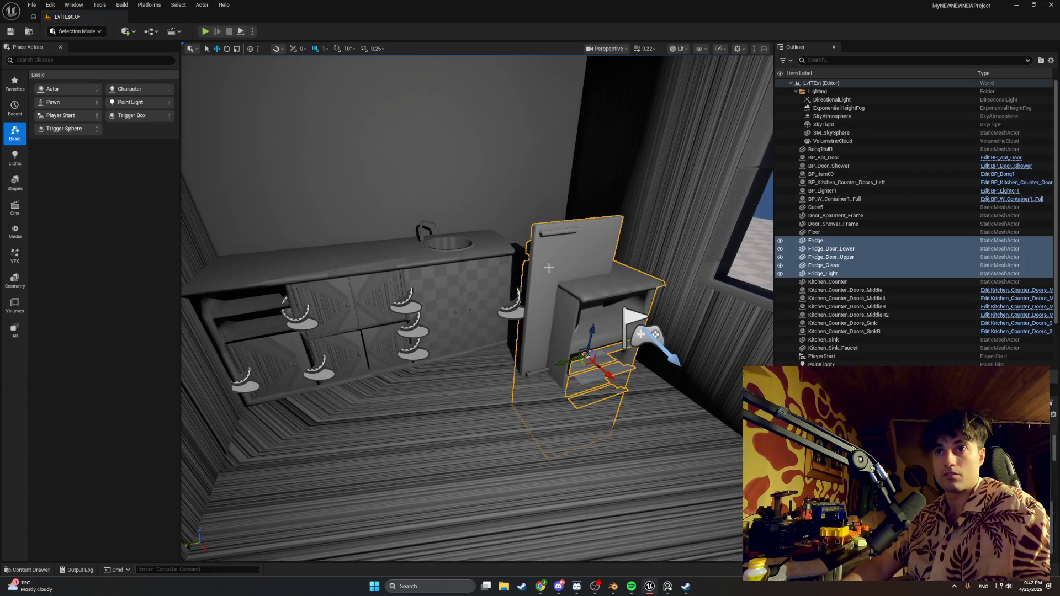
# - Move the lower and upper fridge doors off to the left of the fridge body
pyautogui.click(543, 268)
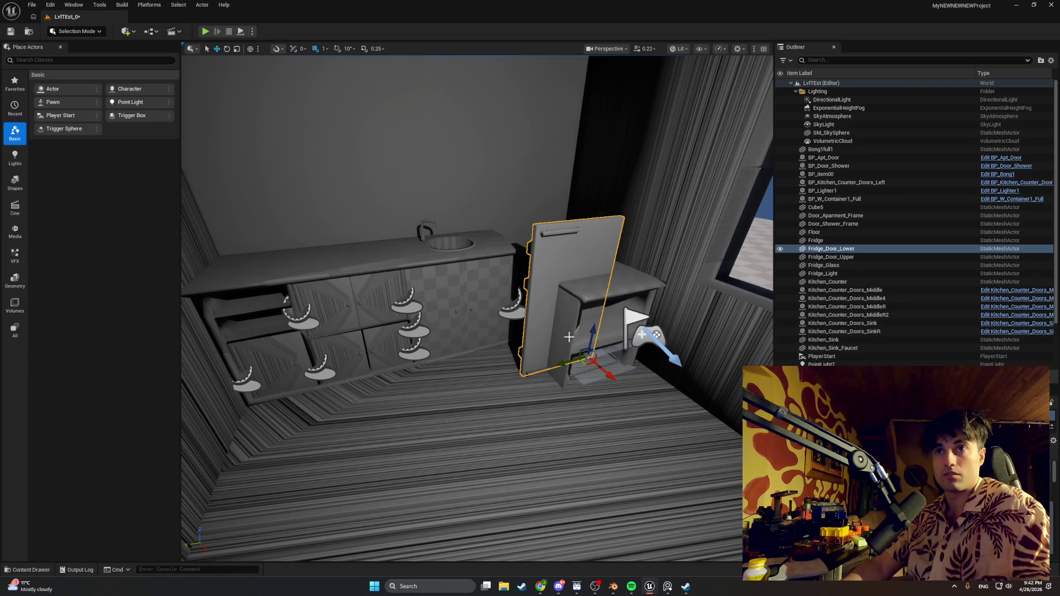
pyautogui.moveTo(571, 362); pyautogui.dragTo(403, 368)
pyautogui.click(556, 371)
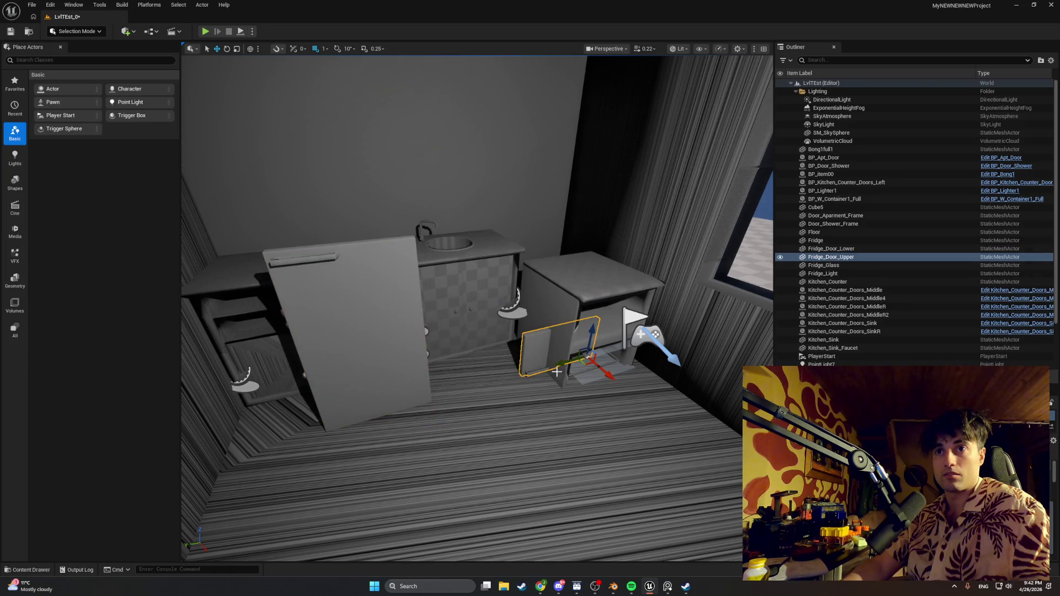
pyautogui.moveTo(562, 365); pyautogui.dragTo(394, 372)
# - Select all five fridge parts in the Outliner and fly the view close to the fridge
pyautogui.click(564, 306)
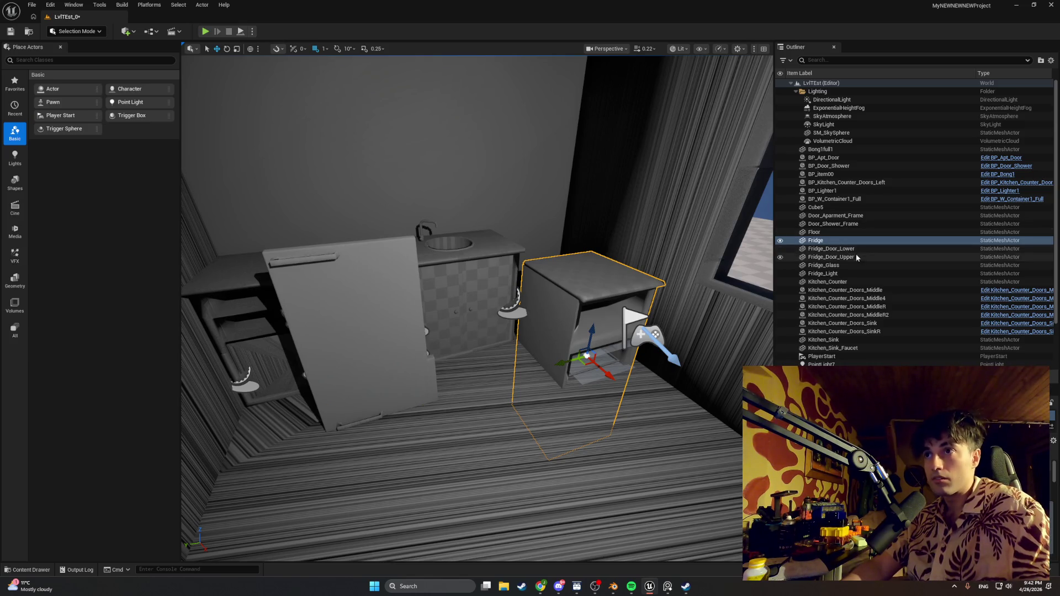
pyautogui.keyDown('shift'); pyautogui.click(849, 266); pyautogui.keyUp('shift')
pyautogui.keyDown('ctrl'); pyautogui.click(839, 256); pyautogui.keyUp('ctrl')
pyautogui.keyDown('ctrl'); pyautogui.click(839, 248); pyautogui.keyUp('ctrl')
pyautogui.keyDown('shift'); pyautogui.click(839, 274); pyautogui.keyUp('shift')
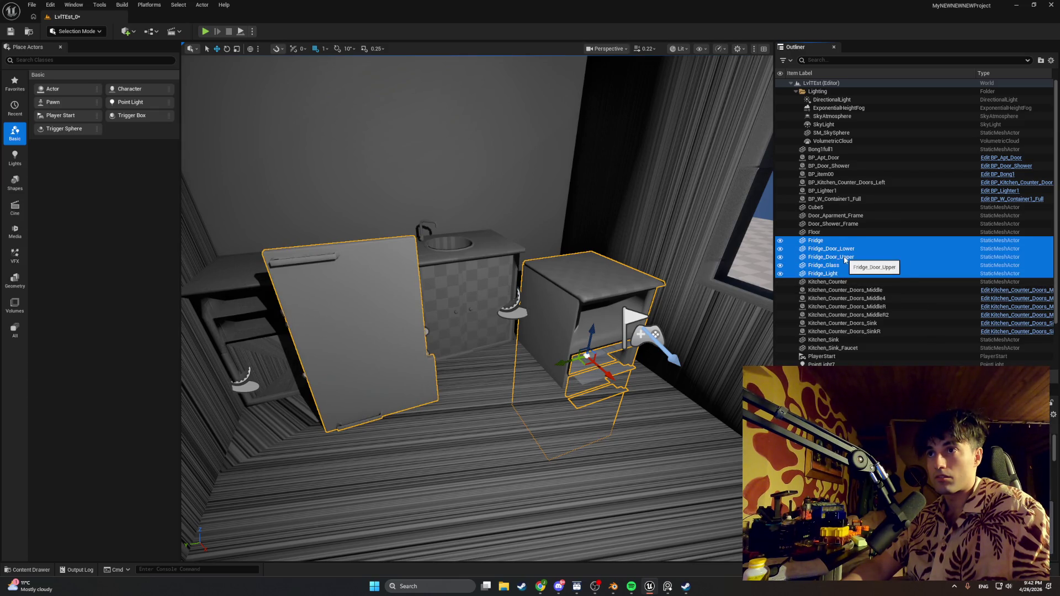
pyautogui.moveTo(592, 344)
pyautogui.mouseDown()
pyautogui.moveTo(552, 318)
pyautogui.moveTo(538, 265)
pyautogui.mouseUp()
# - Select and focus Fridge_Glass, then shift the shelves down and left
pyautogui.moveTo(463, 214)
pyautogui.mouseDown()
pyautogui.moveTo(456, 226)
pyautogui.moveTo(463, 214)
pyautogui.mouseUp()
pyautogui.click(603, 327)
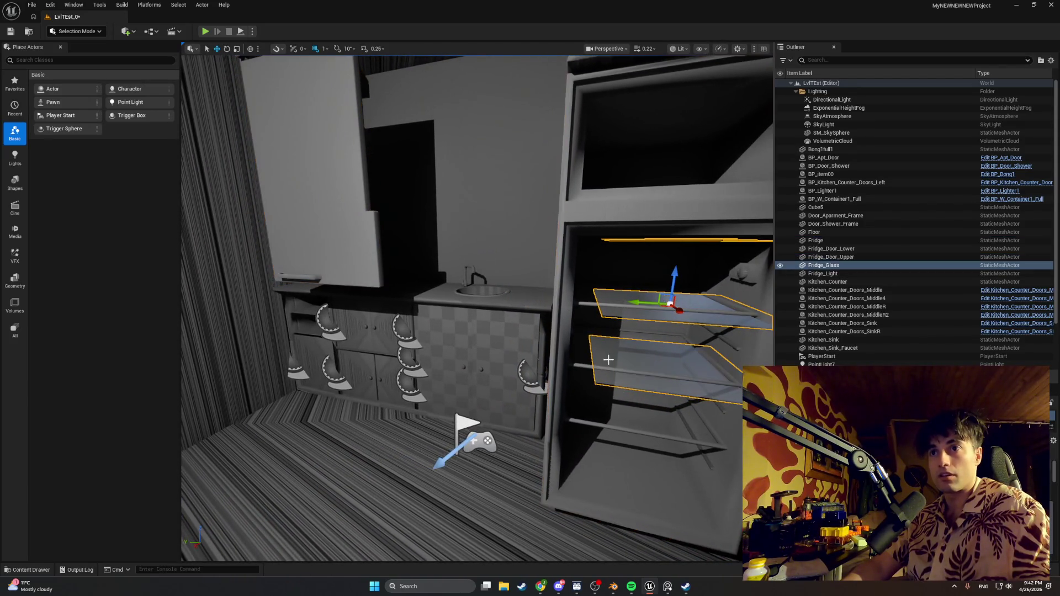
pyautogui.press('f')
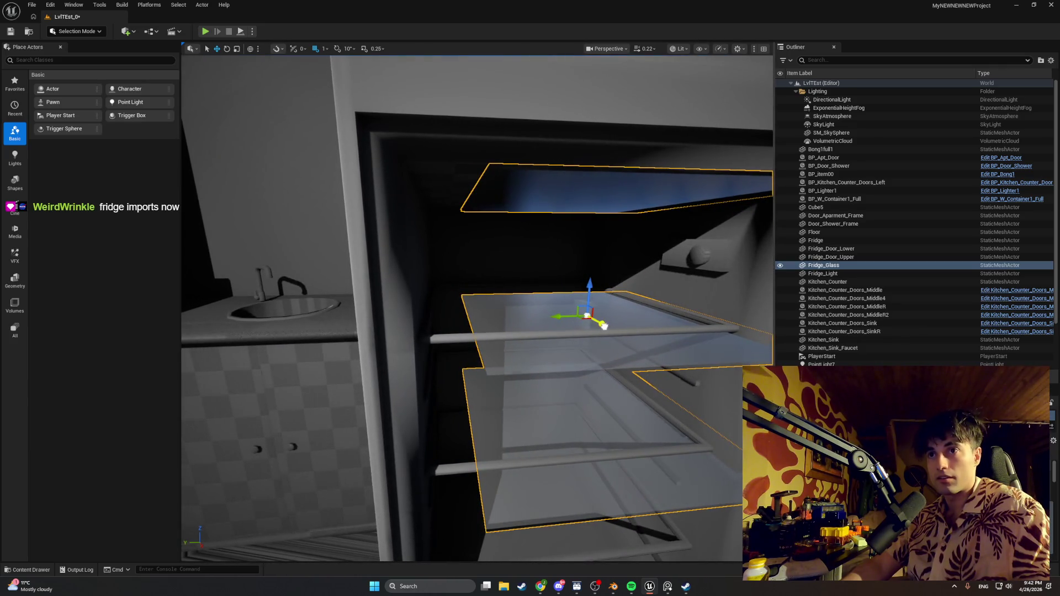
pyautogui.moveTo(604, 327); pyautogui.dragTo(610, 310)
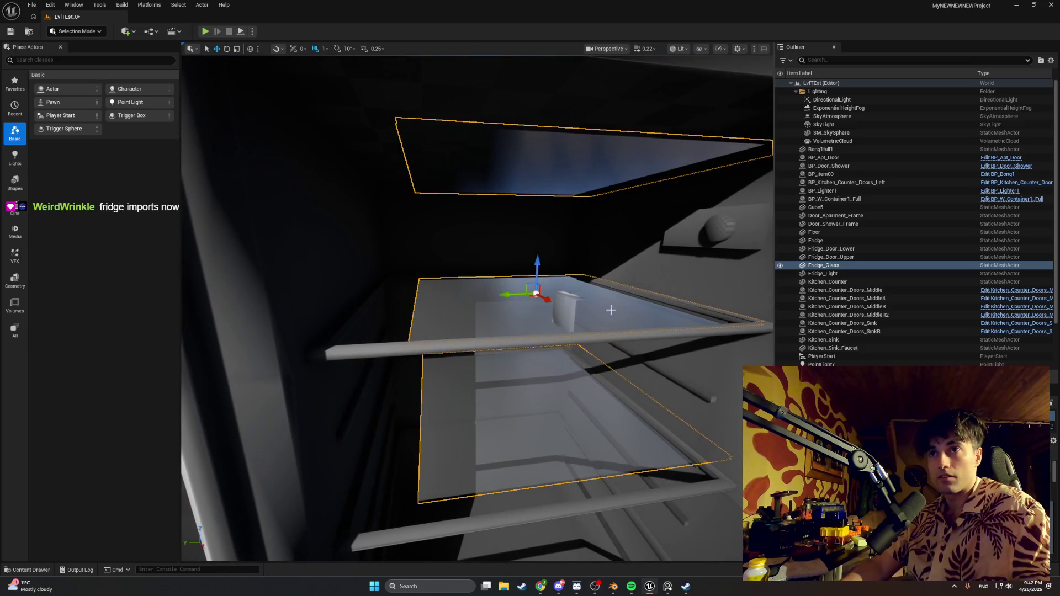
pyautogui.moveTo(539, 298)
pyautogui.mouseDown()
pyautogui.moveTo(533, 308)
pyautogui.moveTo(547, 311)
pyautogui.moveTo(485, 311)
pyautogui.moveTo(516, 281)
pyautogui.mouseUp()
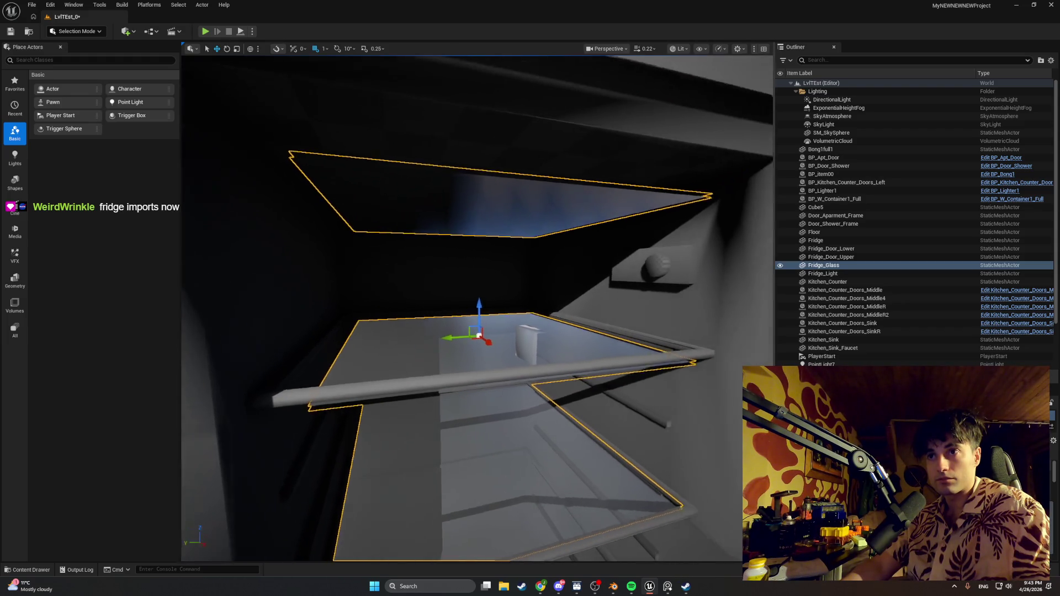
# - Raise the glass shelves onto the interior rails and check them from the front and above
pyautogui.scroll(5, 599, 312)
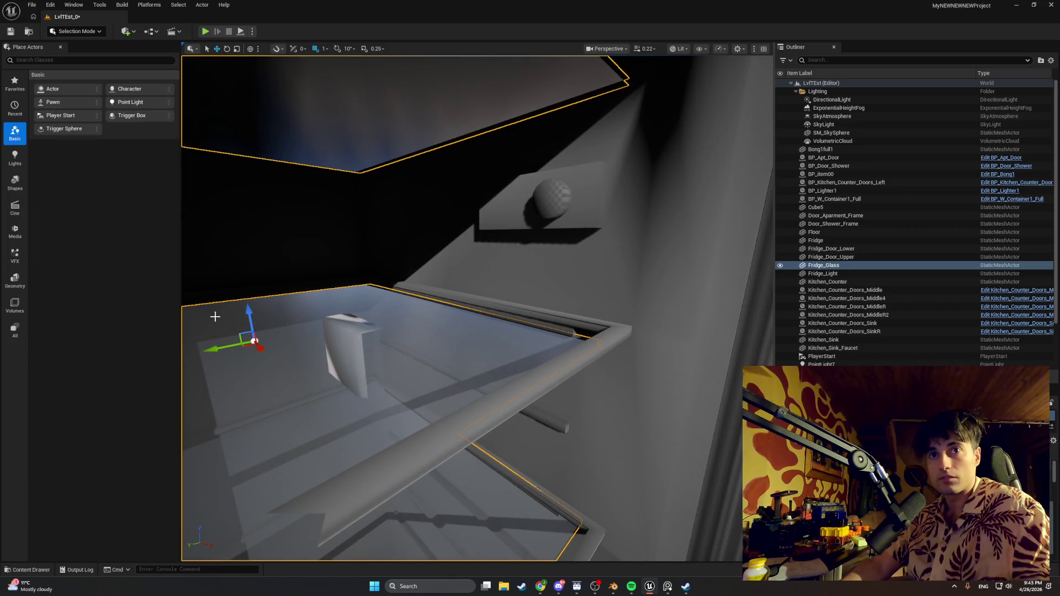
pyautogui.moveTo(252, 323)
pyautogui.mouseDown()
pyautogui.moveTo(251, 307)
pyautogui.moveTo(255, 330)
pyautogui.mouseUp()
pyautogui.moveTo(276, 334)
pyautogui.mouseDown()
pyautogui.moveTo(298, 309)
pyautogui.moveTo(282, 337)
pyautogui.moveTo(484, 222)
pyautogui.moveTo(453, 254)
pyautogui.moveTo(409, 240)
pyautogui.mouseUp()
pyautogui.moveTo(462, 267); pyautogui.dragTo(462, 235)
pyautogui.moveTo(632, 109); pyautogui.dragTo(633, 109)
pyautogui.click(673, 53)
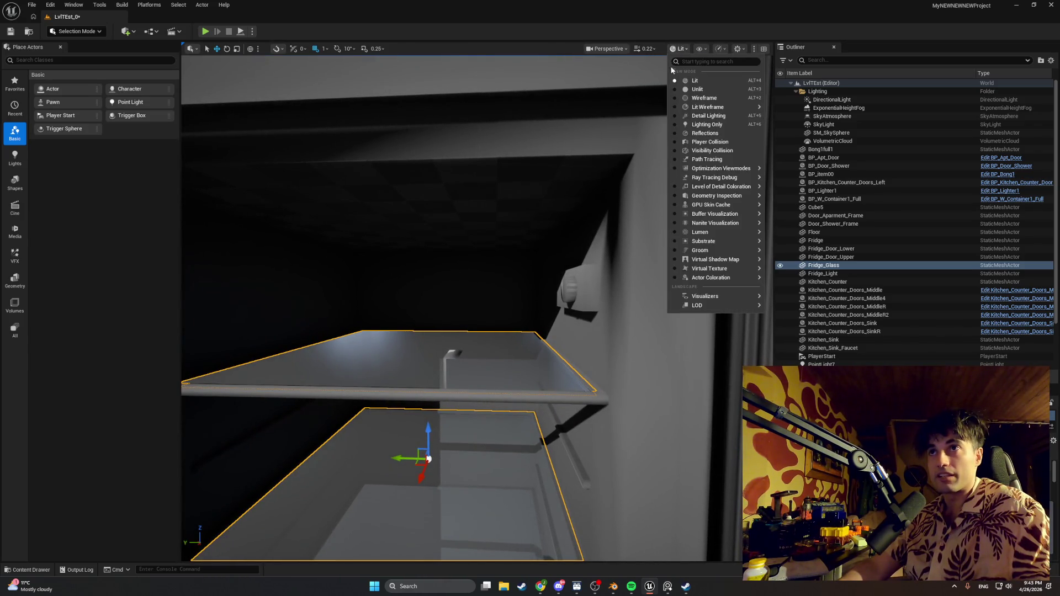
# - Switch the viewport to Unlit and select the Fridge_Light box inside the fridge
pyautogui.click(685, 85)
pyautogui.scroll(5, 500, 275)
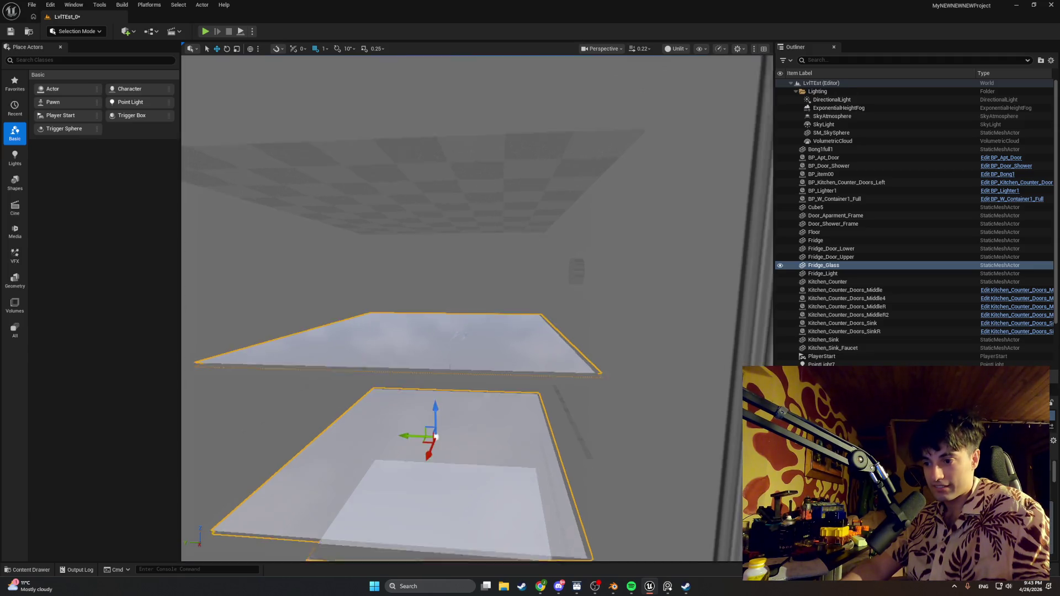
pyautogui.moveTo(632, 108); pyautogui.dragTo(632, 109)
pyautogui.scroll(-5, 436, 305)
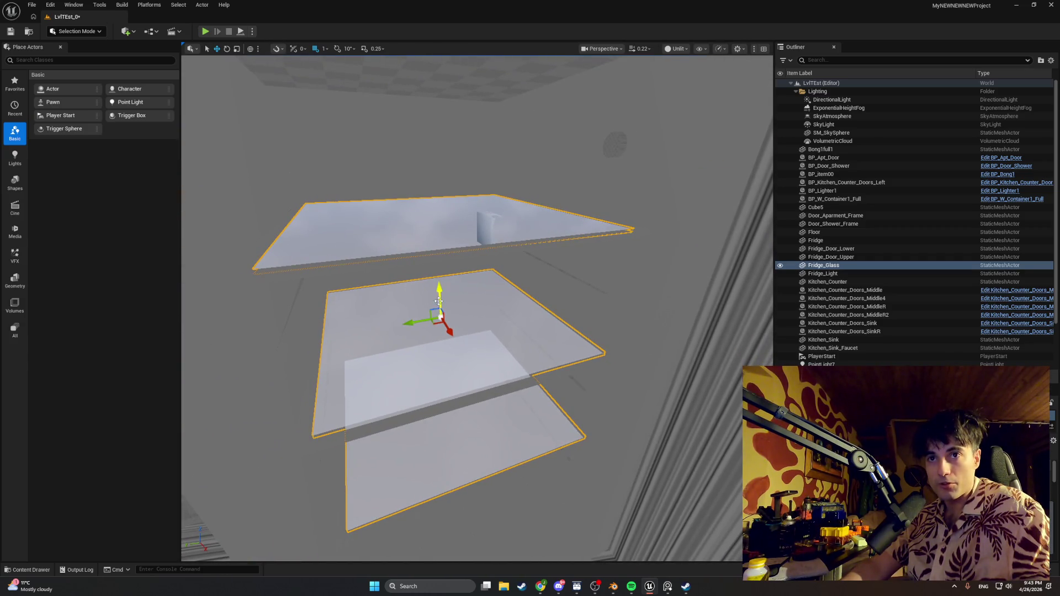
pyautogui.moveTo(440, 298)
pyautogui.mouseDown()
pyautogui.moveTo(424, 303)
pyautogui.moveTo(440, 299)
pyautogui.mouseUp()
pyautogui.click(424, 303)
# - Return to Lit shading and raise Fridge_Light just above the top glass shelf
pyautogui.moveTo(674, 373); pyautogui.dragTo(717, 373)
pyautogui.moveTo(712, 274); pyautogui.dragTo(712, 275)
pyautogui.click(674, 48)
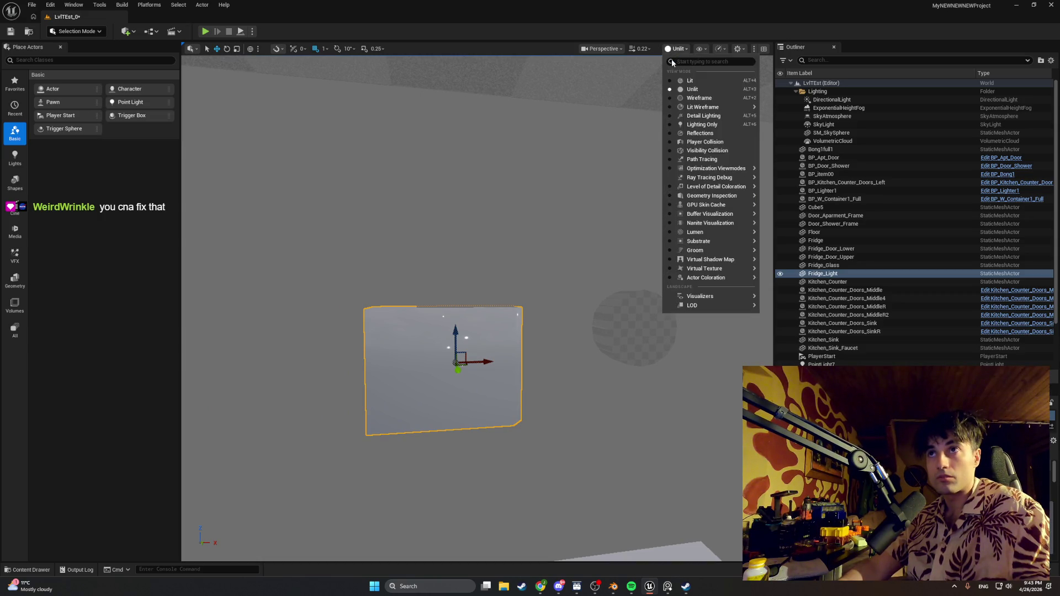
pyautogui.click(678, 81)
pyautogui.moveTo(478, 362)
pyautogui.mouseDown()
pyautogui.moveTo(323, 363)
pyautogui.moveTo(265, 331)
pyautogui.moveTo(399, 342)
pyautogui.mouseUp()
pyautogui.moveTo(394, 234)
pyautogui.mouseDown()
pyautogui.moveTo(433, 248)
pyautogui.moveTo(486, 237)
pyautogui.moveTo(538, 256)
pyautogui.mouseUp()
pyautogui.scroll(-3, 433, 215)
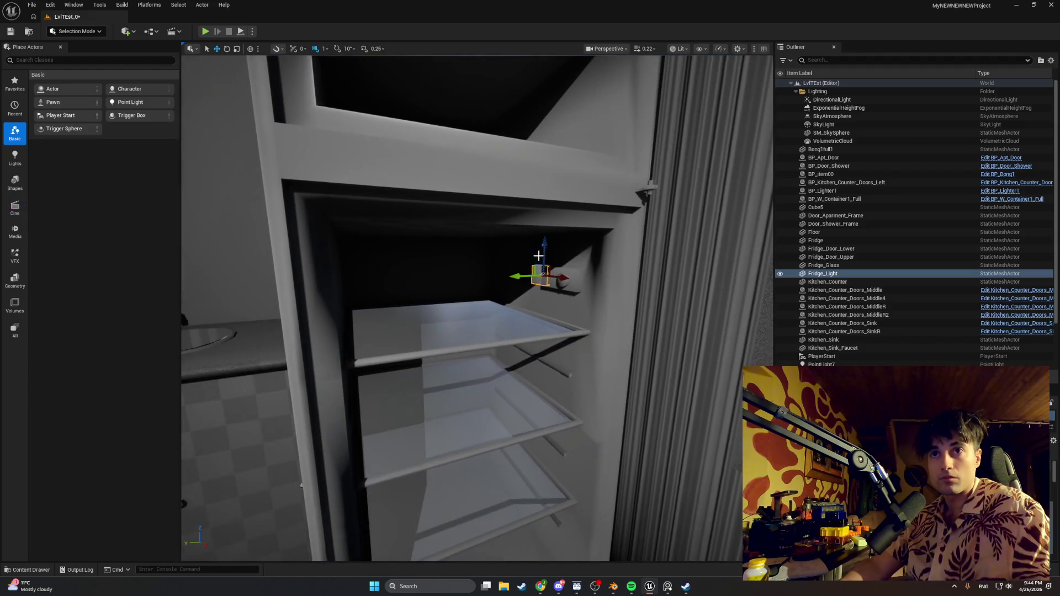
# - Select Fridge, Fridge_Light and Fridge_Glass together and frame them in view
pyautogui.click(596, 291)
pyautogui.keyDown('ctrl'); pyautogui.click(534, 272); pyautogui.keyUp('ctrl')
pyautogui.keyDown('ctrl'); pyautogui.click(499, 314); pyautogui.keyUp('ctrl')
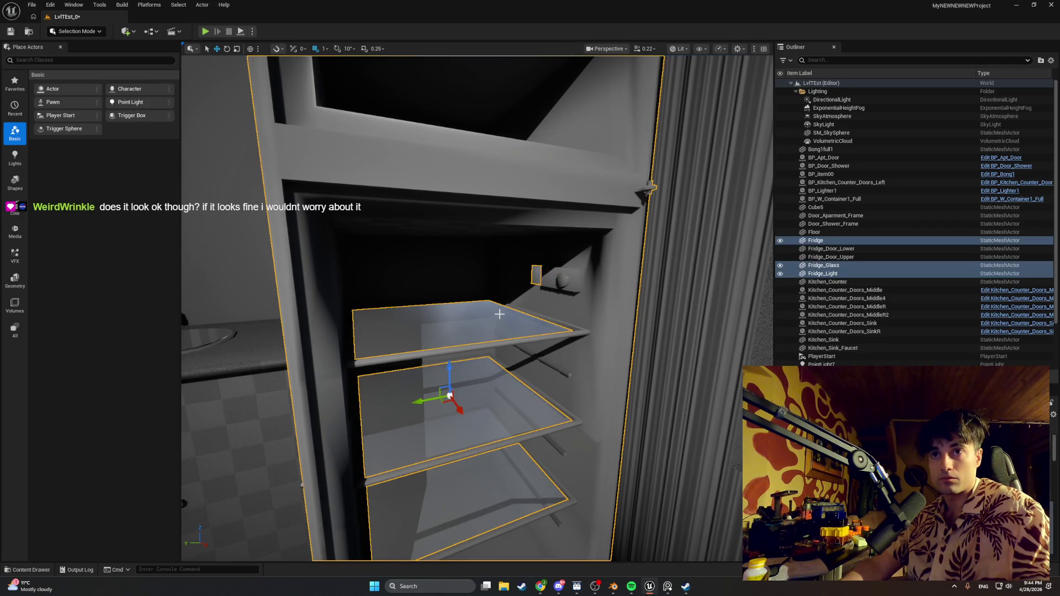
pyautogui.press('f')
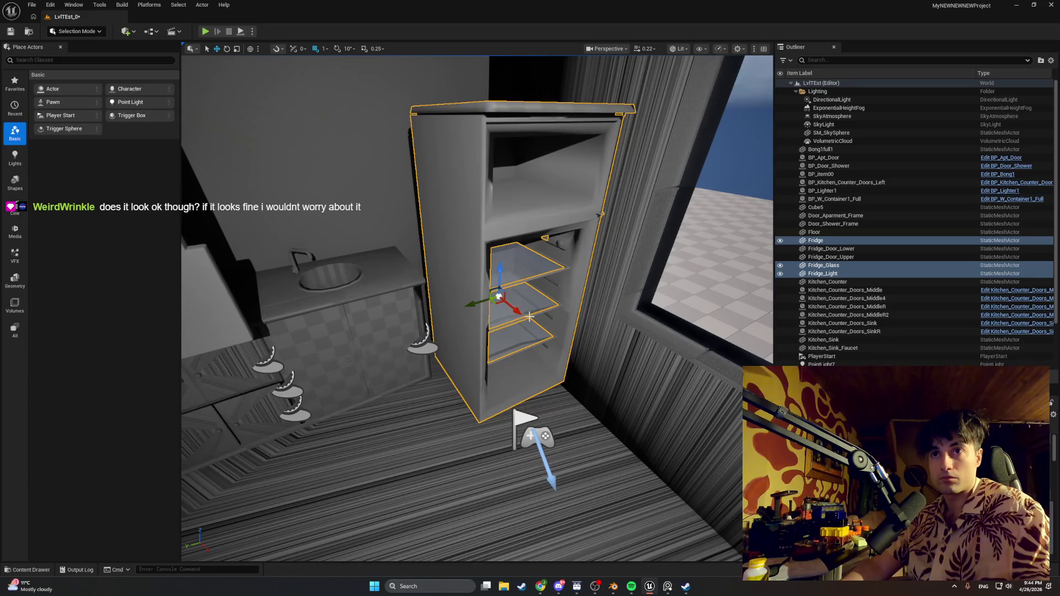
# - Move, rotate and lower the fridge assembly into the corner, then show the Apartment_Doors folder
pyautogui.moveTo(466, 299)
pyautogui.mouseDown()
pyautogui.moveTo(405, 260)
pyautogui.moveTo(442, 282)
pyautogui.moveTo(431, 287)
pyautogui.mouseUp()
pyautogui.moveTo(502, 309)
pyautogui.mouseDown()
pyautogui.moveTo(509, 344)
pyautogui.moveTo(497, 359)
pyautogui.moveTo(511, 353)
pyautogui.mouseUp()
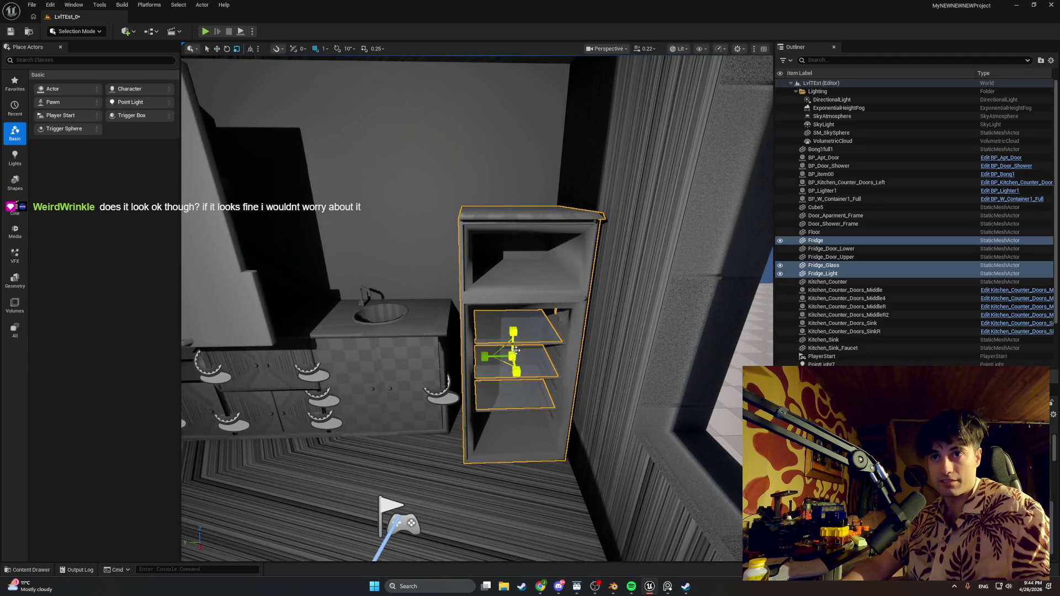
pyautogui.moveTo(520, 385)
pyautogui.mouseDown()
pyautogui.moveTo(570, 375)
pyautogui.moveTo(550, 377)
pyautogui.moveTo(546, 354)
pyautogui.mouseUp()
pyautogui.press('w')
pyautogui.moveTo(553, 307)
pyautogui.mouseDown()
pyautogui.moveTo(549, 352)
pyautogui.moveTo(542, 335)
pyautogui.moveTo(580, 343)
pyautogui.moveTo(557, 345)
pyautogui.mouseUp()
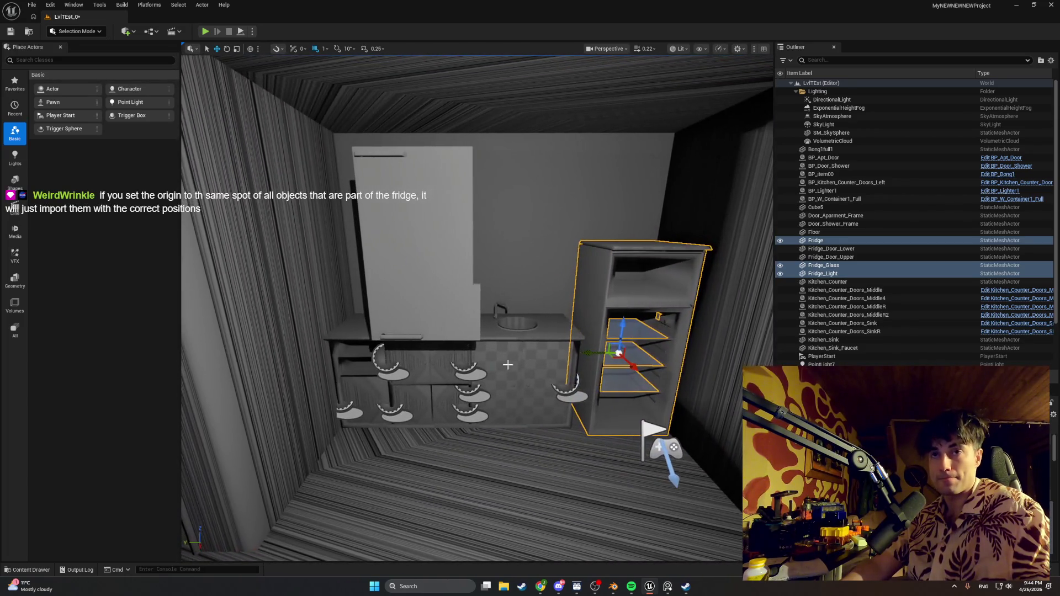
pyautogui.click(31, 570)
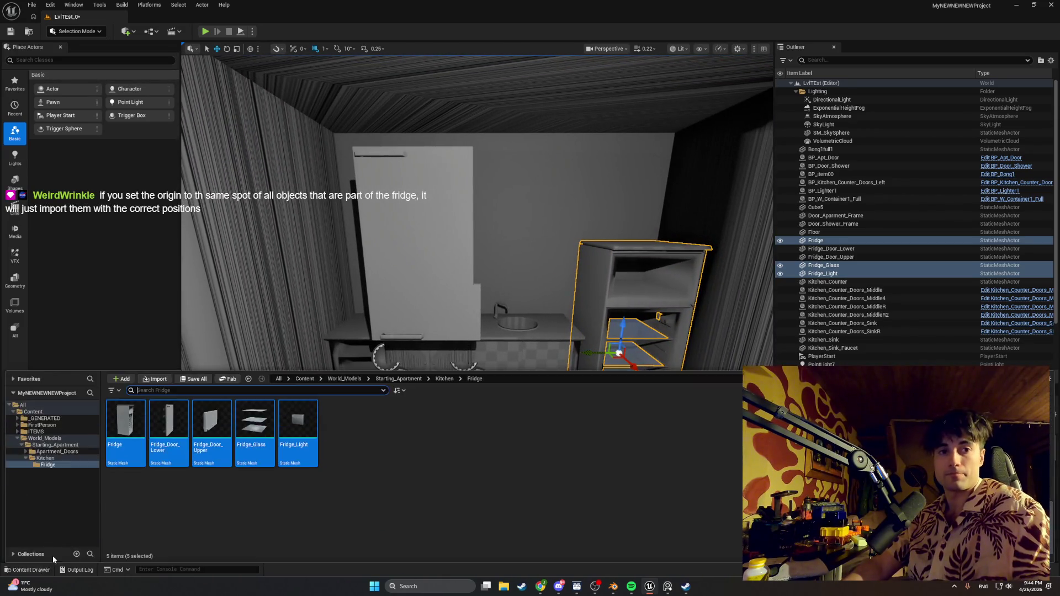
pyautogui.click(71, 453)
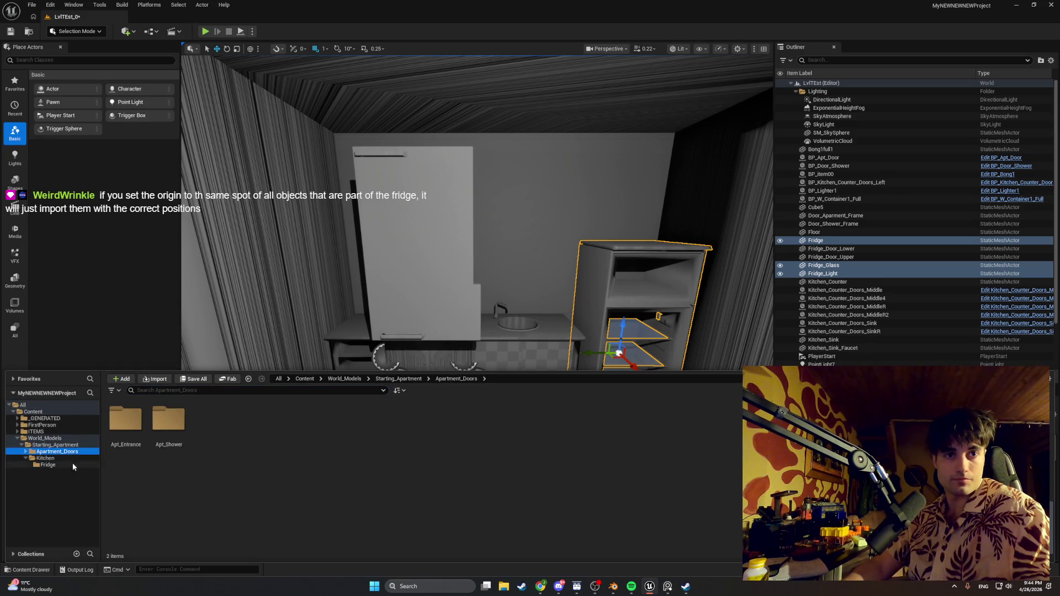
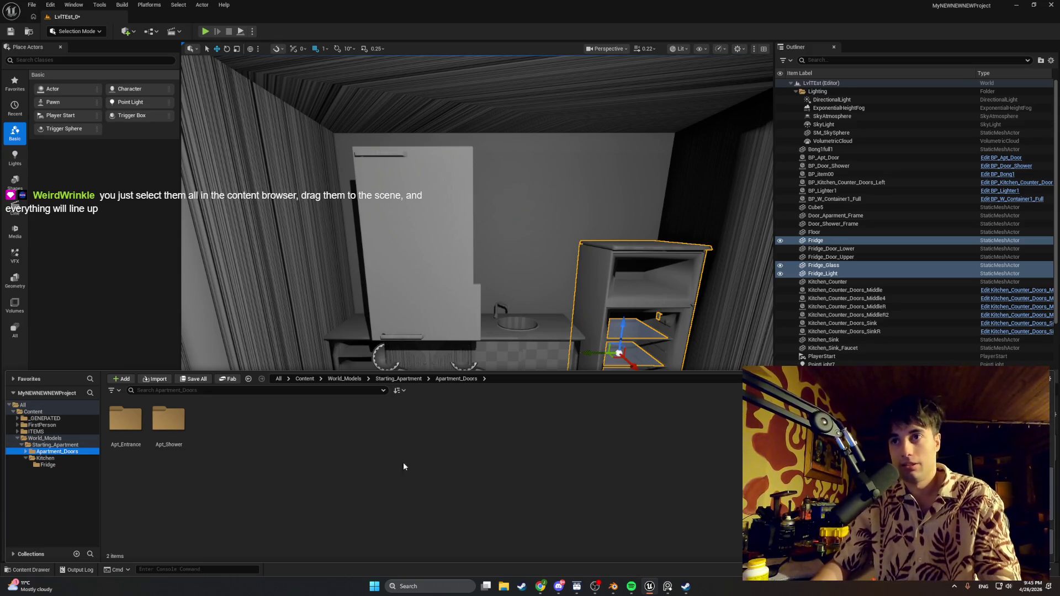
# - Delete the Fridge_Door_Lower and Fridge_Door_Upper actors from the kitchen level
pyautogui.moveTo(513, 268)
pyautogui.mouseDown()
pyautogui.moveTo(592, 272)
pyautogui.moveTo(544, 355)
pyautogui.moveTo(597, 365)
pyautogui.moveTo(466, 231)
pyautogui.moveTo(521, 350)
pyautogui.moveTo(528, 338)
pyautogui.moveTo(475, 276)
pyautogui.moveTo(503, 342)
pyautogui.moveTo(513, 353)
pyautogui.moveTo(547, 347)
pyautogui.moveTo(486, 282)
pyautogui.moveTo(475, 309)
pyautogui.moveTo(458, 314)
pyautogui.moveTo(519, 265)
pyautogui.moveTo(484, 265)
pyautogui.mouseUp()
pyautogui.click(466, 232)
pyautogui.press('Delete')
pyautogui.click(473, 266)
pyautogui.press('Delete')
pyautogui.click(53, 445)
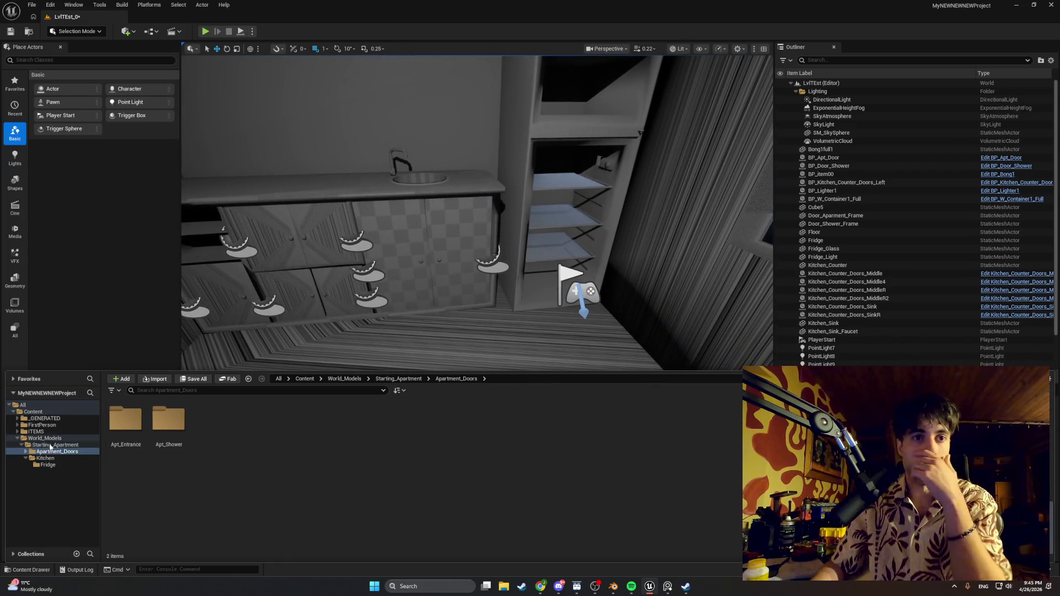
# - Browse the Content Browser to Items_BPs > SeparateItems > Apartment_Interactables > Kitchen
pyautogui.click(47, 439)
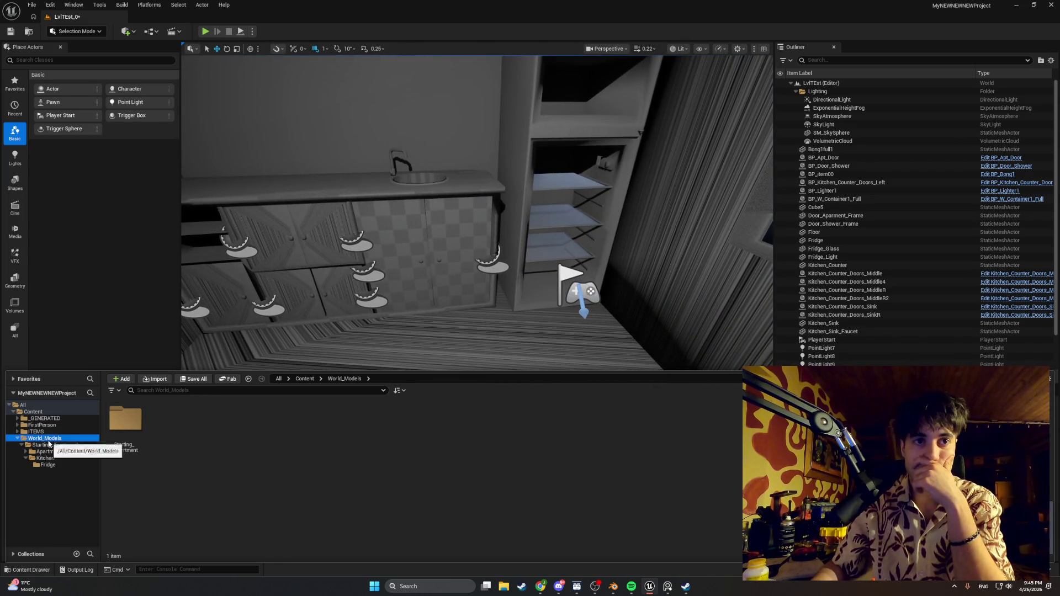
pyautogui.click(19, 434)
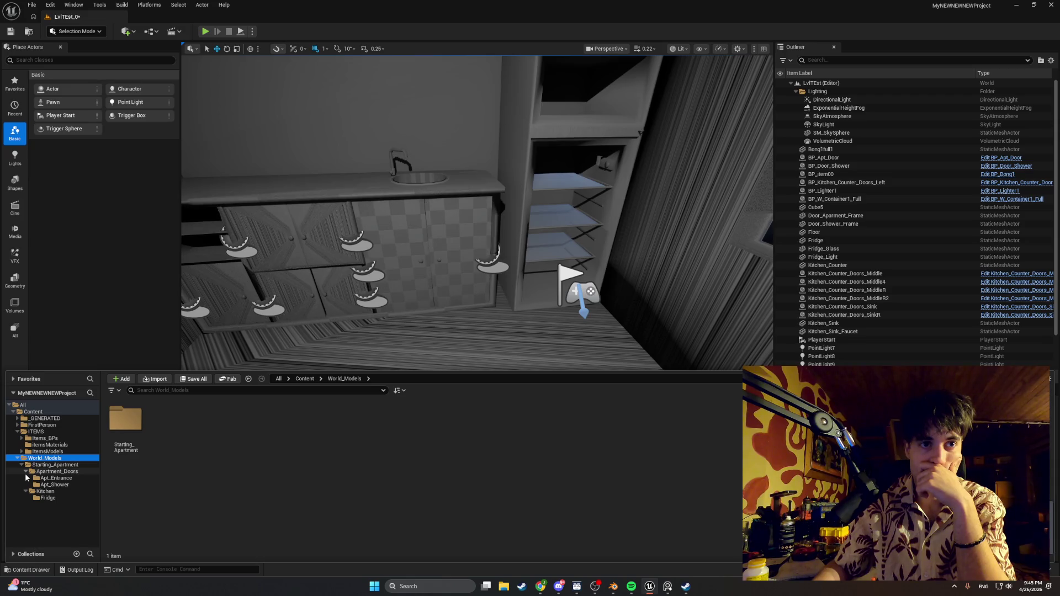
pyautogui.click(35, 479)
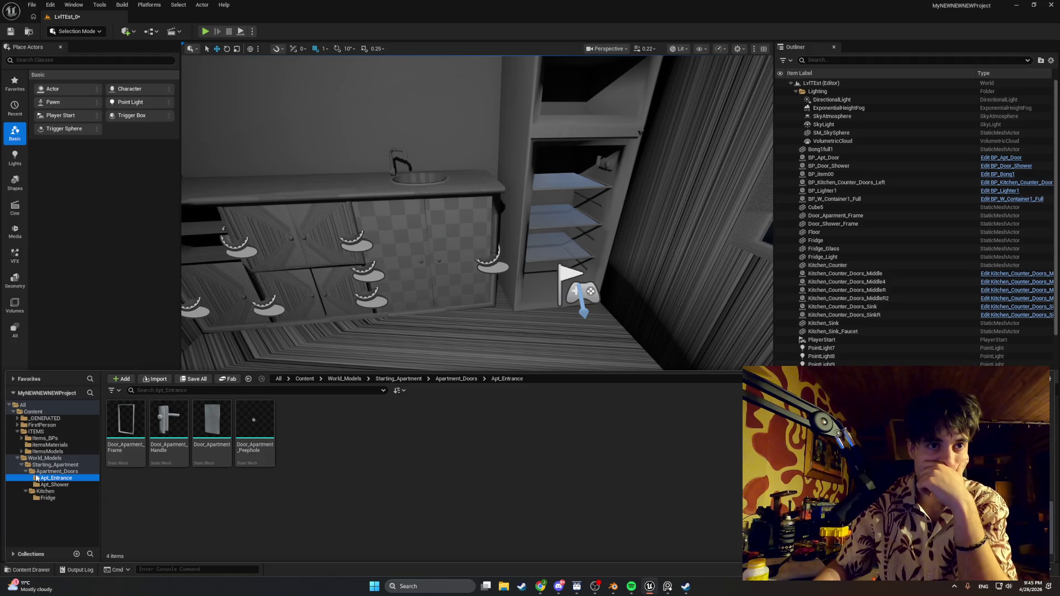
pyautogui.click(28, 473)
pyautogui.click(18, 458)
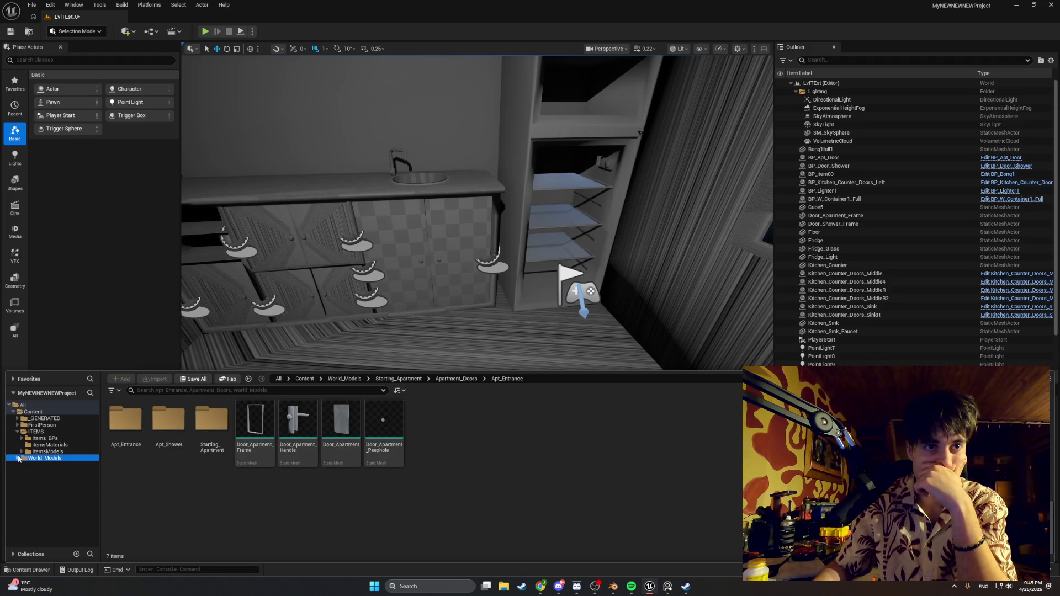
pyautogui.click(28, 439)
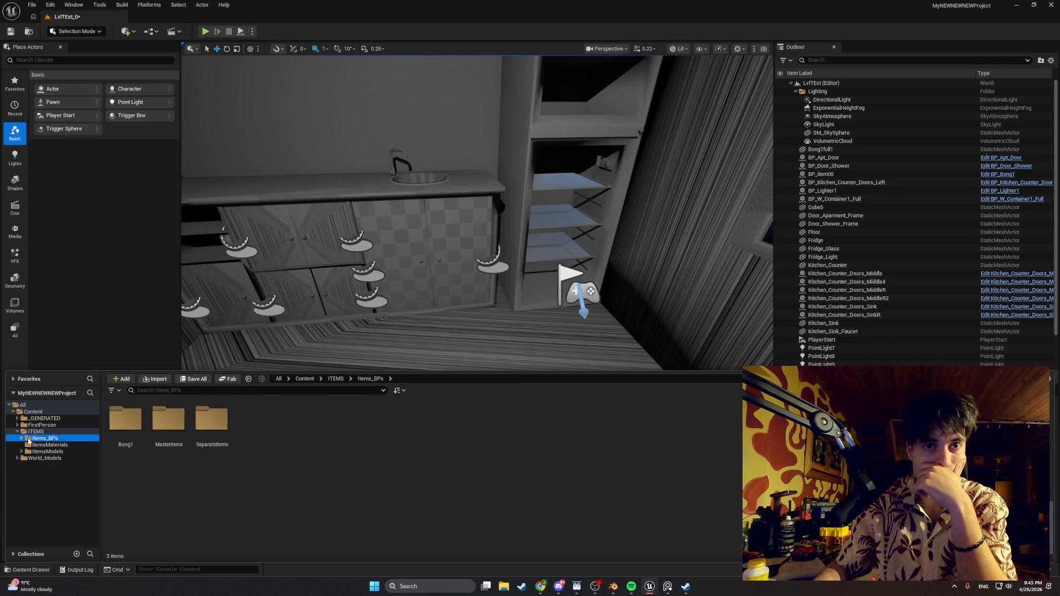
pyautogui.doubleClick(212, 420)
pyautogui.doubleClick(133, 433)
pyautogui.click(132, 434)
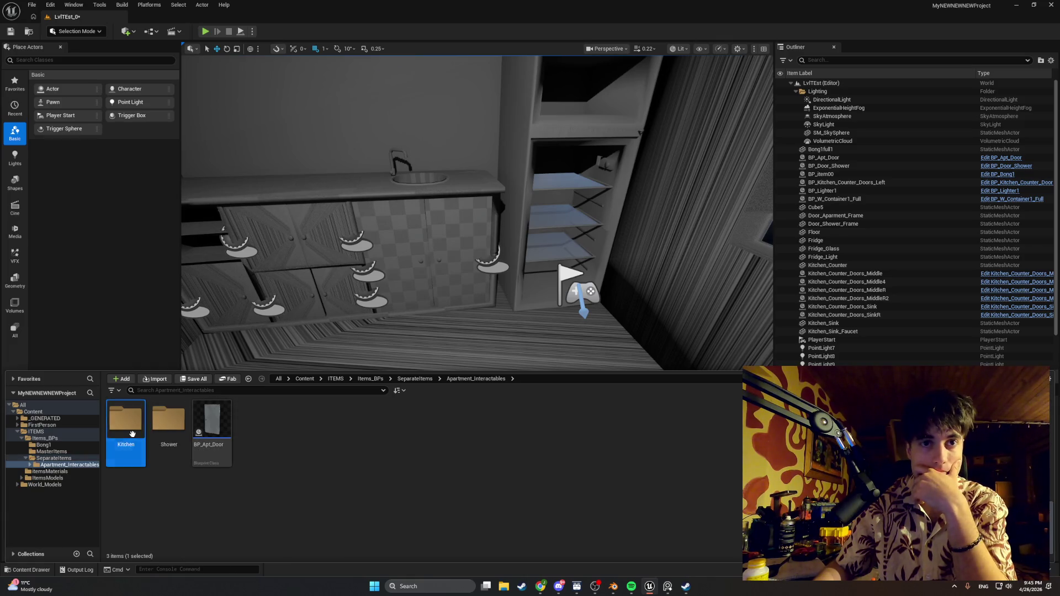
pyautogui.doubleClick(132, 434)
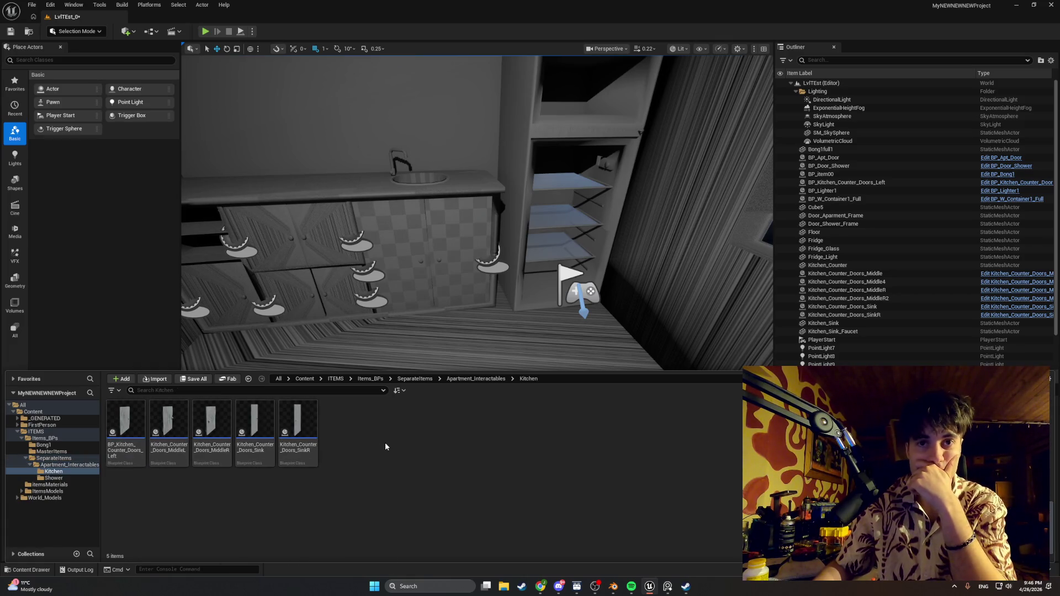
# - Duplicate Kitchen_Counter_Doors_SinkR twice, creating the SinkR1 and SinkR2 copies
pyautogui.click(298, 433)
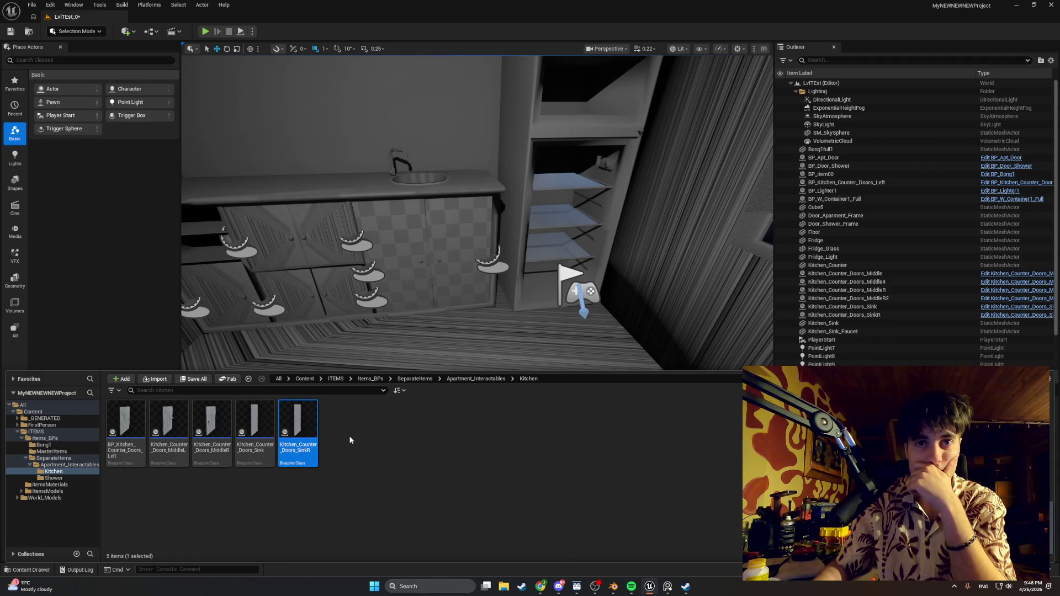
pyautogui.hotkey('ctrl', 'd')
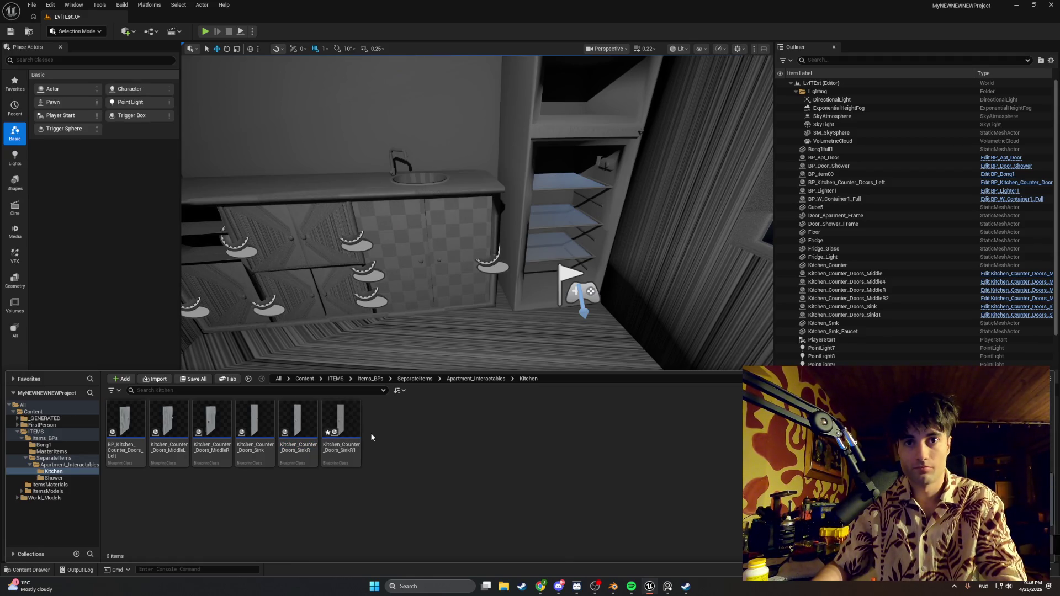
pyautogui.click(352, 426)
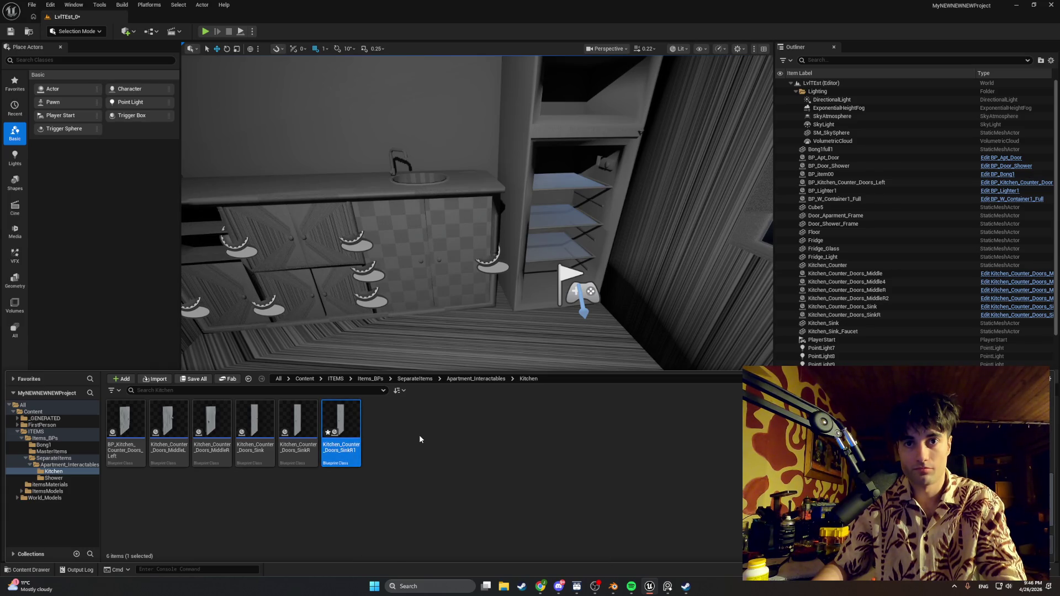
pyautogui.hotkey('ctrl', 'd')
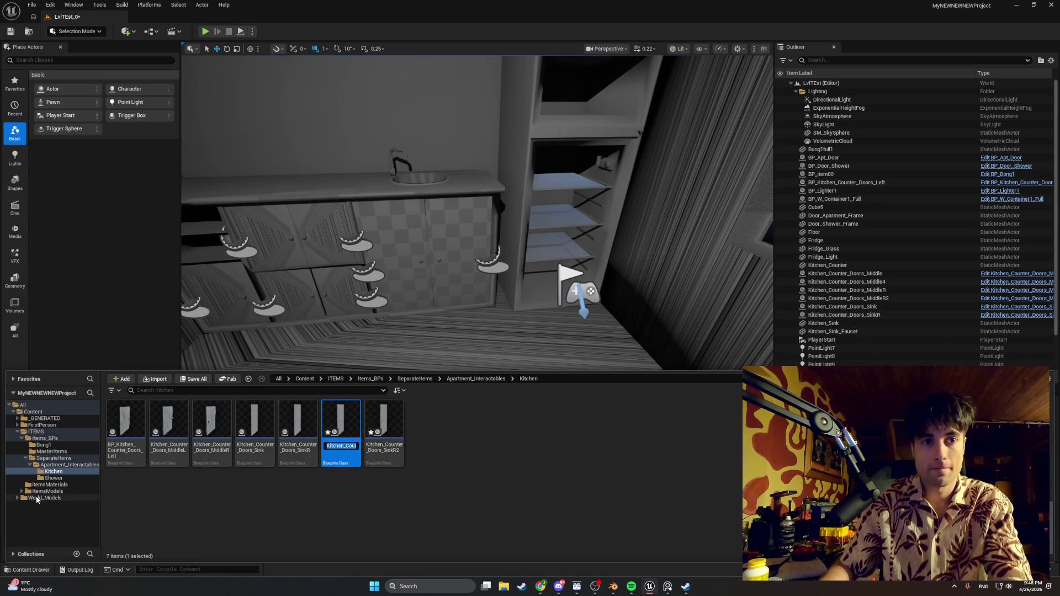
pyautogui.click(37, 499)
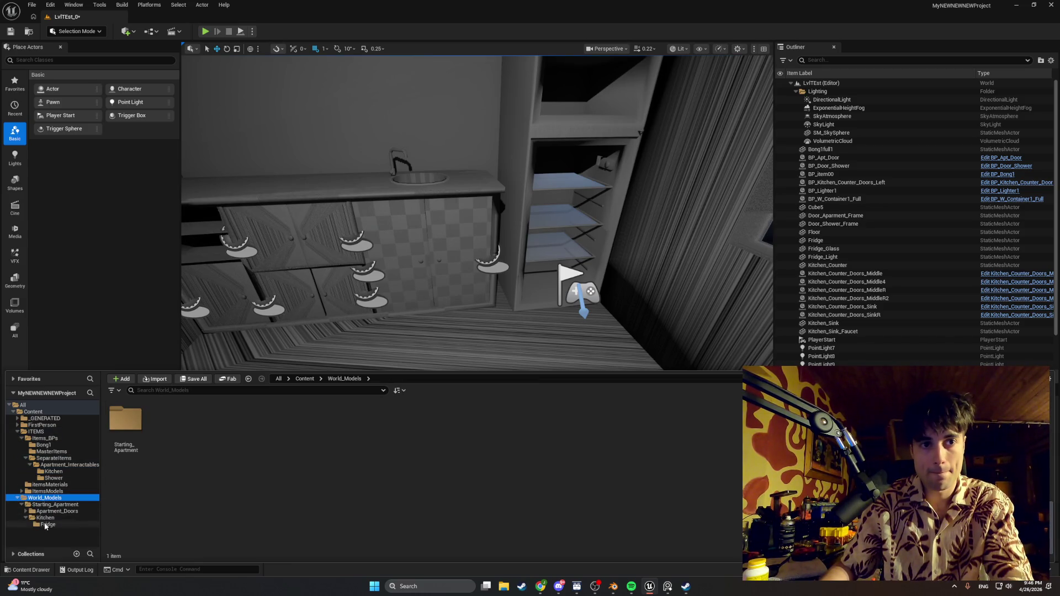
# - Check the full name of the Fridge_Door_Lower mesh in the Fridge meshes folder
pyautogui.click(45, 526)
pyautogui.click(181, 424)
pyautogui.press('F2')
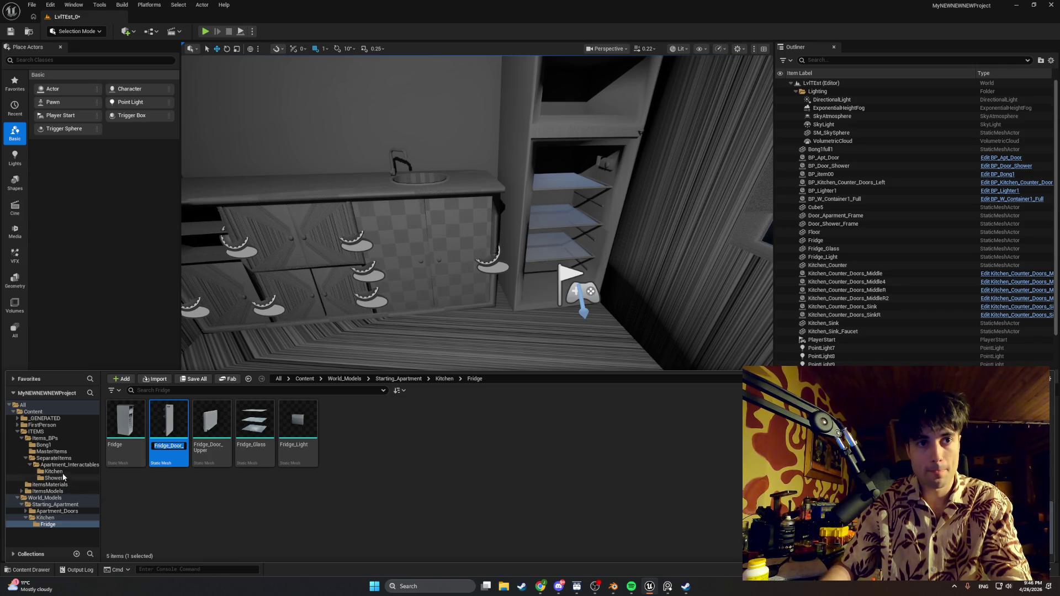
# - Rename SinkR1 to Fridge_Door_Lower and SinkR2 to Fridge_Door_Upper
pyautogui.click(53, 471)
pyautogui.click(344, 426)
pyautogui.press('F2')
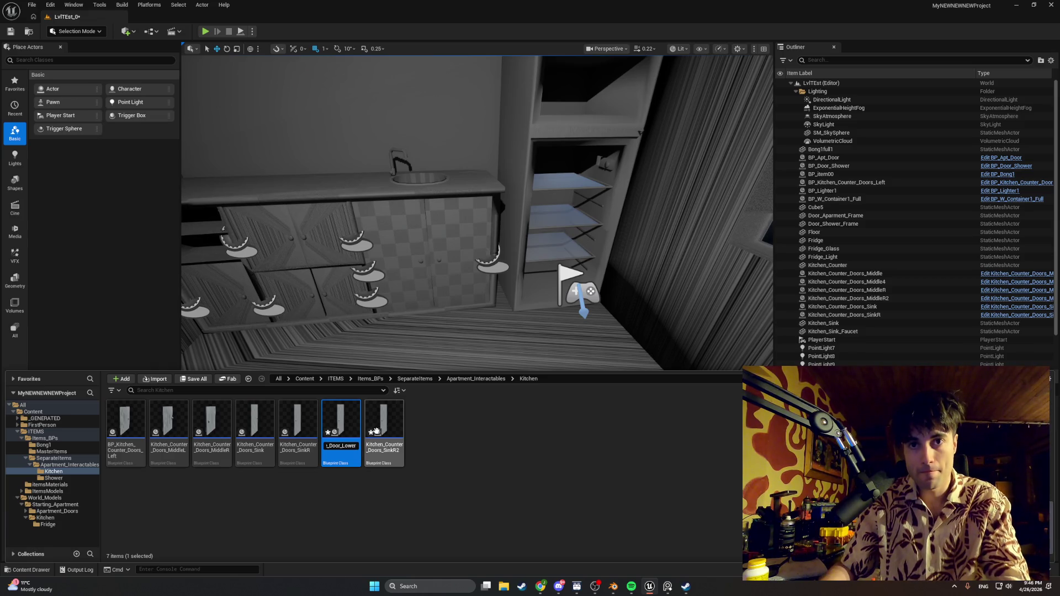
pyautogui.press('Return')
pyautogui.click(384, 428)
pyautogui.click(402, 445)
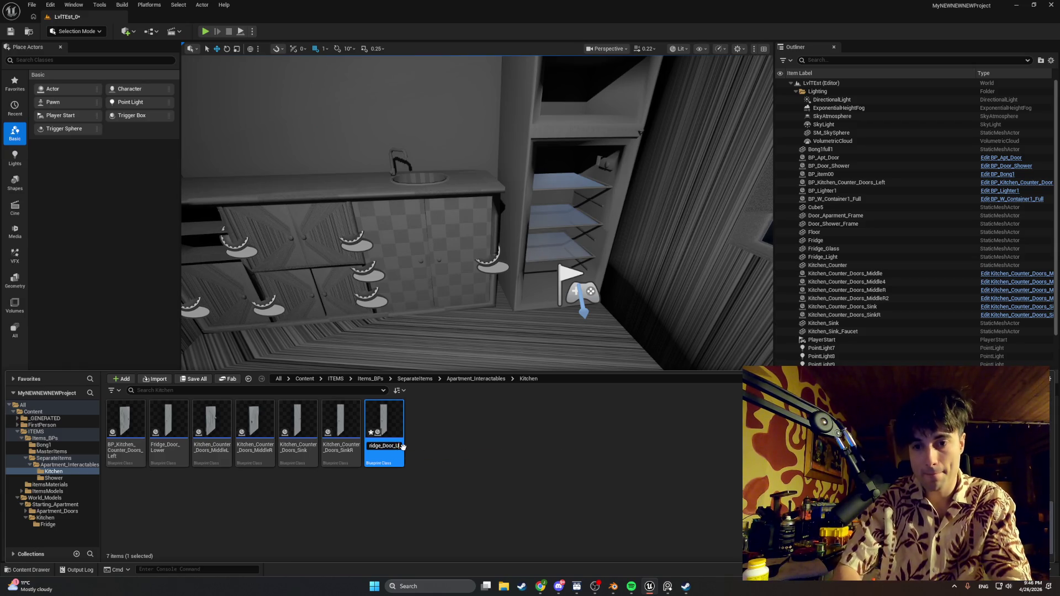
pyautogui.press('Return')
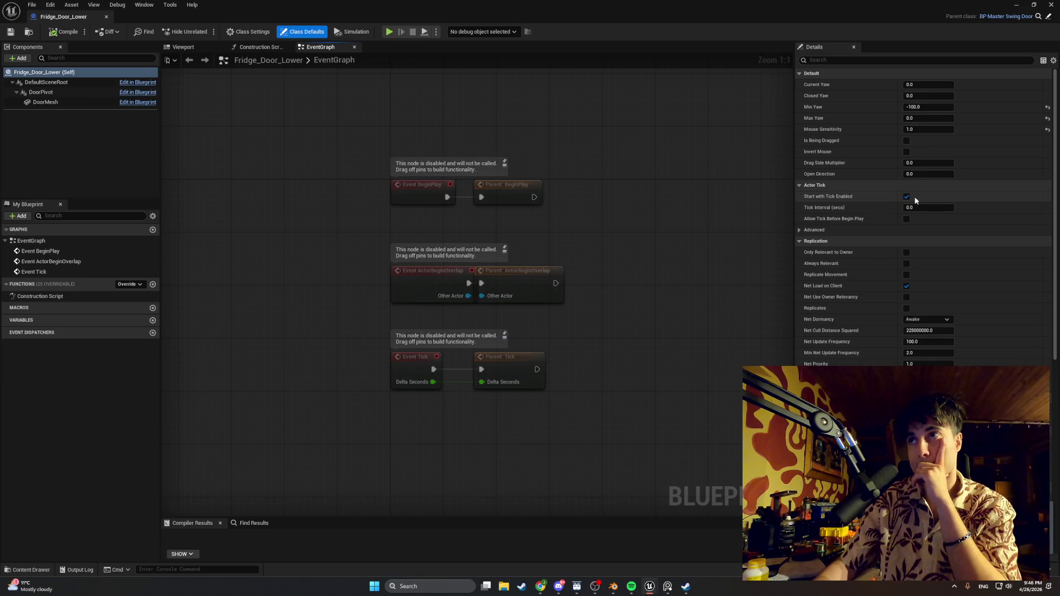
# - Swap the DoorMesh static mesh to Fridge_Door_Lower and compile the blueprint
pyautogui.click(185, 49)
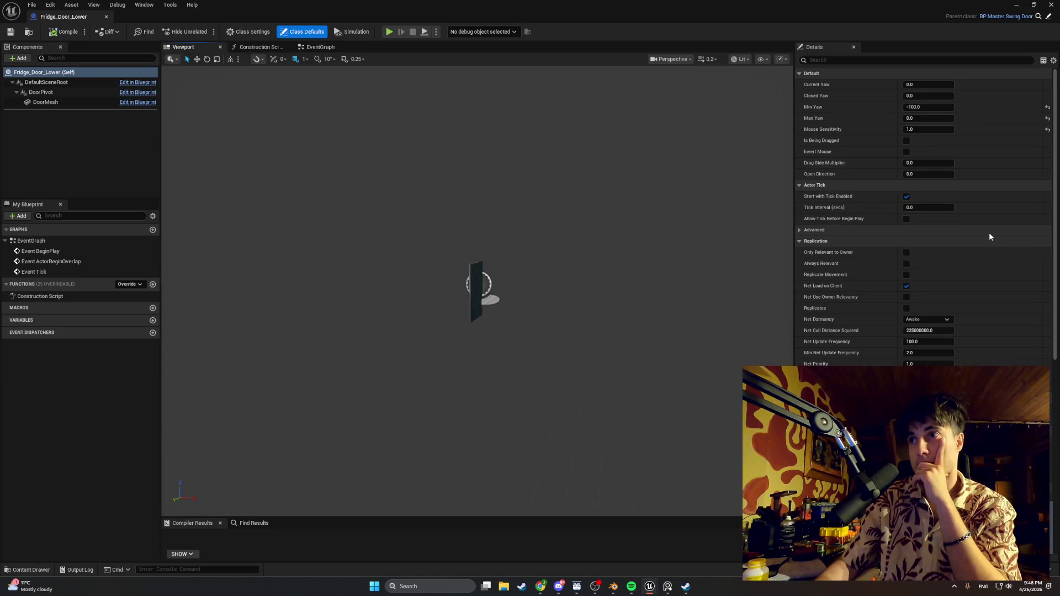
pyautogui.scroll(-5, 920, 225)
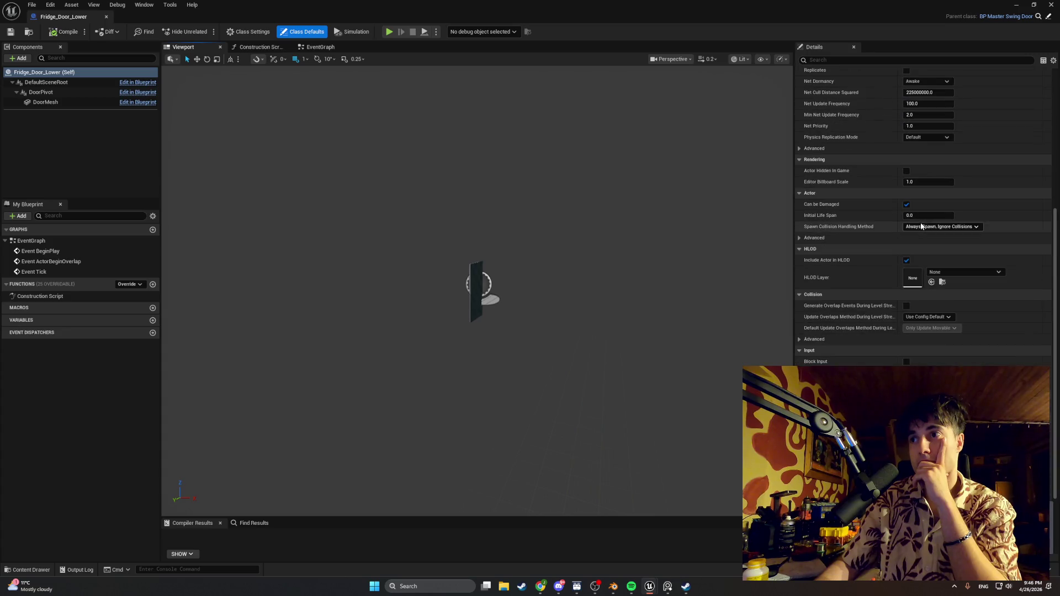
pyautogui.click(45, 102)
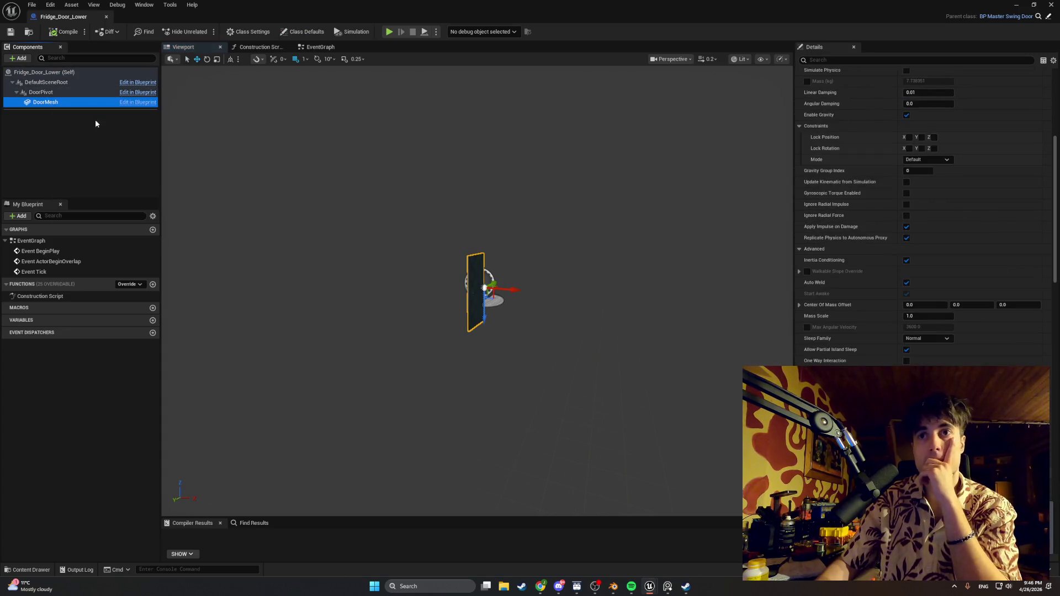
pyautogui.scroll(4, 841, 172)
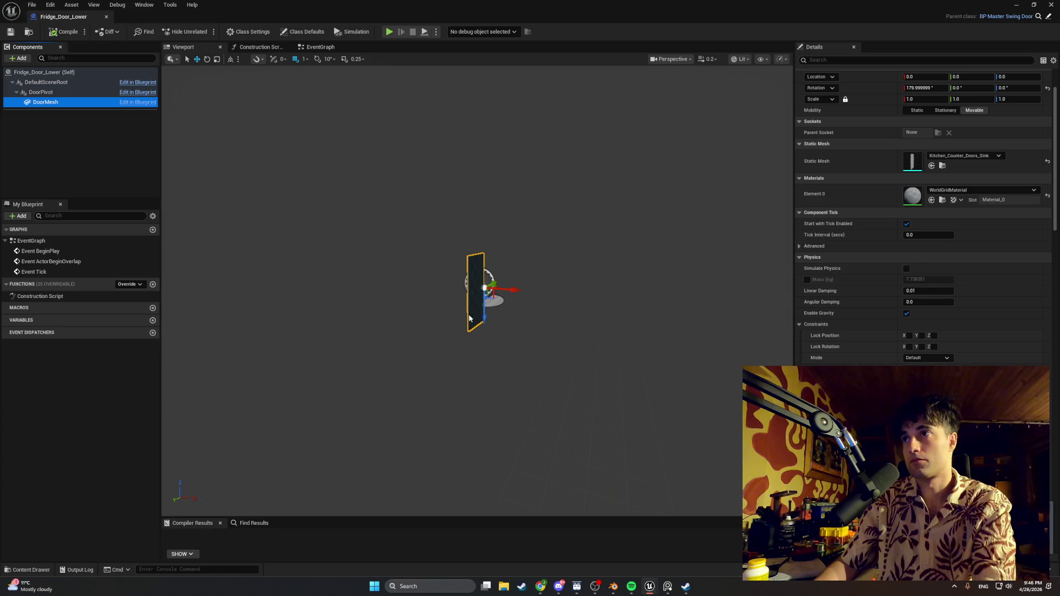
pyautogui.click(950, 158)
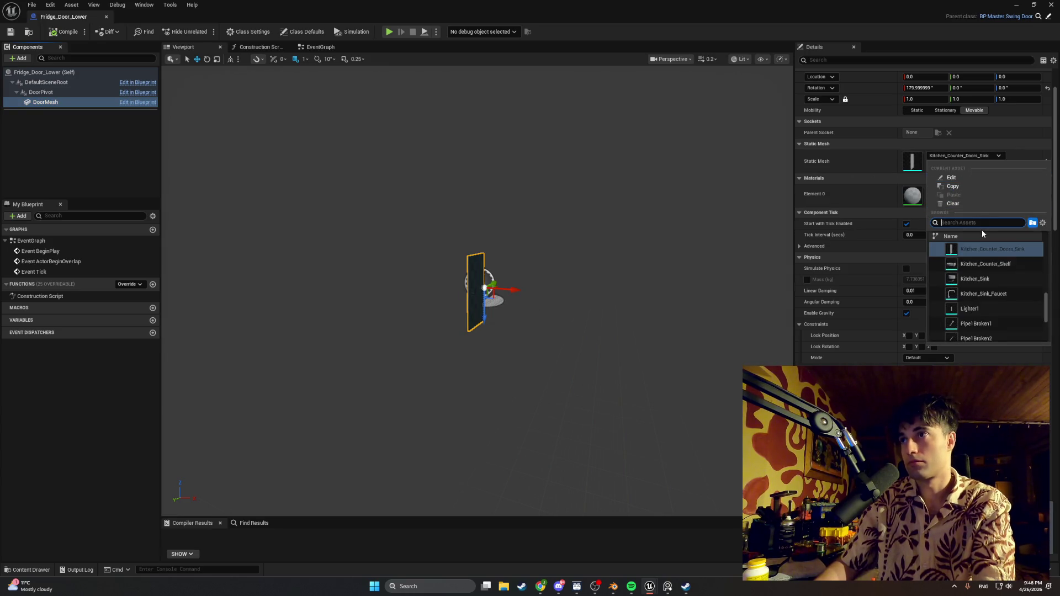
pyautogui.write('frid')
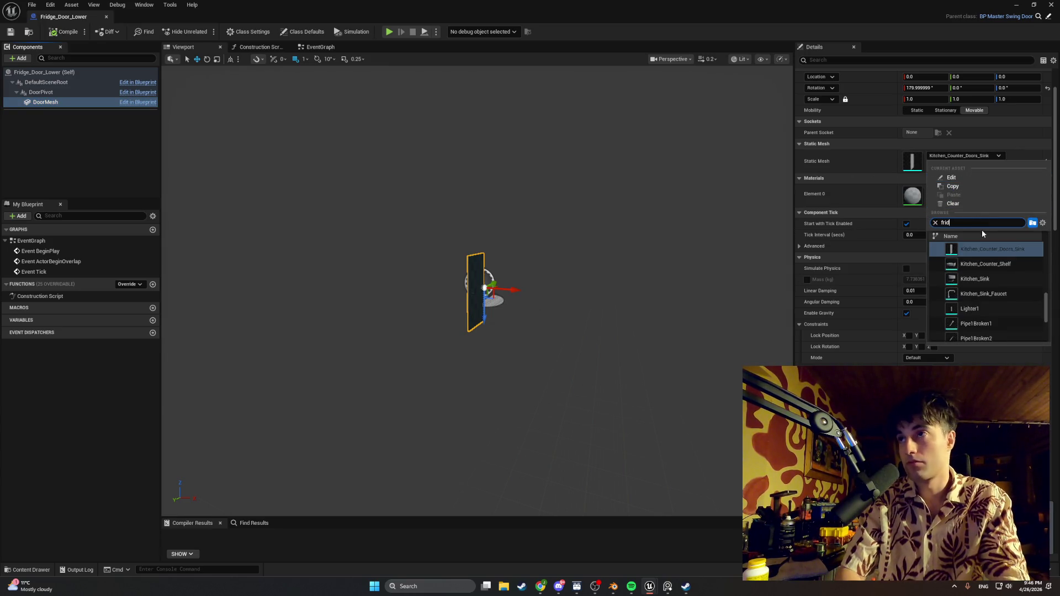
pyautogui.click(988, 264)
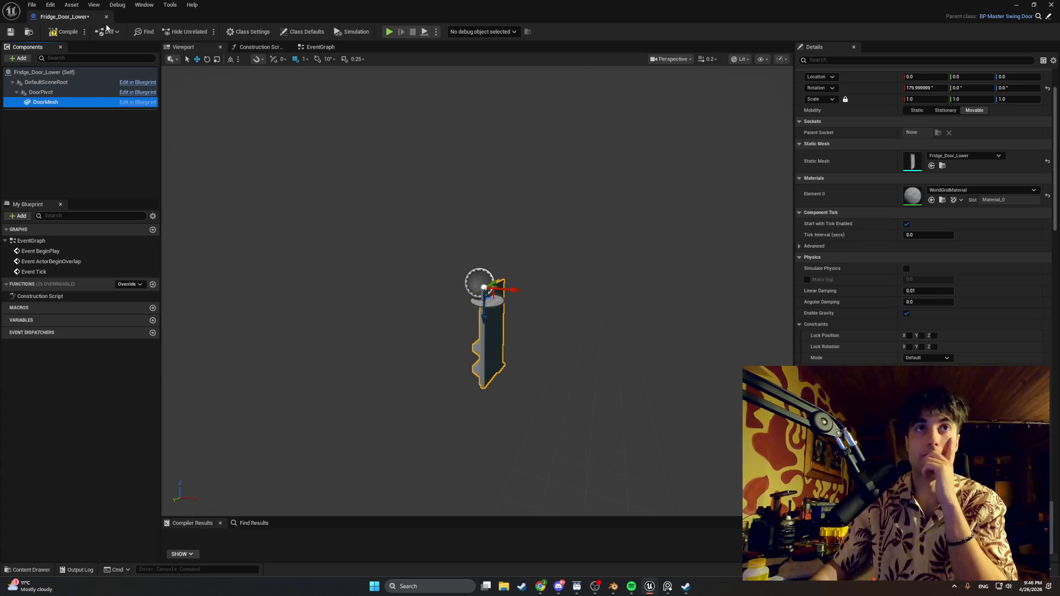
pyautogui.click(59, 33)
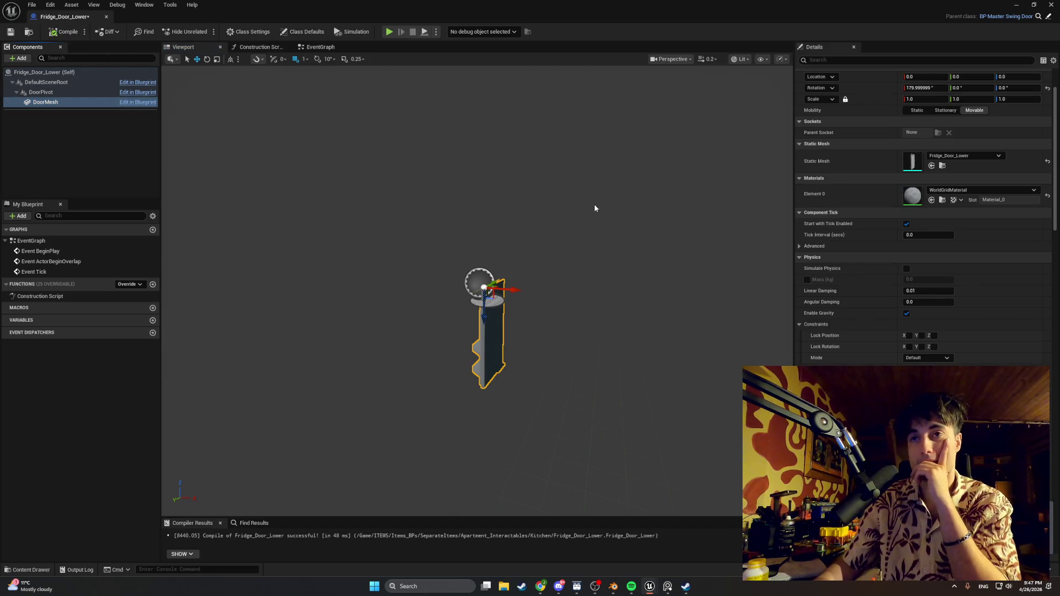
# - Roll the lower door mesh to about 360° so it stands upright
pyautogui.moveTo(564, 241)
pyautogui.mouseDown()
pyautogui.moveTo(555, 220)
pyautogui.moveTo(479, 240)
pyautogui.moveTo(491, 255)
pyautogui.moveTo(437, 242)
pyautogui.moveTo(493, 258)
pyautogui.mouseUp()
pyautogui.scroll(5, 478, 239)
pyautogui.scroll(-3, 478, 243)
pyautogui.scroll(3, 478, 247)
pyautogui.press('e')
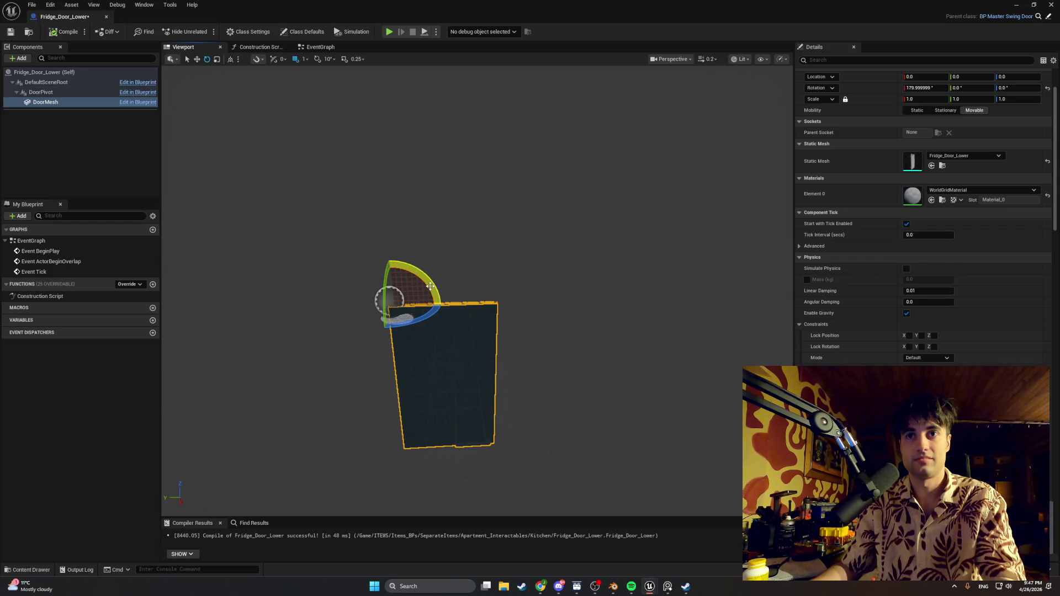
pyautogui.moveTo(430, 286)
pyautogui.mouseDown()
pyautogui.moveTo(436, 305)
pyautogui.moveTo(417, 343)
pyautogui.moveTo(401, 138)
pyautogui.mouseUp()
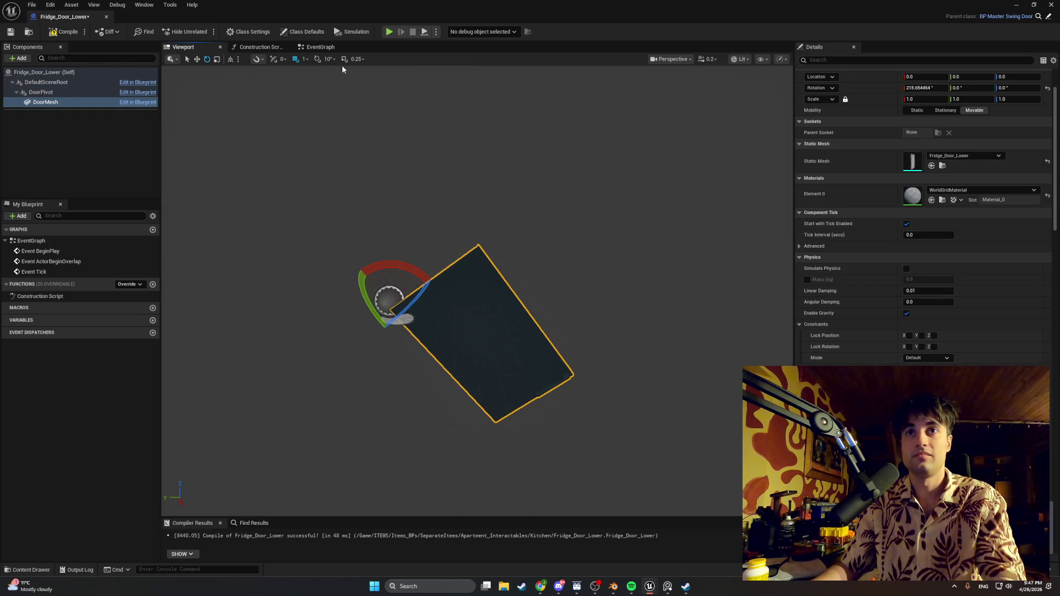
pyautogui.hotkey('ctrl', 'z')
pyautogui.moveTo(430, 287)
pyautogui.mouseDown()
pyautogui.moveTo(436, 312)
pyautogui.moveTo(419, 337)
pyautogui.moveTo(434, 317)
pyautogui.moveTo(406, 309)
pyautogui.moveTo(484, 285)
pyautogui.moveTo(462, 226)
pyautogui.moveTo(453, 276)
pyautogui.moveTo(431, 232)
pyautogui.moveTo(457, 202)
pyautogui.mouseUp()
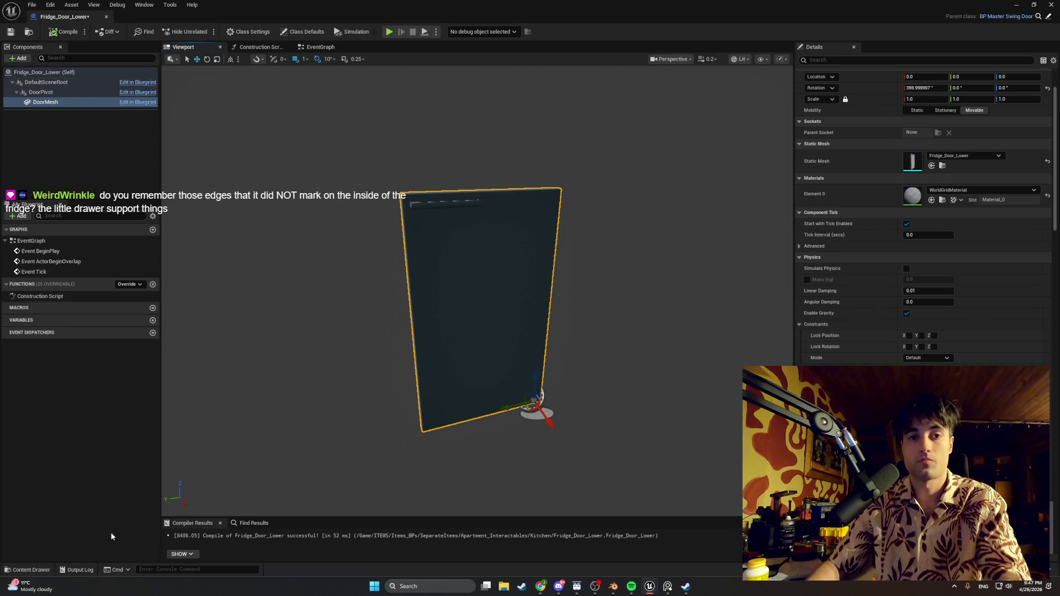
pyautogui.click(29, 570)
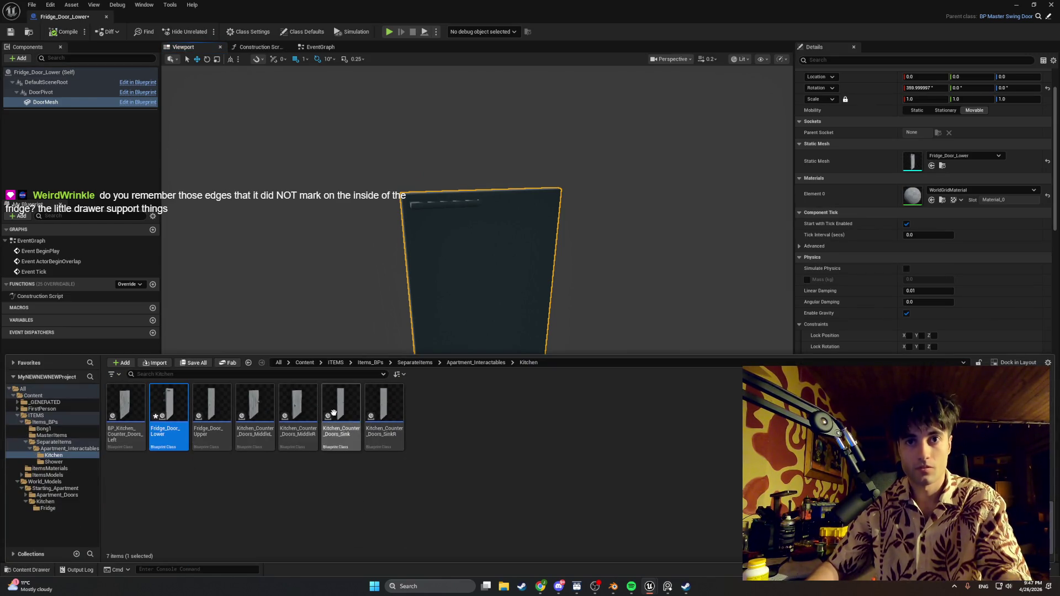
# - Set Fridge_Door_Upper's DoorMesh to the Fridge_Door_Upper mesh and compile
pyautogui.doubleClick(218, 404)
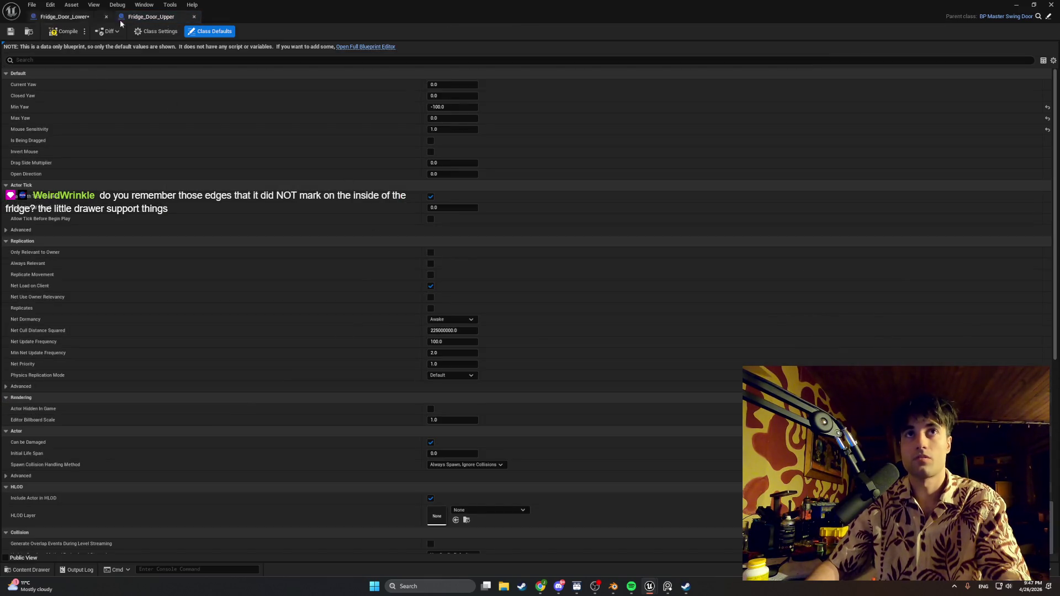
pyautogui.click(364, 47)
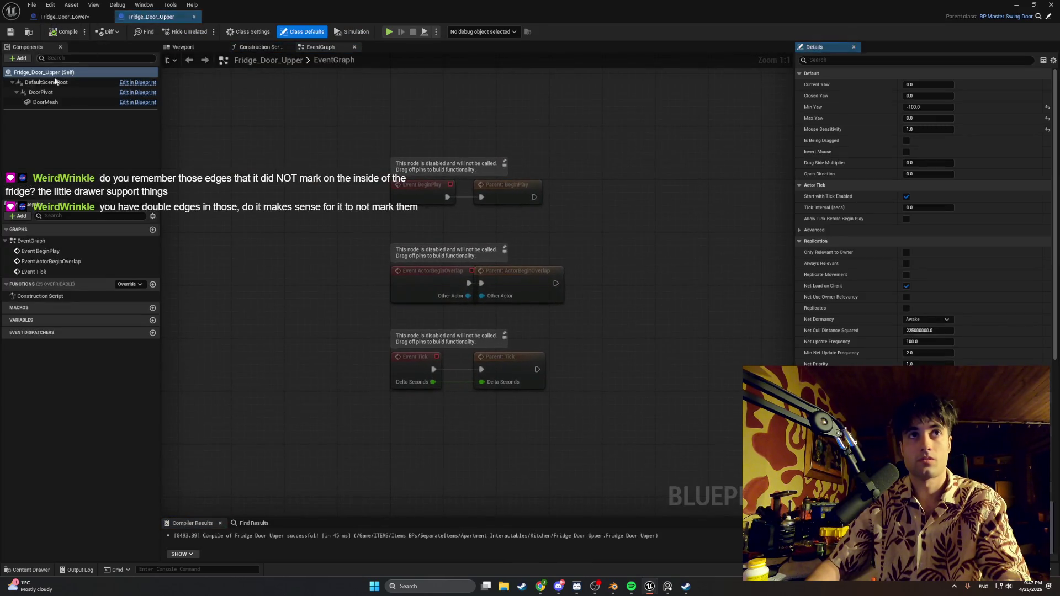
pyautogui.click(62, 102)
pyautogui.click(945, 220)
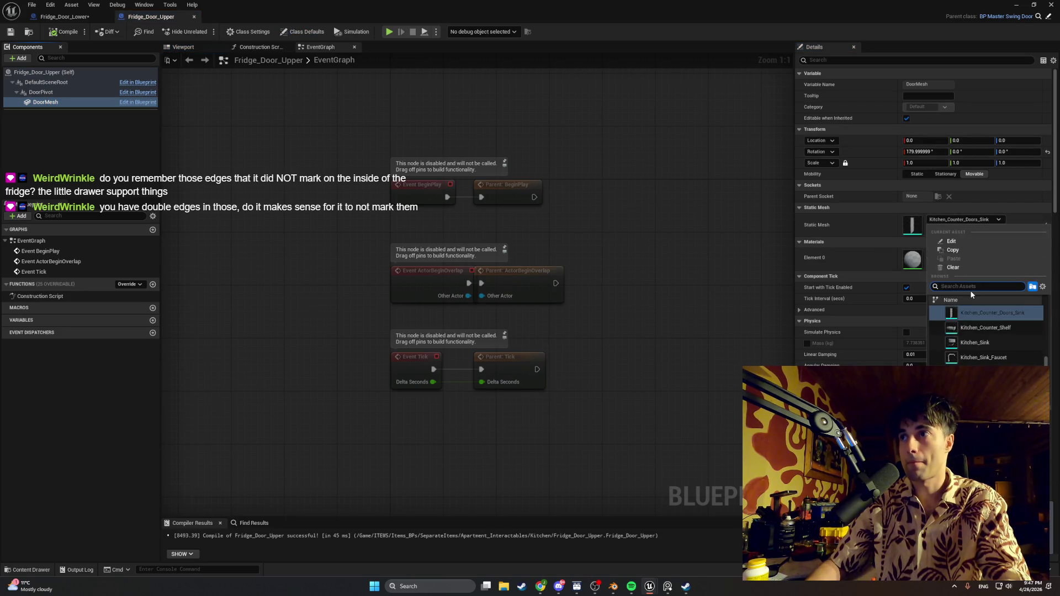
pyautogui.write('fridg')
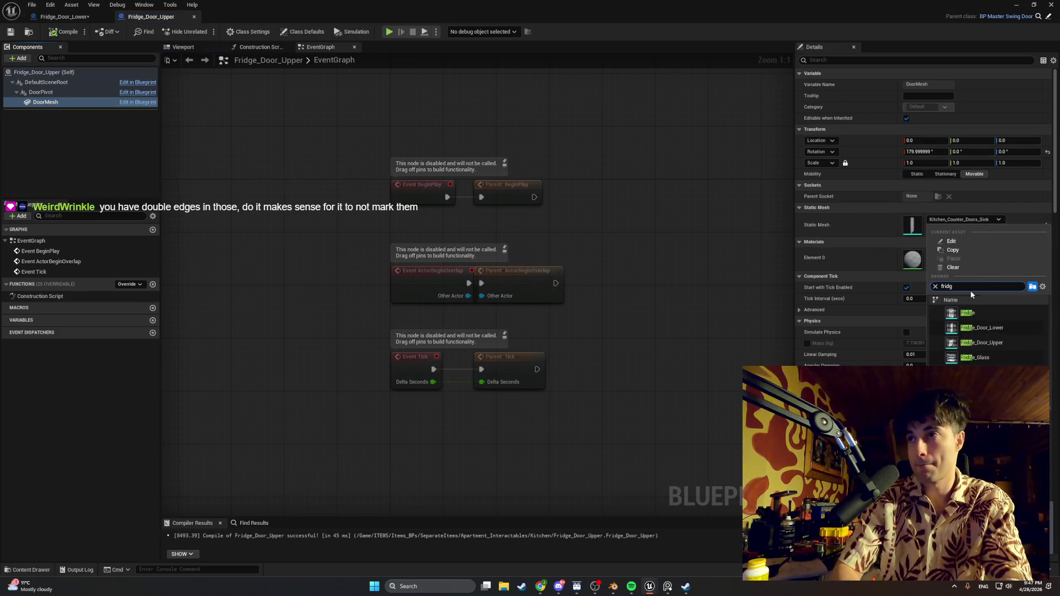
pyautogui.click(992, 343)
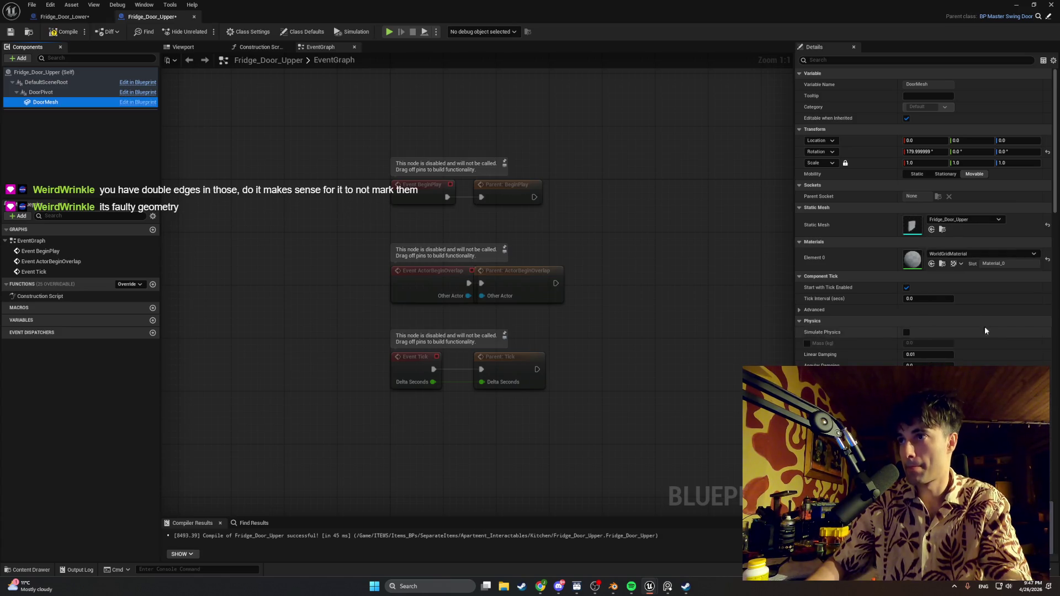
pyautogui.click(64, 32)
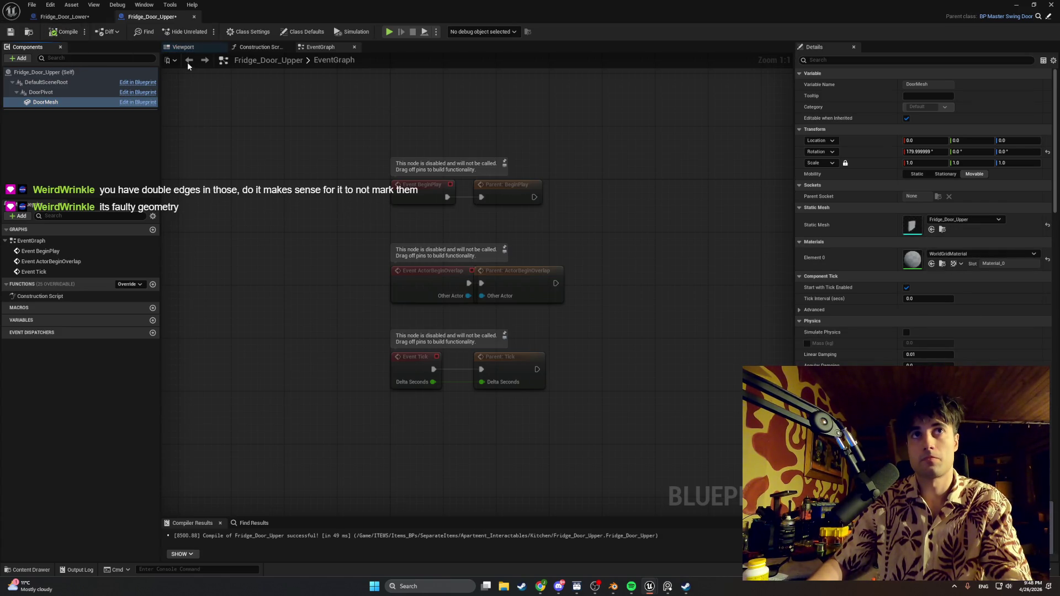
# - Flip the upper door mesh 180°, compile and save, and return to the level
pyautogui.click(183, 47)
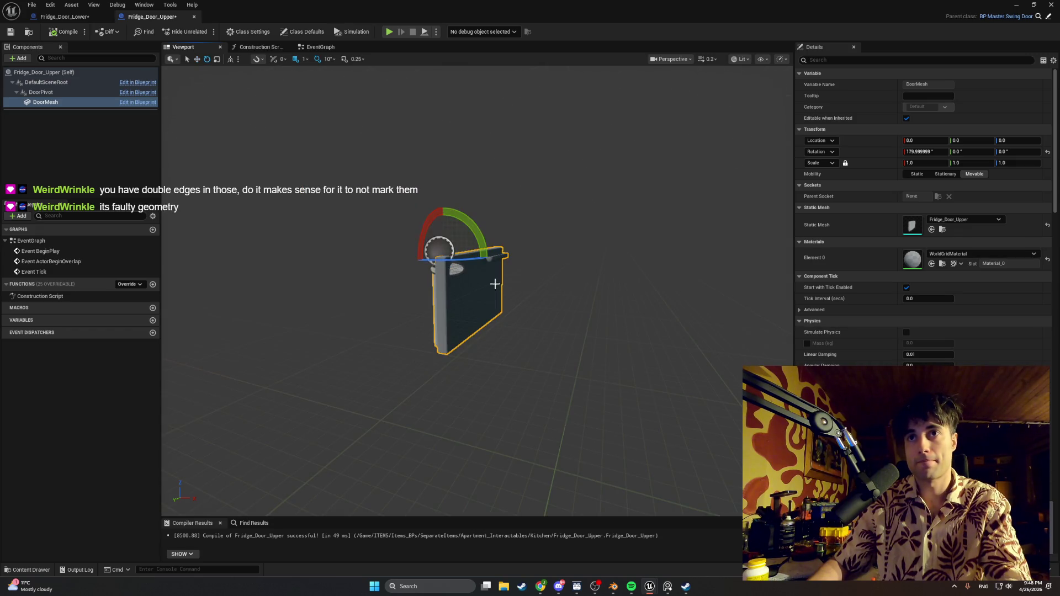
pyautogui.moveTo(429, 229); pyautogui.dragTo(444, 302)
pyautogui.click(49, 32)
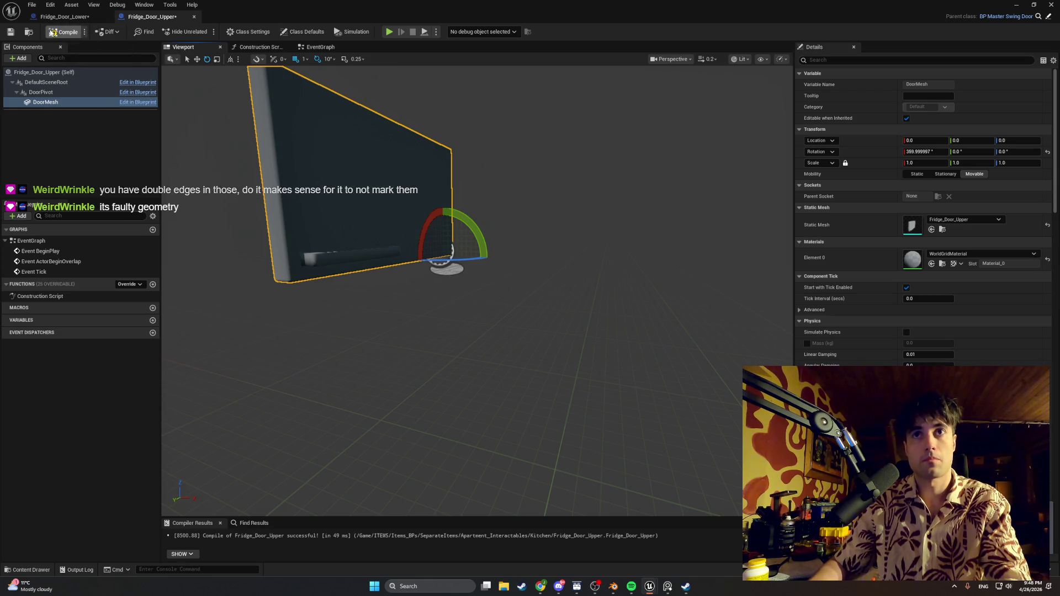
pyautogui.click(10, 31)
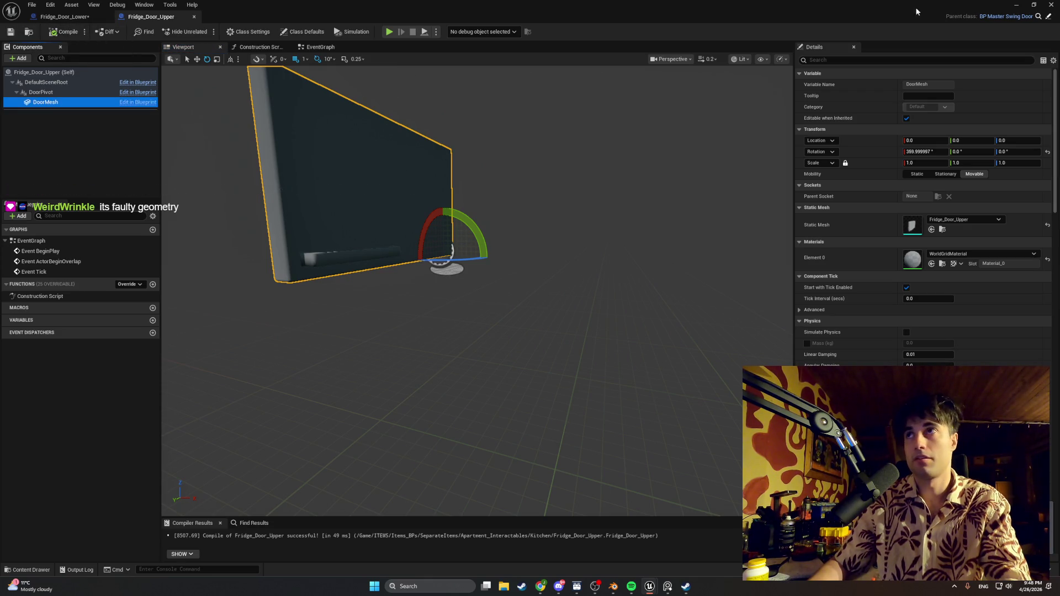
pyautogui.click(1018, 6)
pyautogui.hotkey('ctrl', 'space')
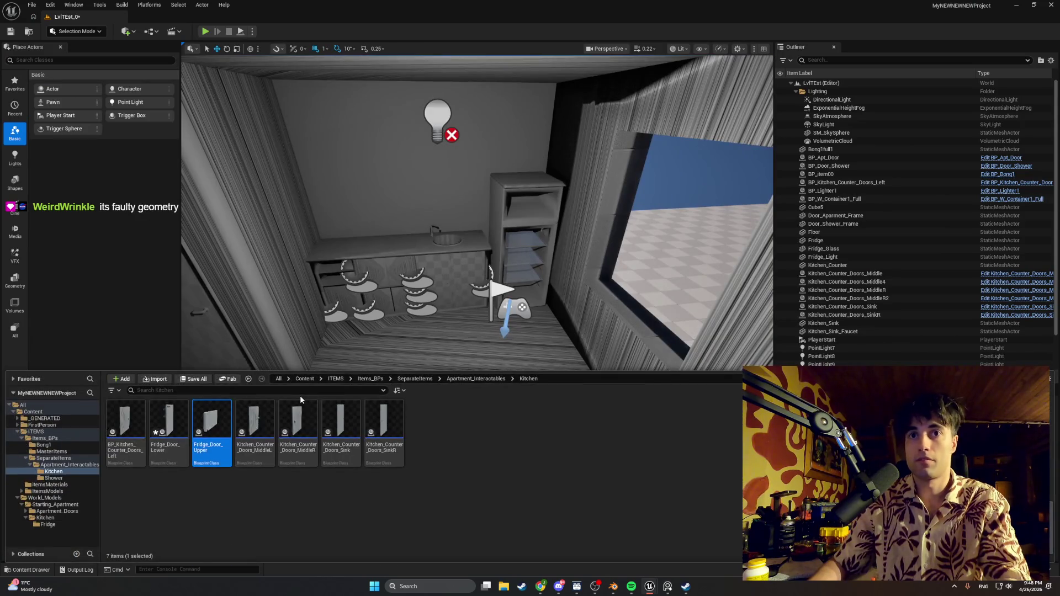
# - Place Fridge_Door_Upper into the level on top of the kitchen fridge
pyautogui.moveTo(217, 429)
pyautogui.mouseDown()
pyautogui.moveTo(487, 321)
pyautogui.moveTo(489, 114)
pyautogui.mouseUp()
pyautogui.scroll(3, 506, 345)
pyautogui.scroll(5, 506, 345)
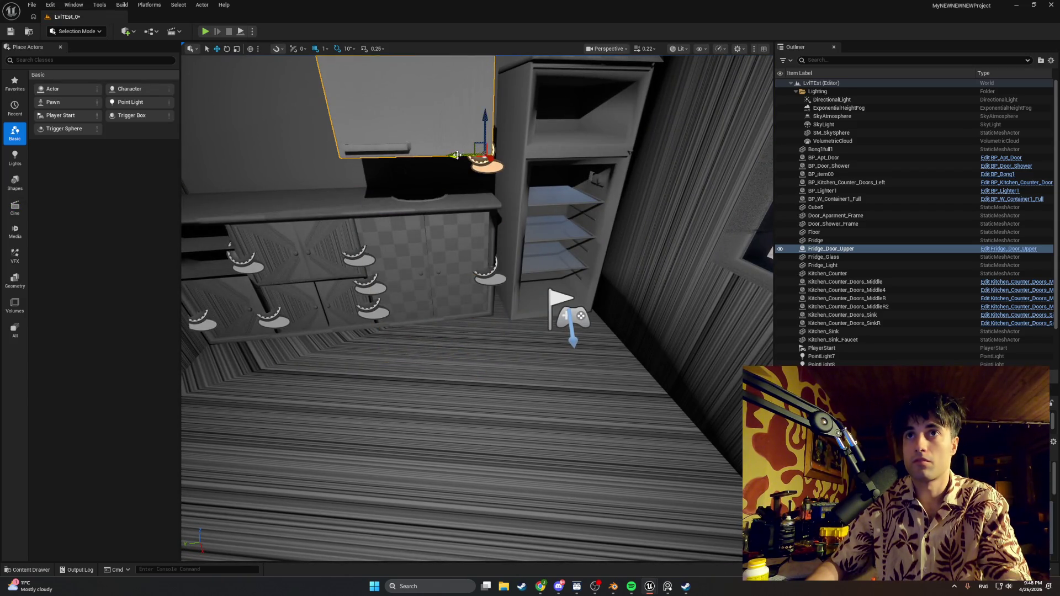
pyautogui.moveTo(457, 155)
pyautogui.mouseDown()
pyautogui.moveTo(497, 166)
pyautogui.moveTo(486, 183)
pyautogui.moveTo(453, 177)
pyautogui.moveTo(442, 198)
pyautogui.mouseUp()
pyautogui.moveTo(458, 398)
pyautogui.mouseDown()
pyautogui.moveTo(527, 362)
pyautogui.moveTo(490, 349)
pyautogui.moveTo(586, 357)
pyautogui.moveTo(444, 352)
pyautogui.moveTo(431, 381)
pyautogui.mouseUp()
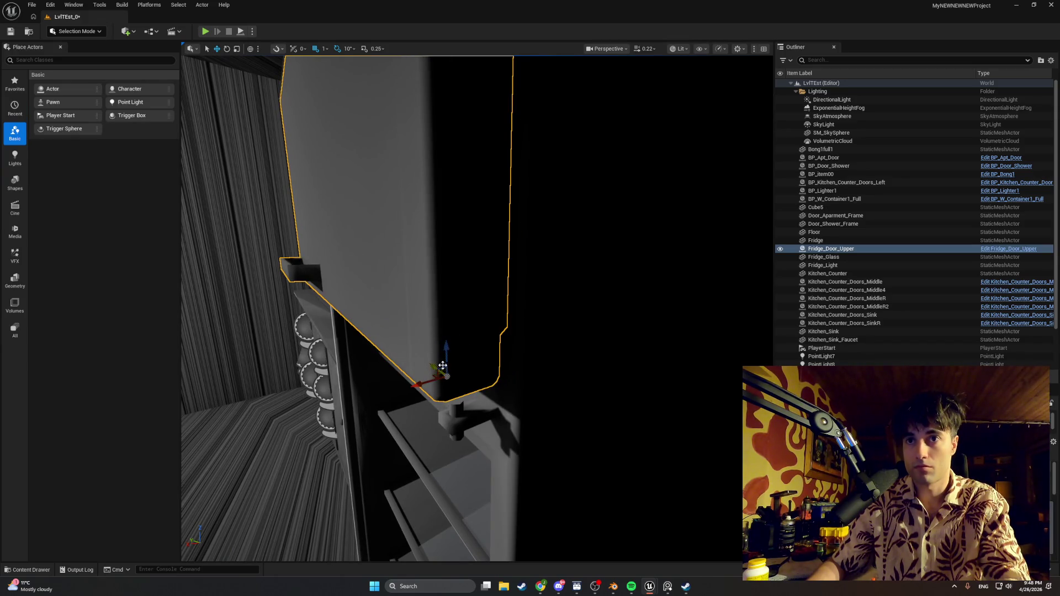
pyautogui.moveTo(478, 366)
pyautogui.mouseDown()
pyautogui.moveTo(390, 309)
pyautogui.moveTo(497, 318)
pyautogui.moveTo(348, 330)
pyautogui.mouseUp()
# - Nudge Fridge_Door_Lower sideways along Y, then hide it to expose the shelves
pyautogui.hotkey('ctrl', 'b')
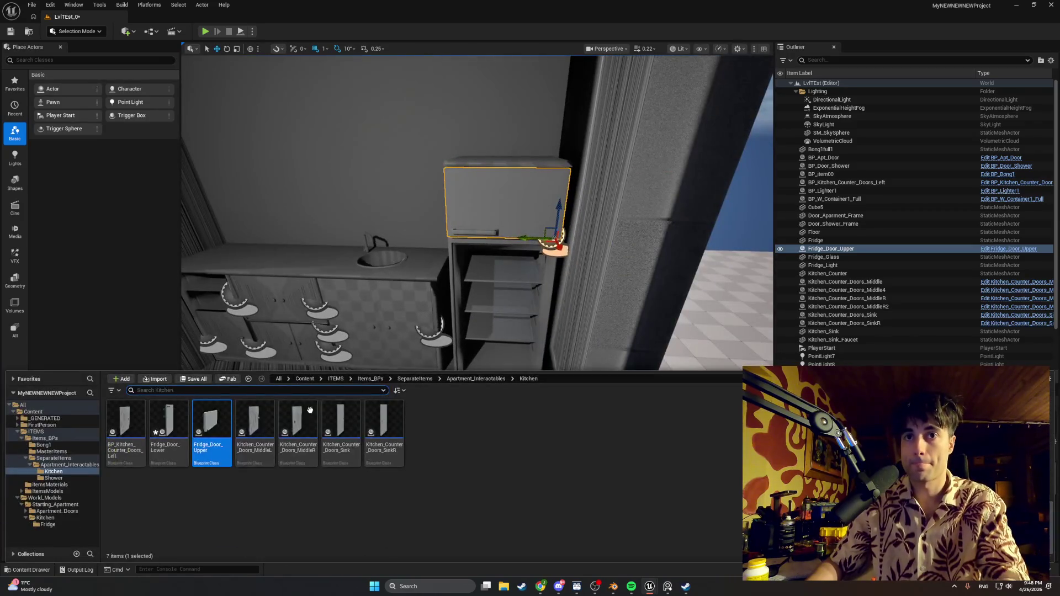
pyautogui.hotkey('ctrl', 'space')
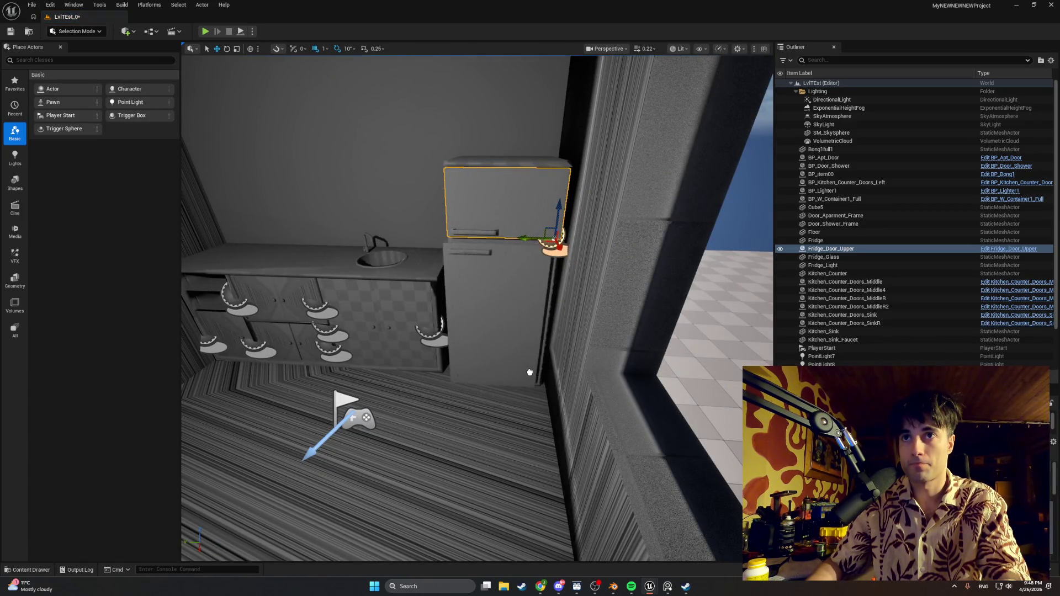
pyautogui.click(534, 372)
pyautogui.moveTo(534, 373)
pyautogui.mouseDown()
pyautogui.moveTo(527, 401)
pyautogui.moveTo(506, 407)
pyautogui.mouseUp()
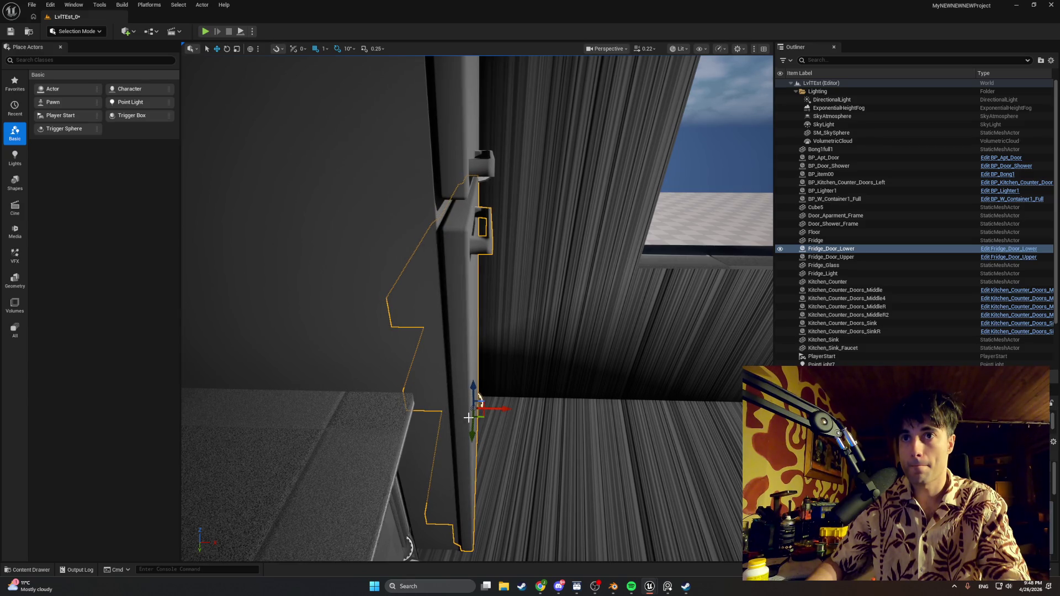
pyautogui.press('f')
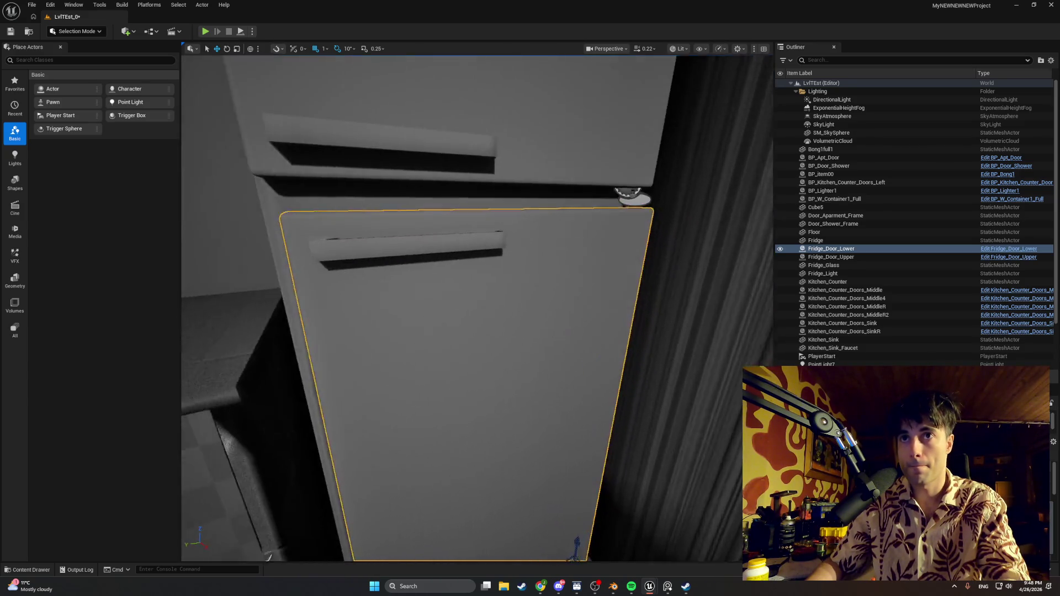
pyautogui.moveTo(548, 499)
pyautogui.mouseDown()
pyautogui.moveTo(569, 473)
pyautogui.moveTo(475, 453)
pyautogui.moveTo(548, 374)
pyautogui.mouseUp()
pyautogui.click(780, 249)
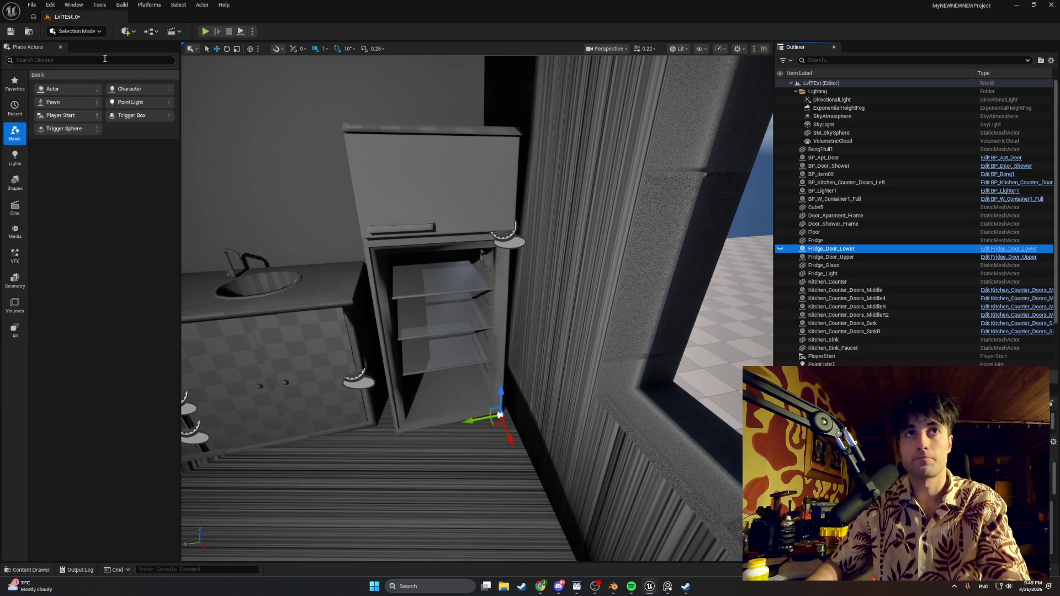
pyautogui.click(126, 31)
# - Add a Point Light at the top inside the fridge and unhide Fridge_Door_Lower
pyautogui.write('point')
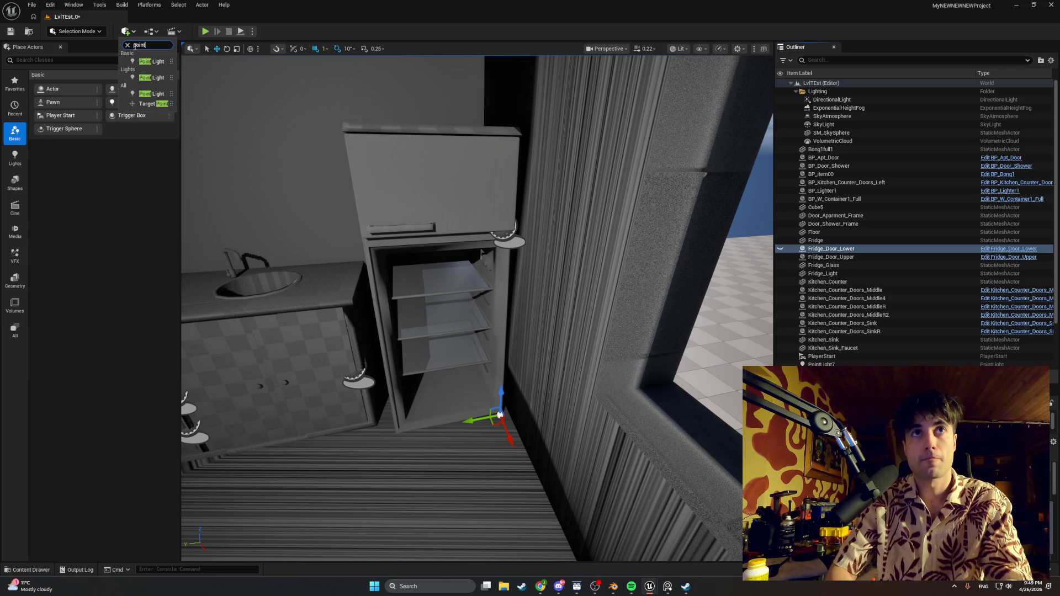
pyautogui.click(146, 60)
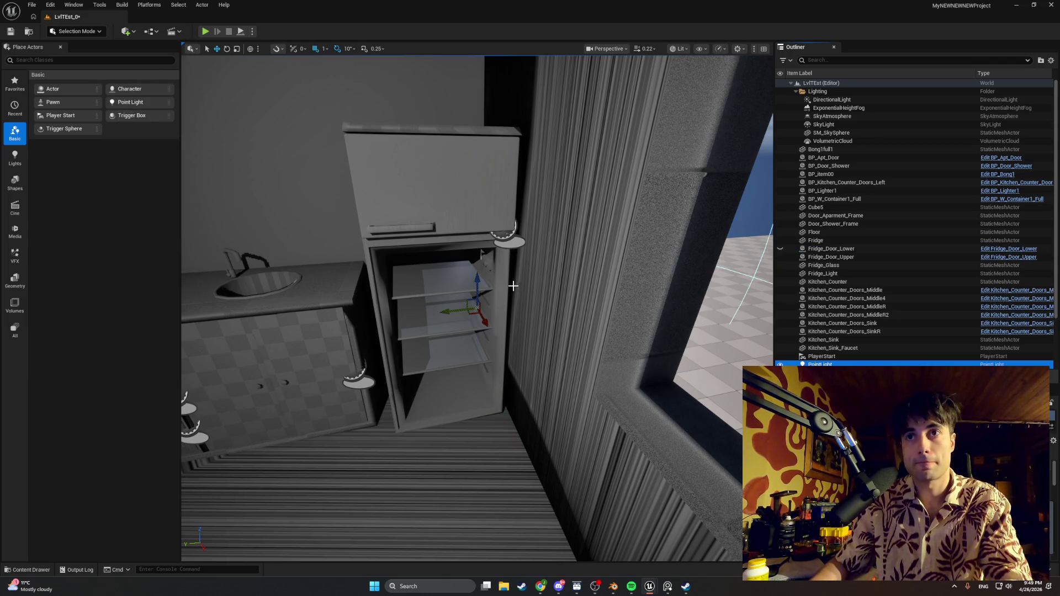
pyautogui.moveTo(479, 309); pyautogui.dragTo(473, 279)
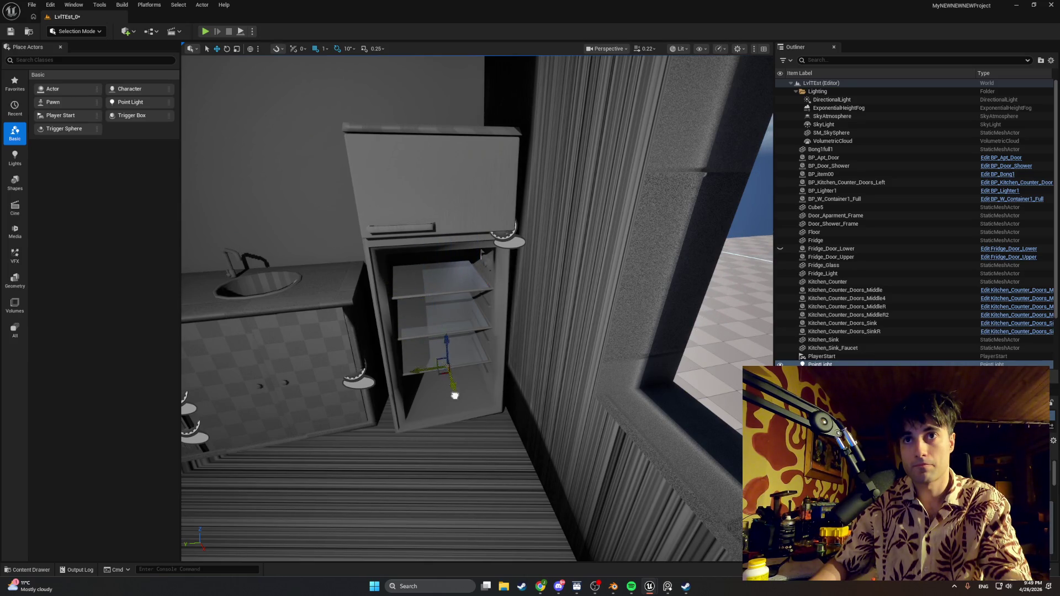
pyautogui.moveTo(469, 403); pyautogui.dragTo(462, 318)
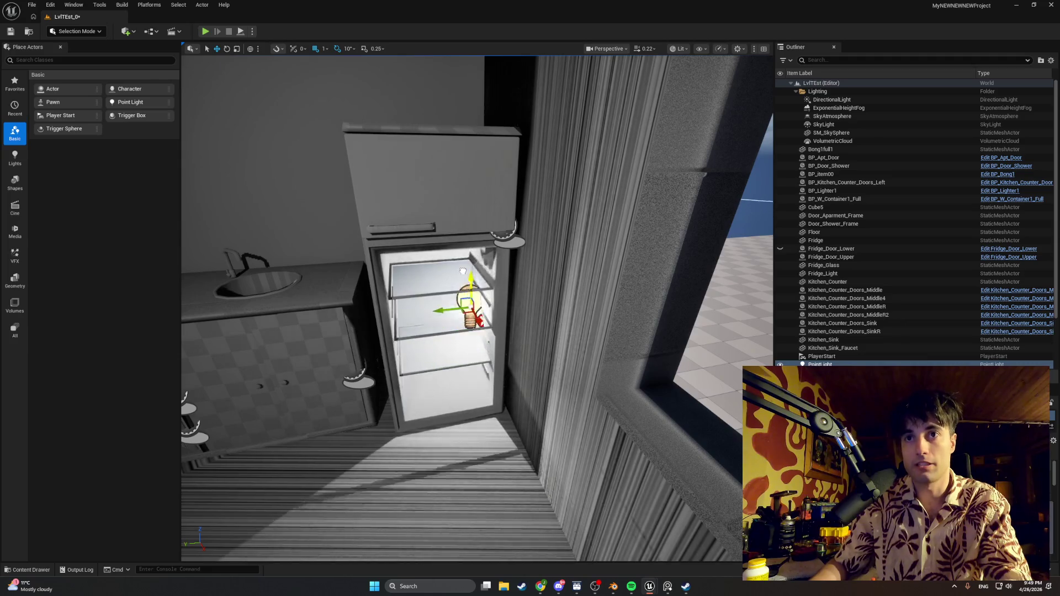
pyautogui.scroll(5, 477, 308)
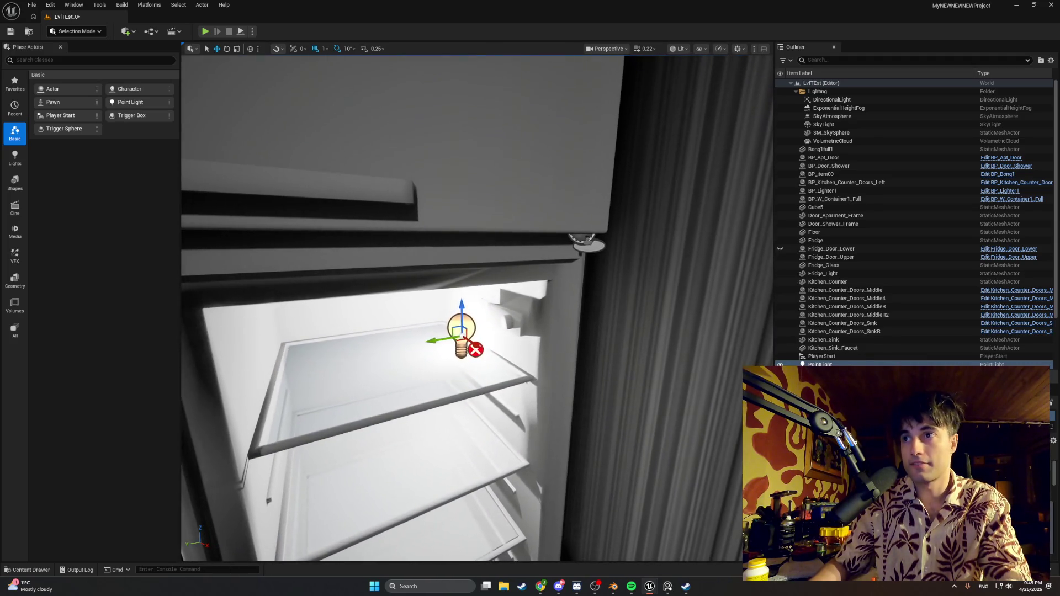
pyautogui.moveTo(463, 327)
pyautogui.mouseDown()
pyautogui.moveTo(437, 338)
pyautogui.moveTo(458, 315)
pyautogui.moveTo(450, 323)
pyautogui.moveTo(500, 337)
pyautogui.moveTo(454, 335)
pyautogui.moveTo(468, 333)
pyautogui.moveTo(486, 294)
pyautogui.moveTo(486, 311)
pyautogui.mouseUp()
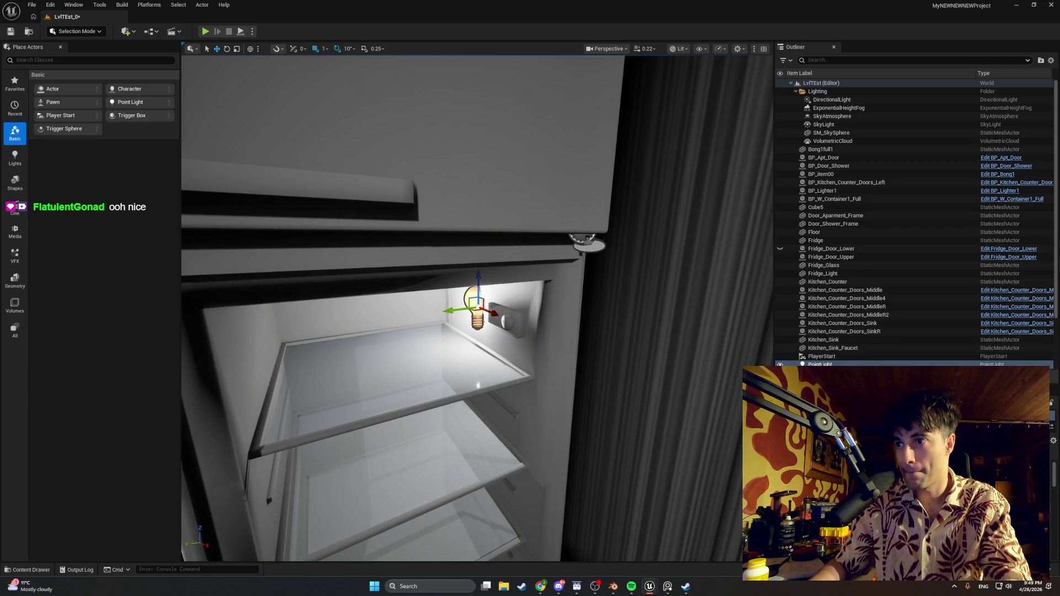
pyautogui.press('f')
pyautogui.scroll(5, 288, 120)
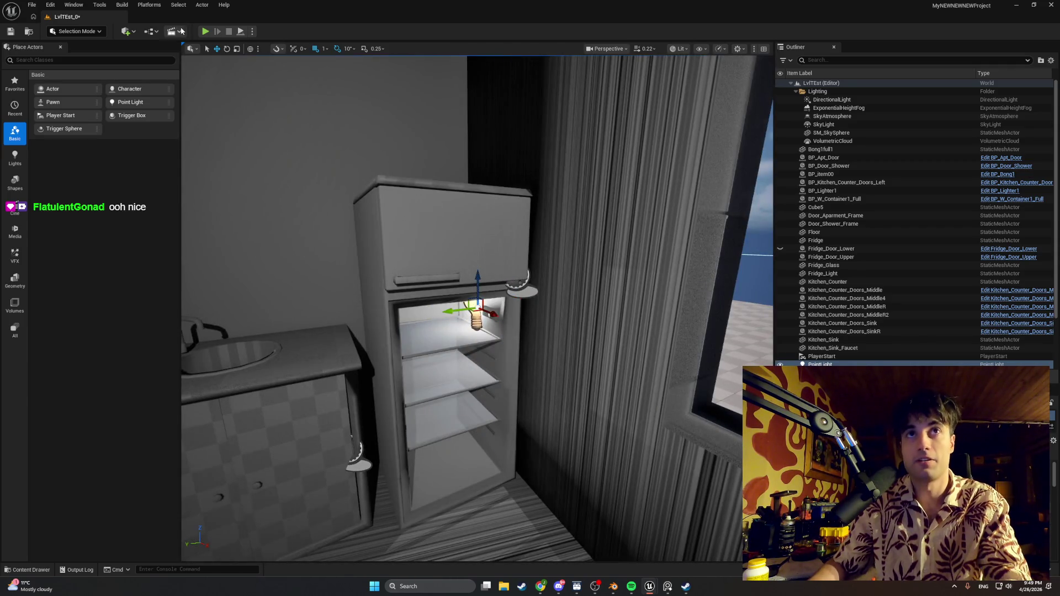
pyautogui.click(780, 249)
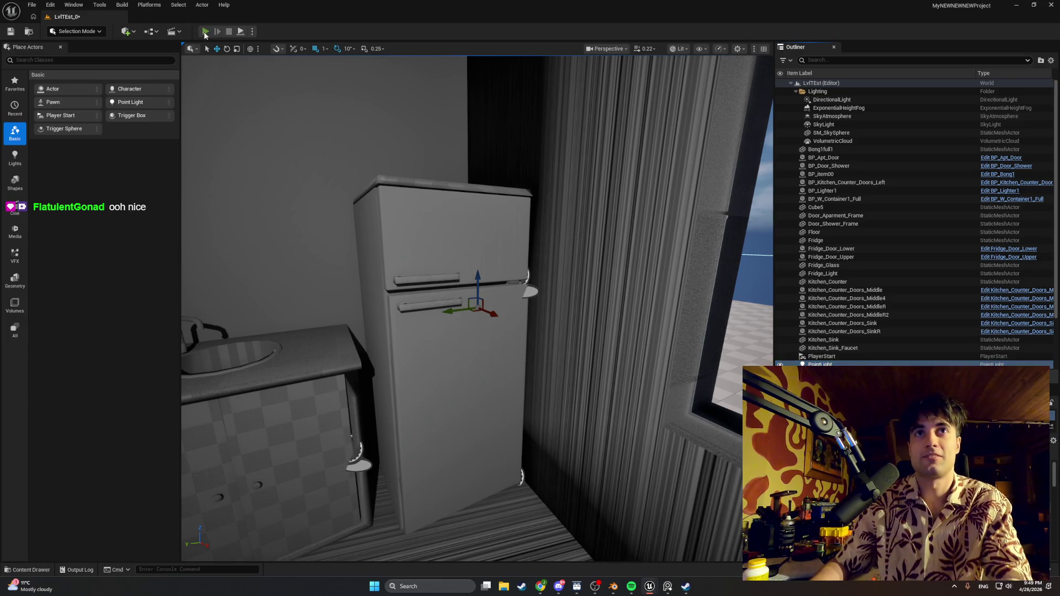
# - Start Play-in-Editor and open and close the lower and upper fridge doors
pyautogui.click(205, 31)
pyautogui.press('e')
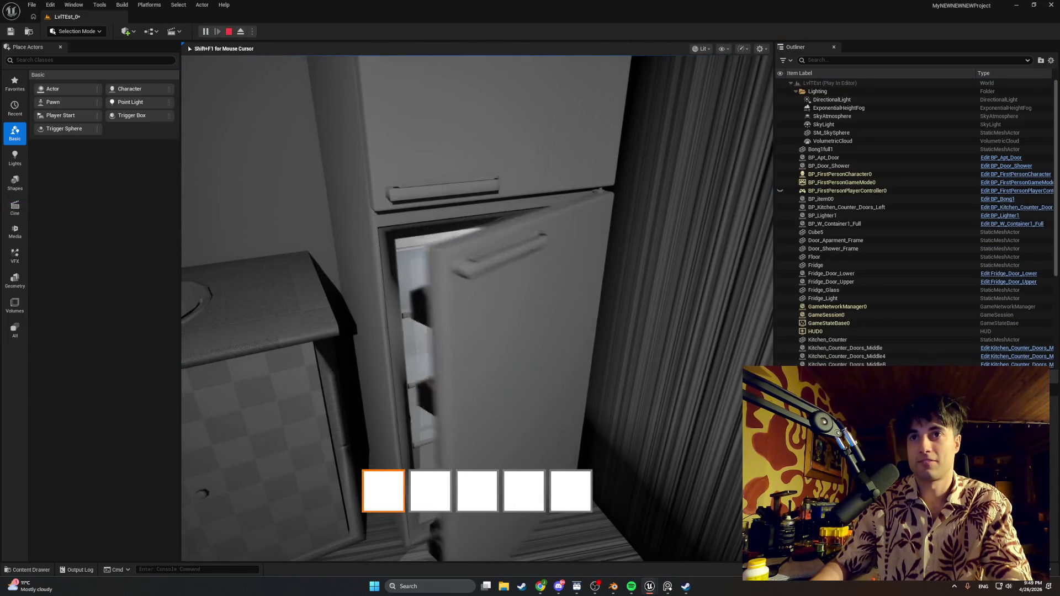
pyautogui.press('e')
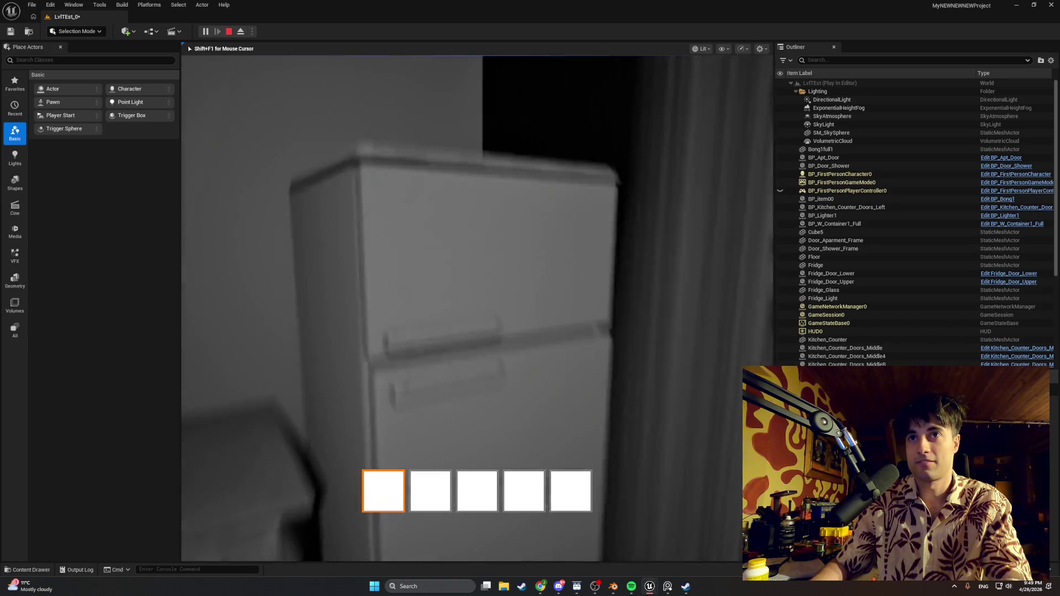
pyautogui.press('e')
pyautogui.press('e')
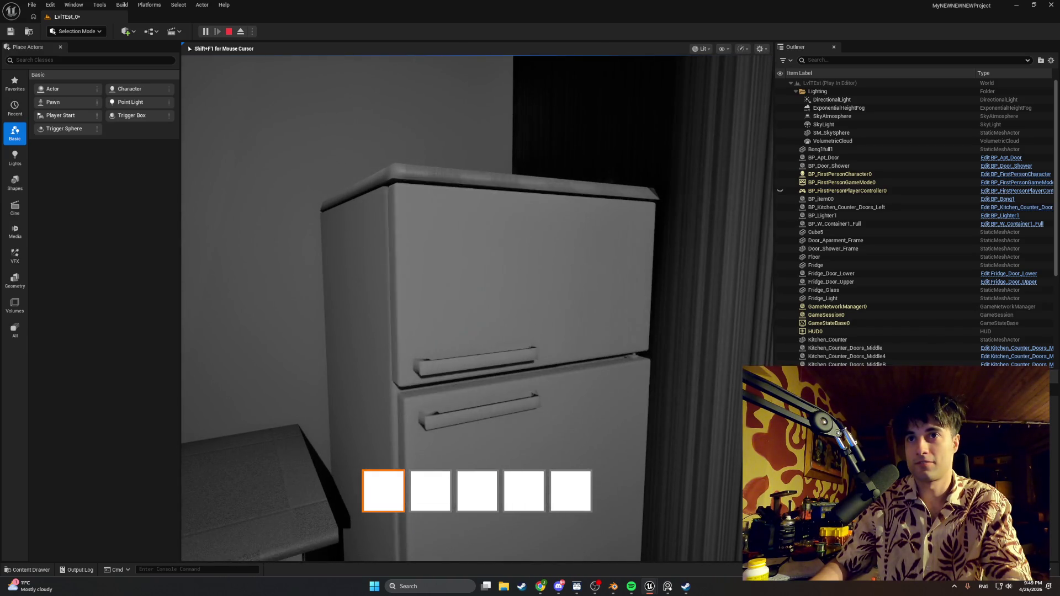
pyautogui.press('e')
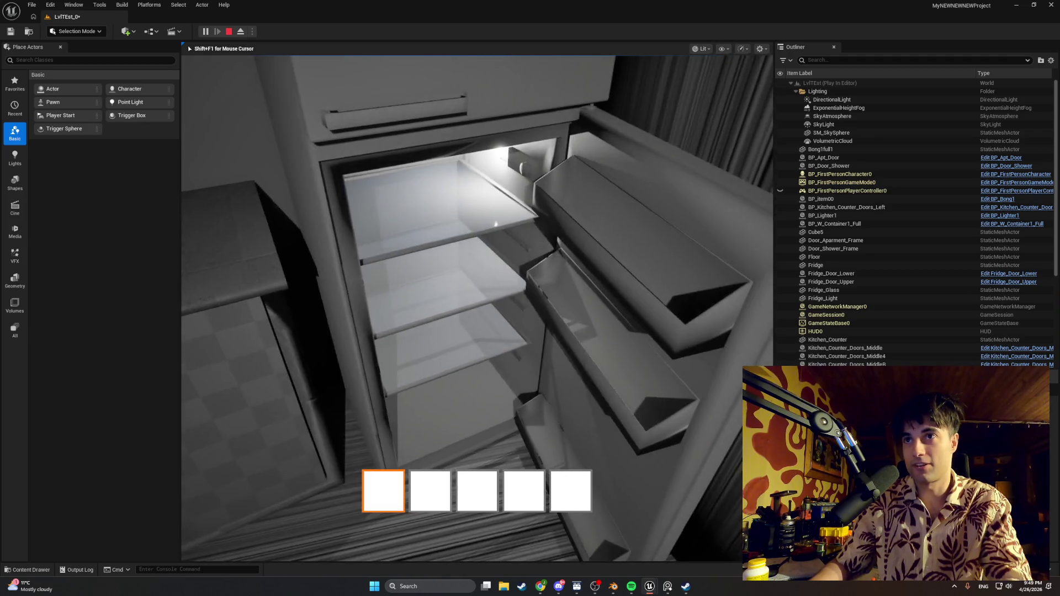
pyautogui.press('s')
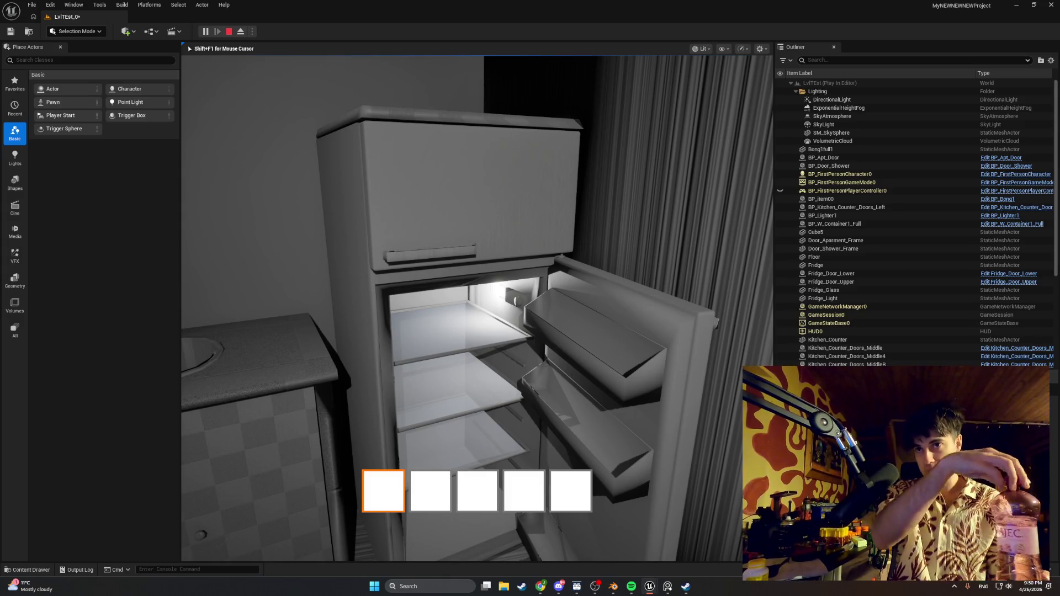
# - Move items from the window sill into the open fridge, including a jar on the door shelf
pyautogui.press('w')
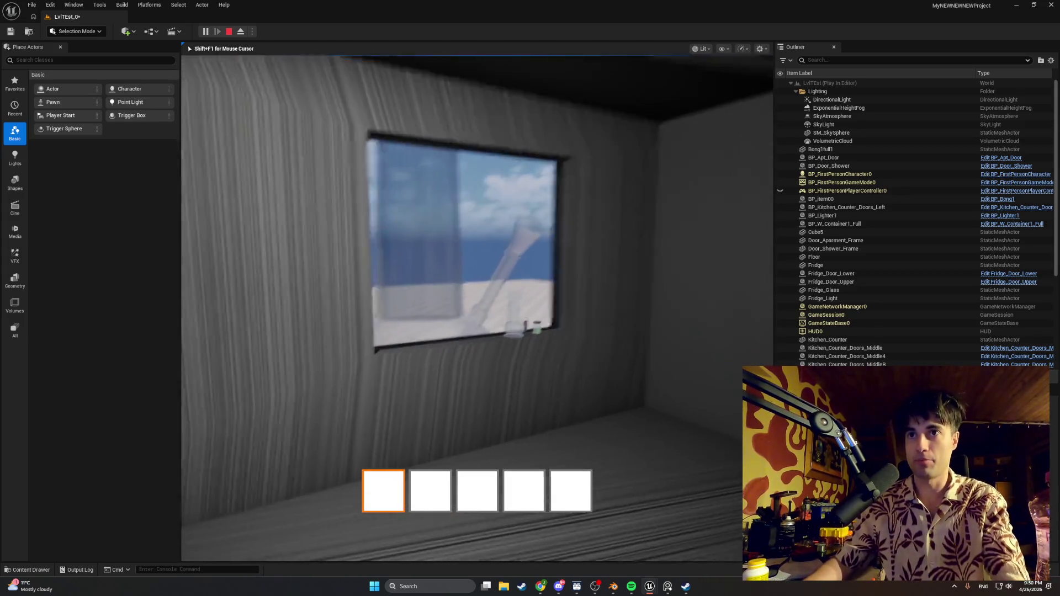
pyautogui.press('w')
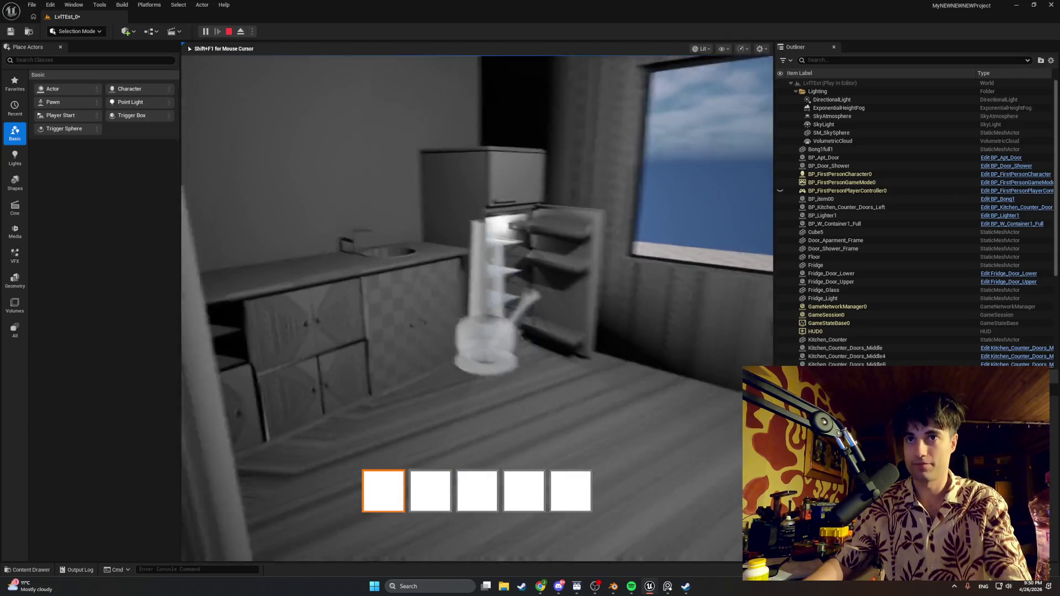
pyautogui.press('w')
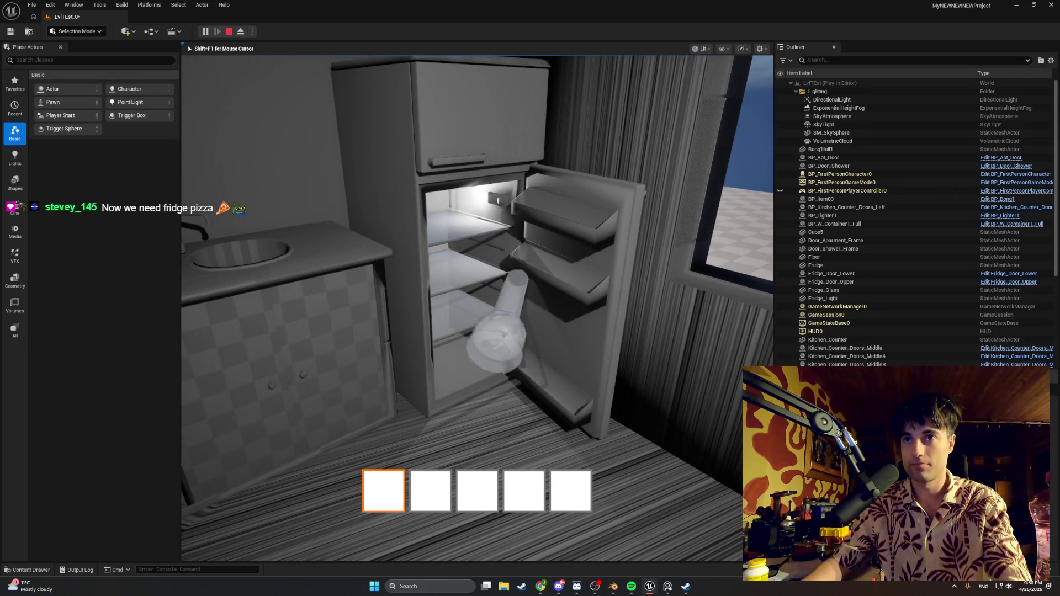
pyautogui.press('s')
pyautogui.press('w')
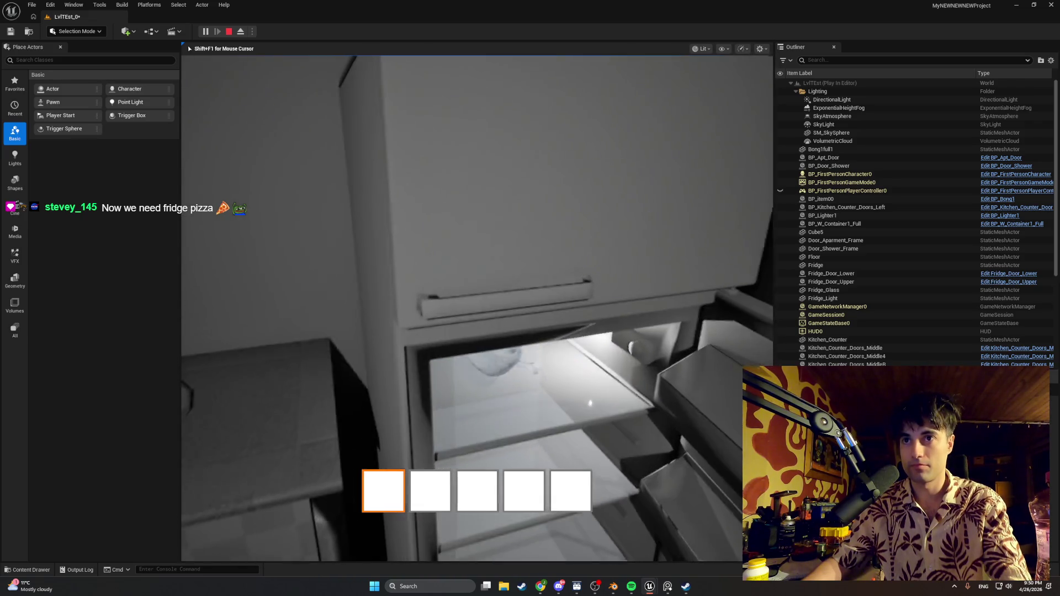
pyautogui.press('w')
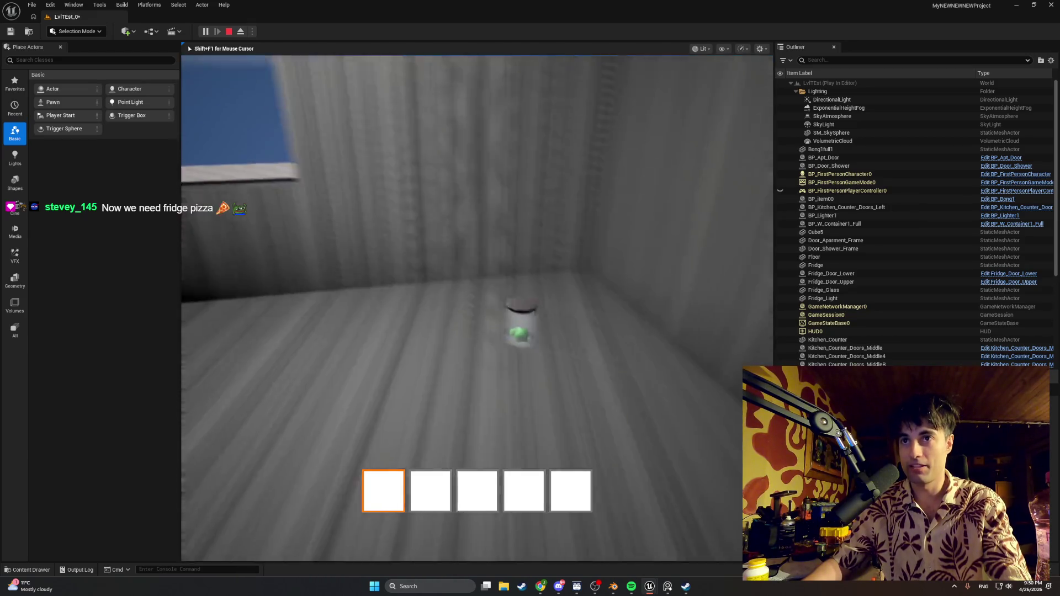
pyautogui.press('w')
pyautogui.press('w')
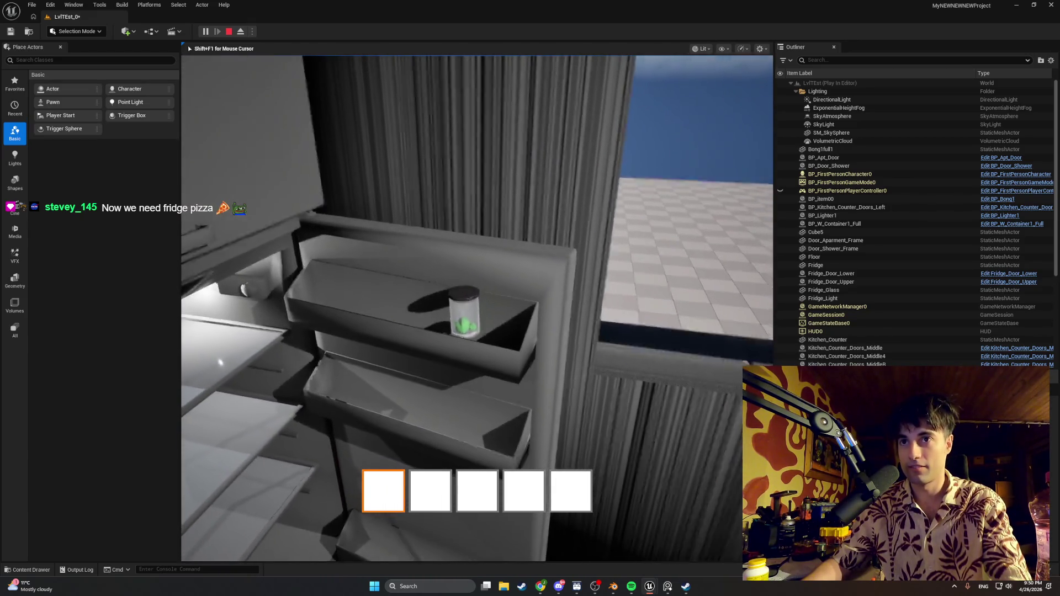
pyautogui.press('w')
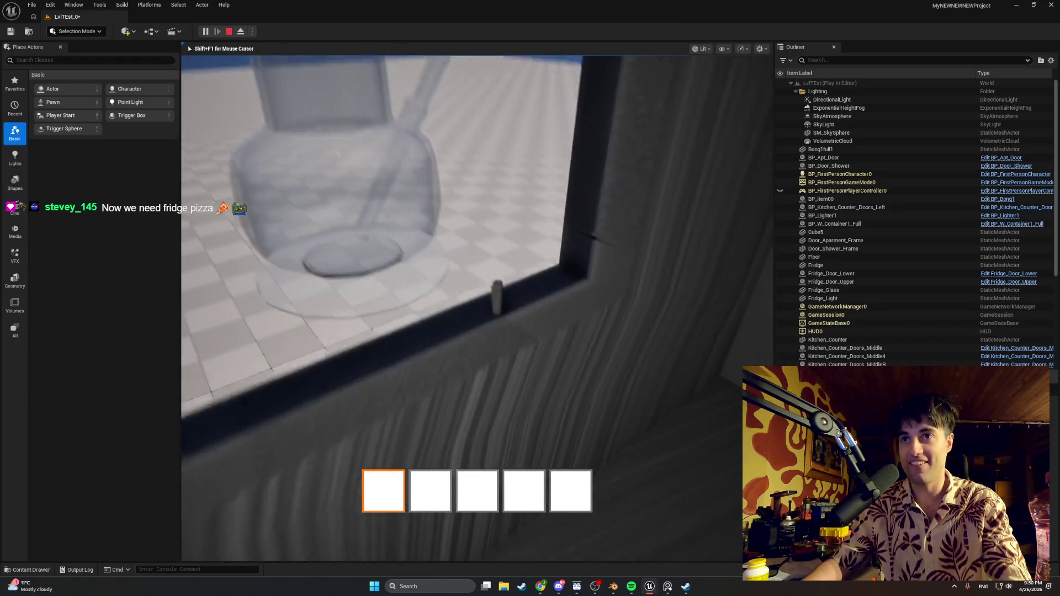
pyautogui.press('s')
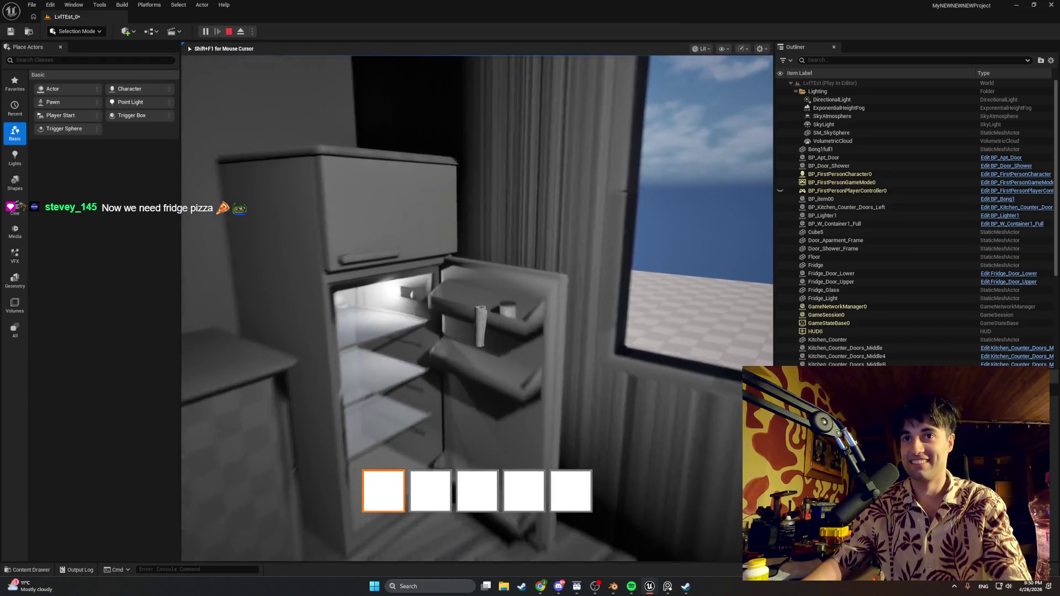
pyautogui.press('w')
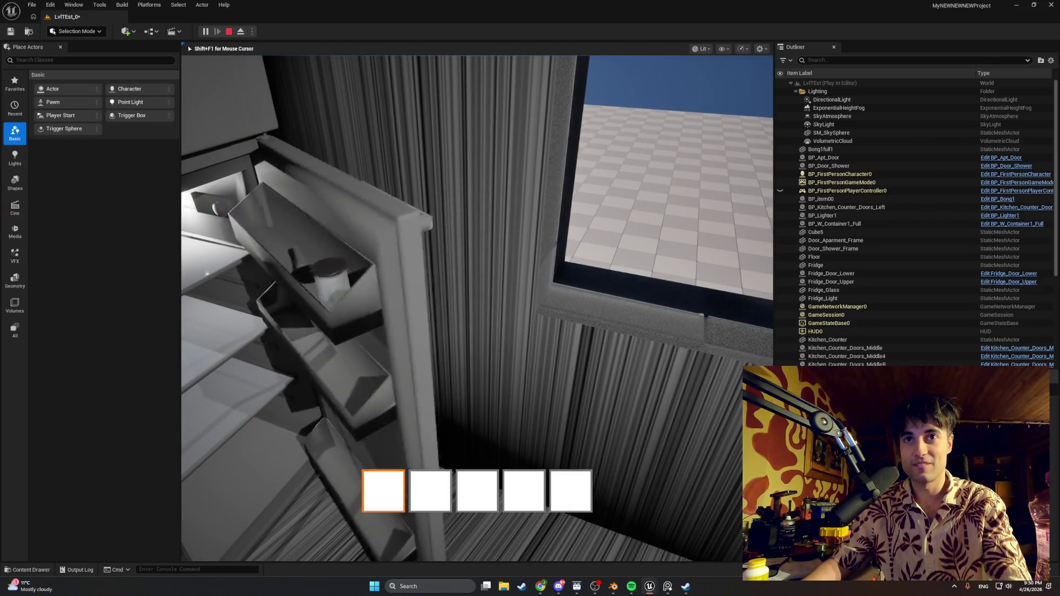
pyautogui.press('s')
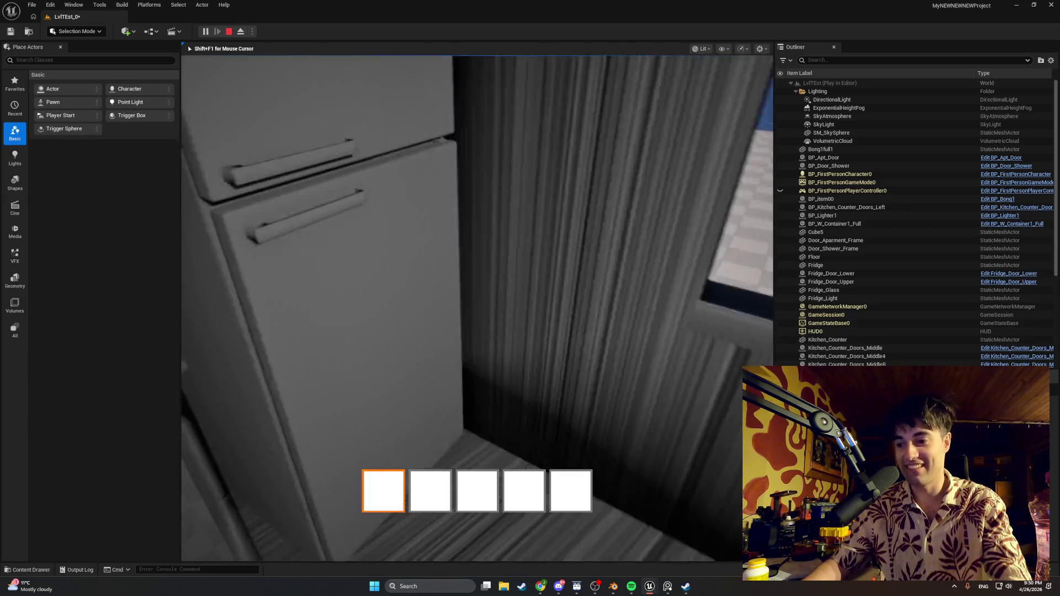
# - Open and close the lower fridge door and handle the green can inside
pyautogui.press('e')
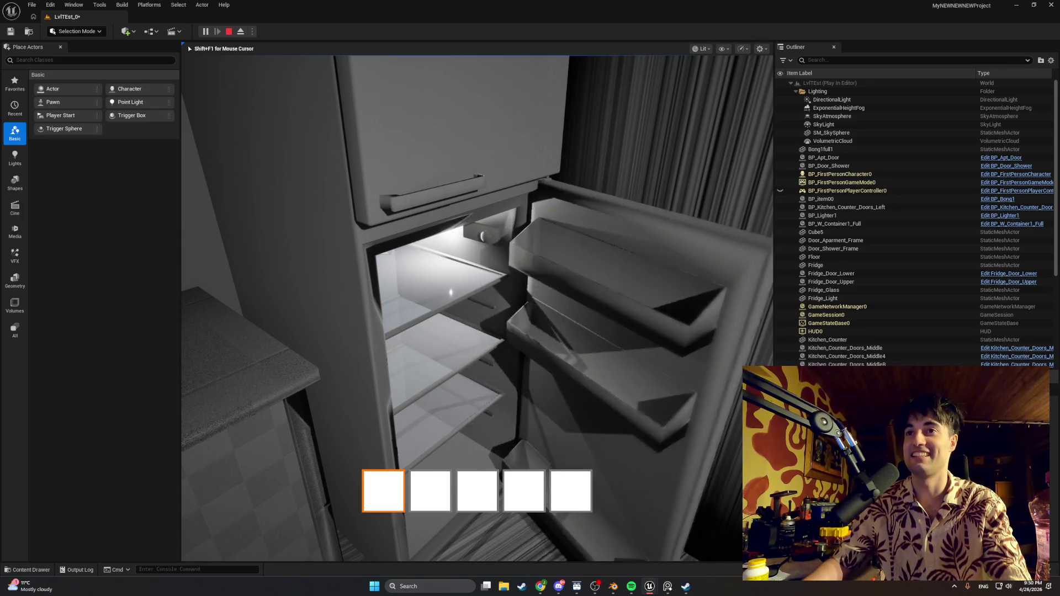
pyautogui.press('e')
pyautogui.press('s')
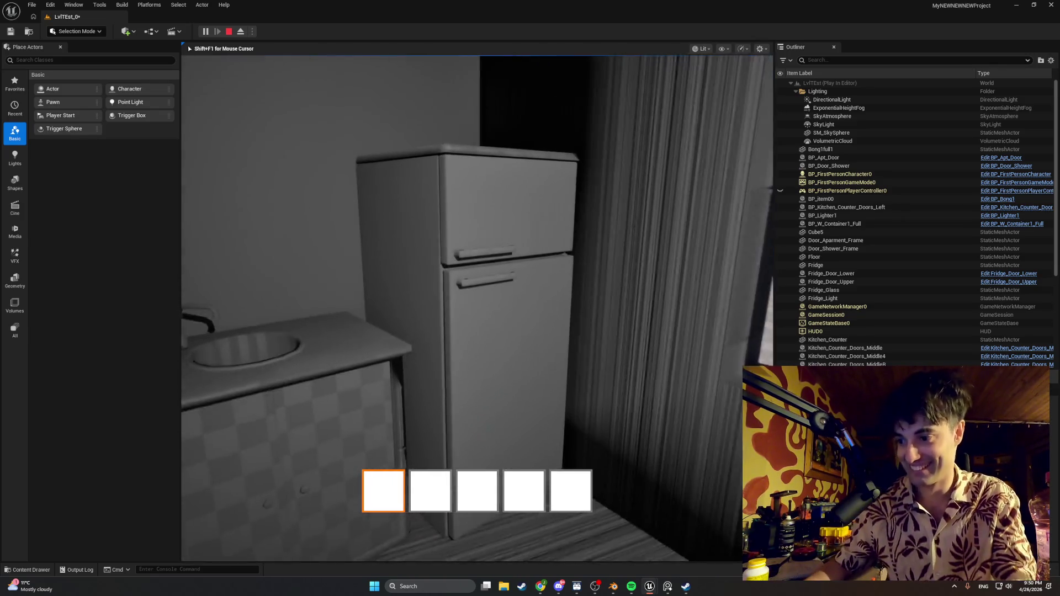
pyautogui.press('w')
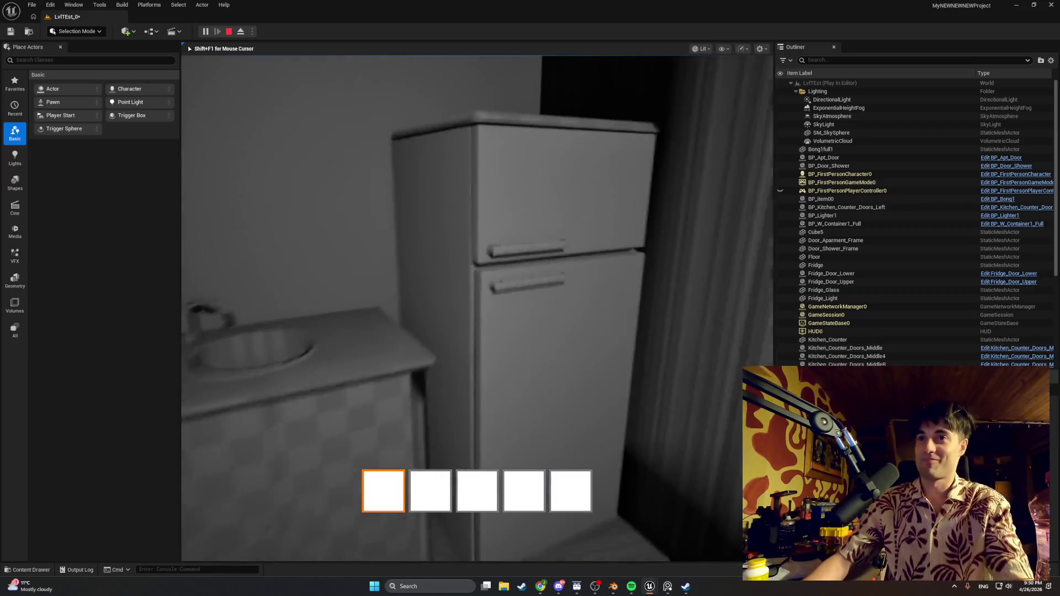
pyautogui.press('e')
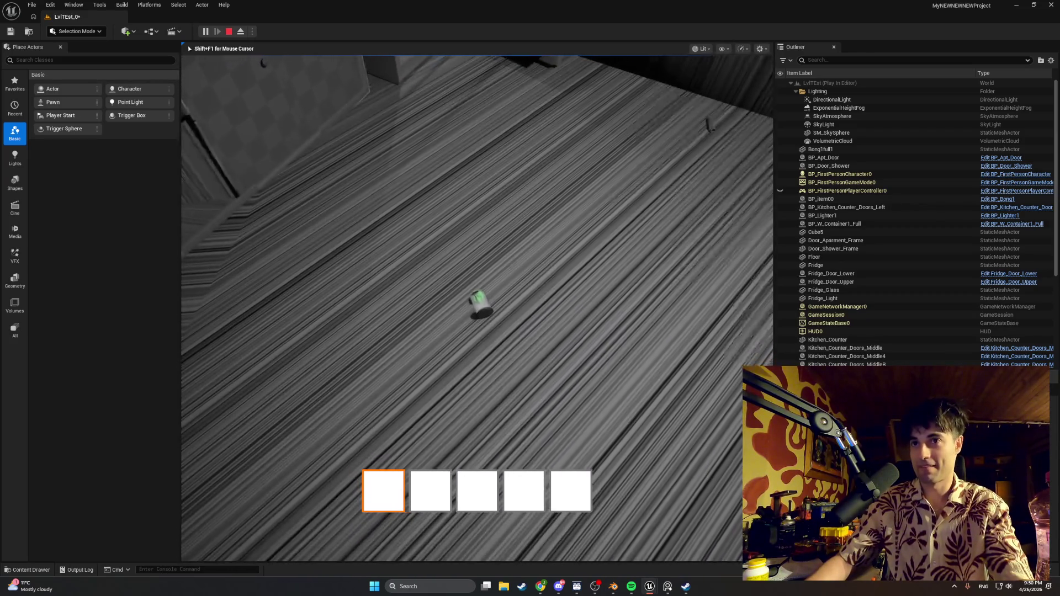
pyautogui.press('e')
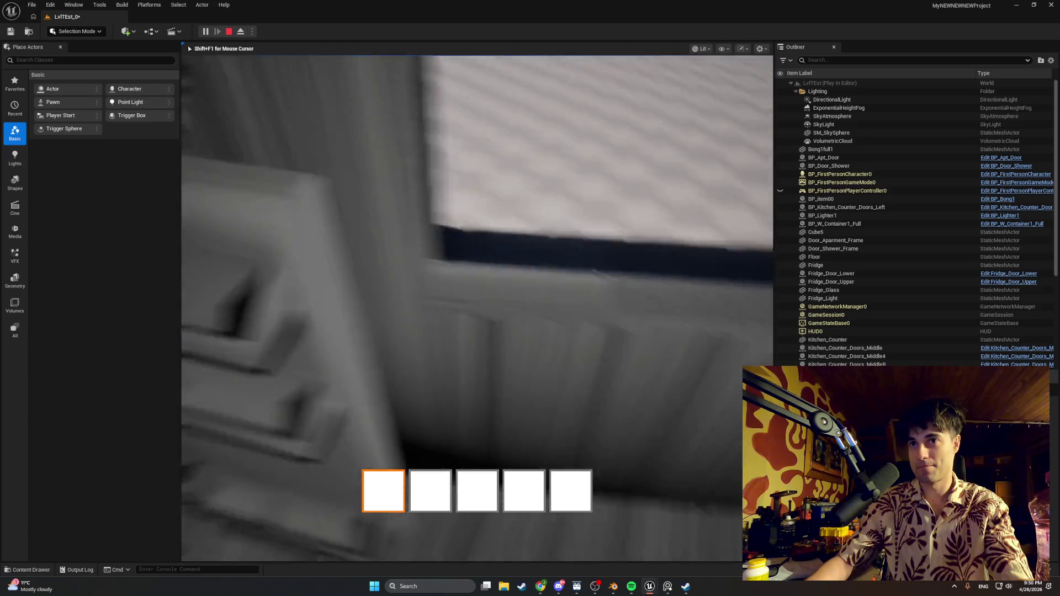
pyautogui.press('s')
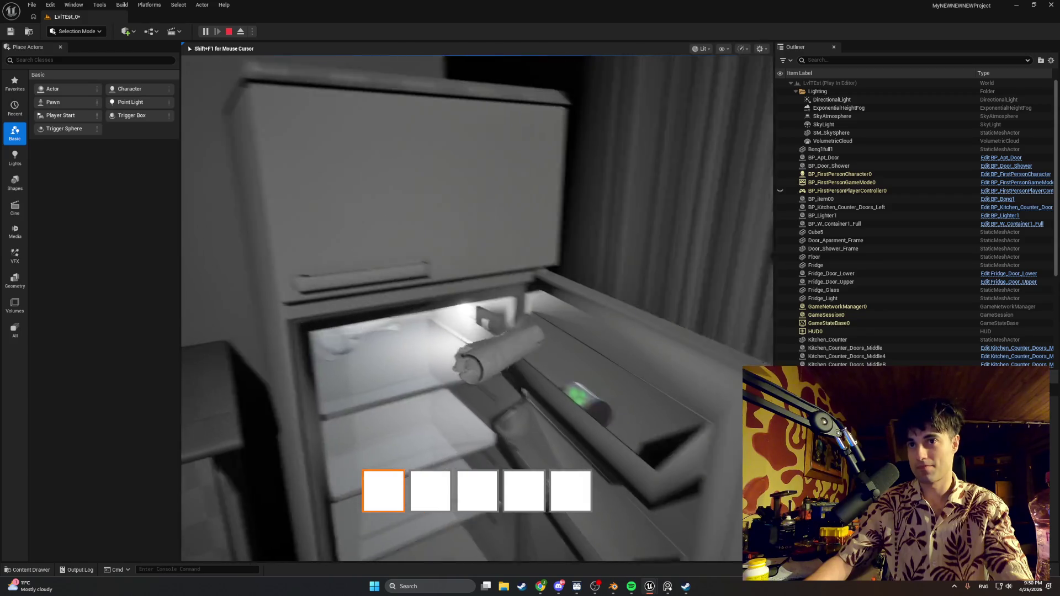
pyautogui.press('w')
pyautogui.press('s')
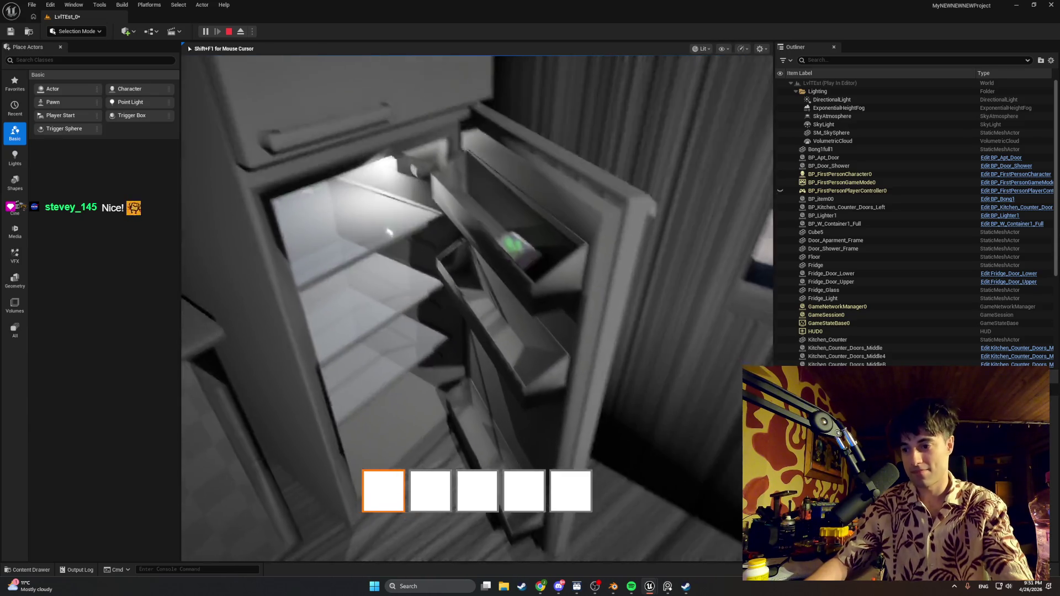
# - Walk around the open fridge, inspecting the interior, upper door and fridge top
pyautogui.press('a')
pyautogui.press('s')
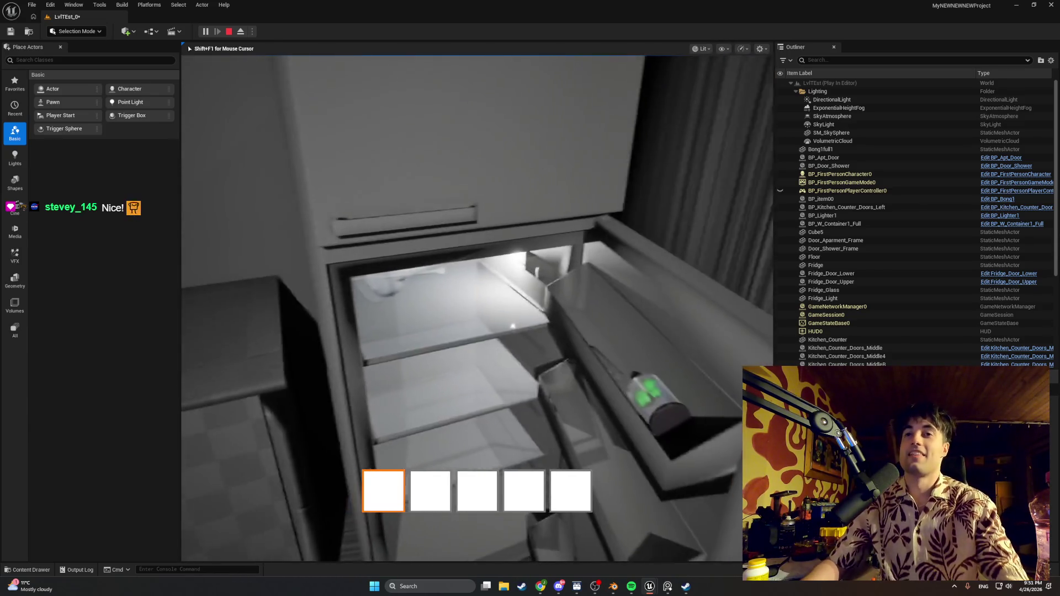
pyautogui.press('w')
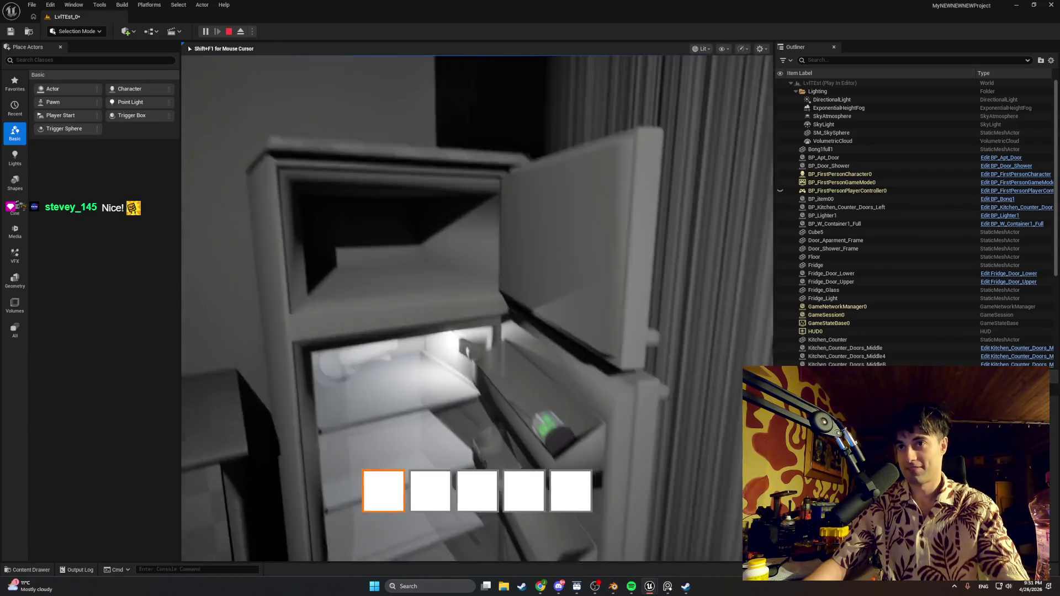
pyautogui.press('w')
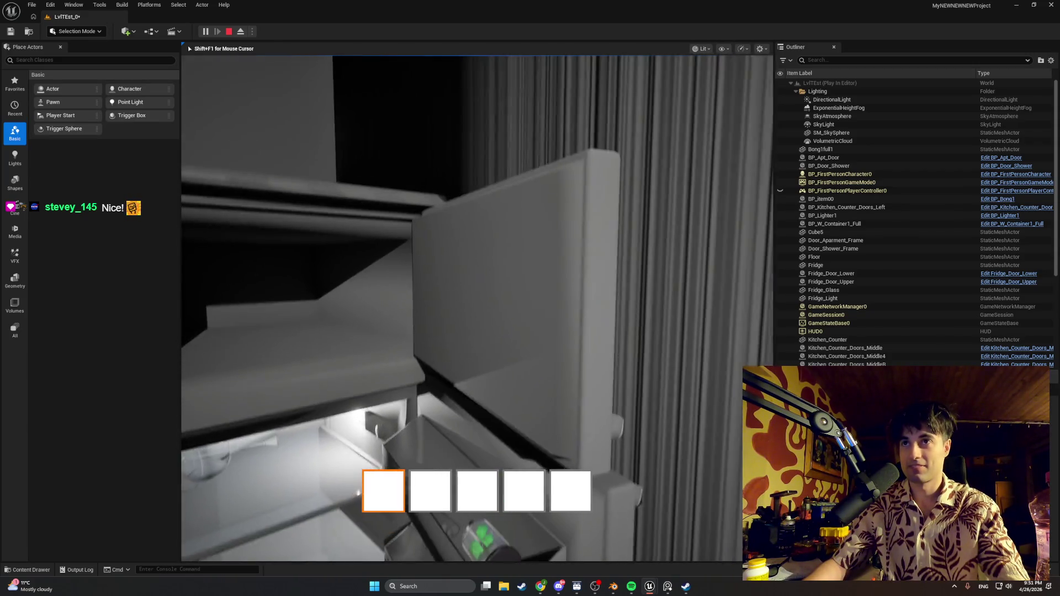
pyautogui.press('a')
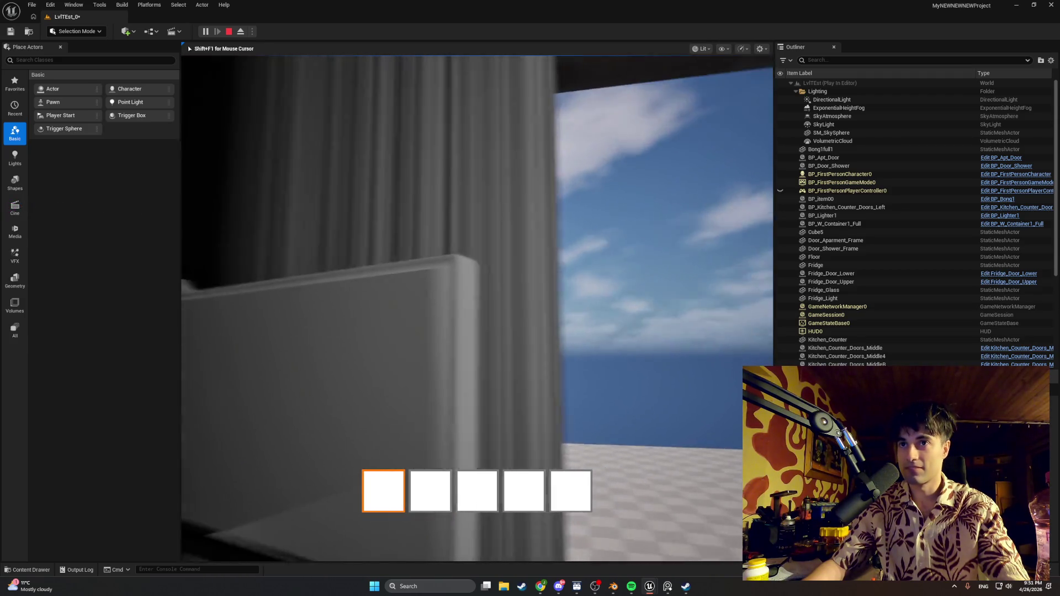
pyautogui.press('d')
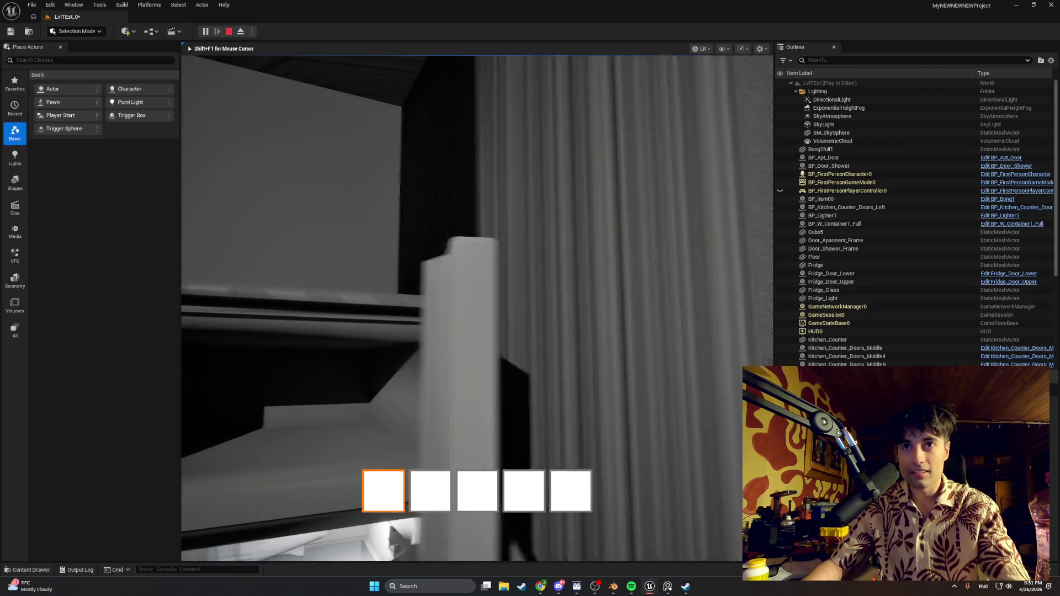
pyautogui.press('d')
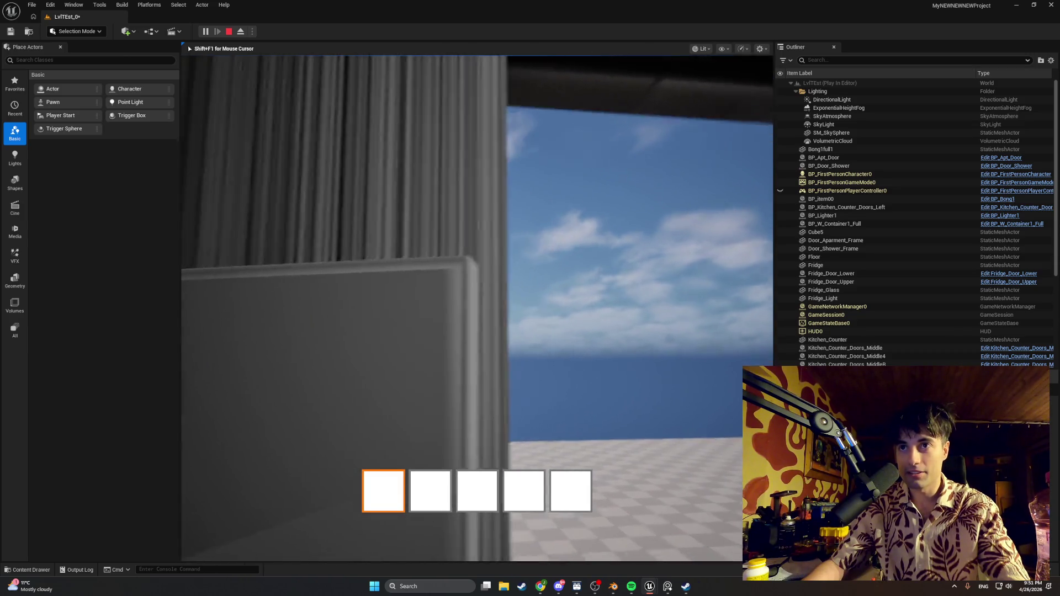
pyautogui.press('a')
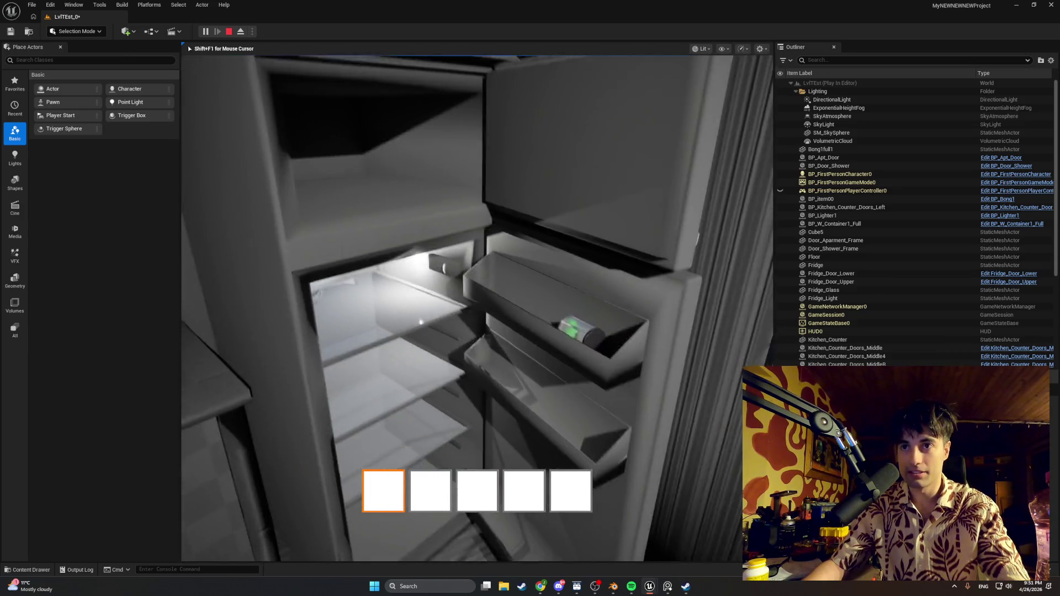
pyautogui.press('w')
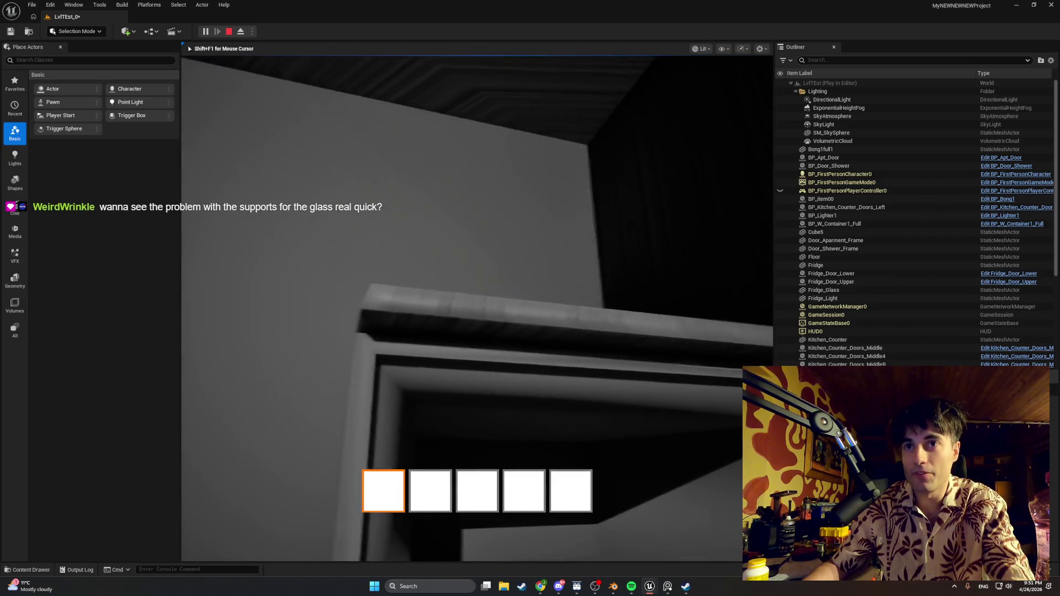
pyautogui.press('w')
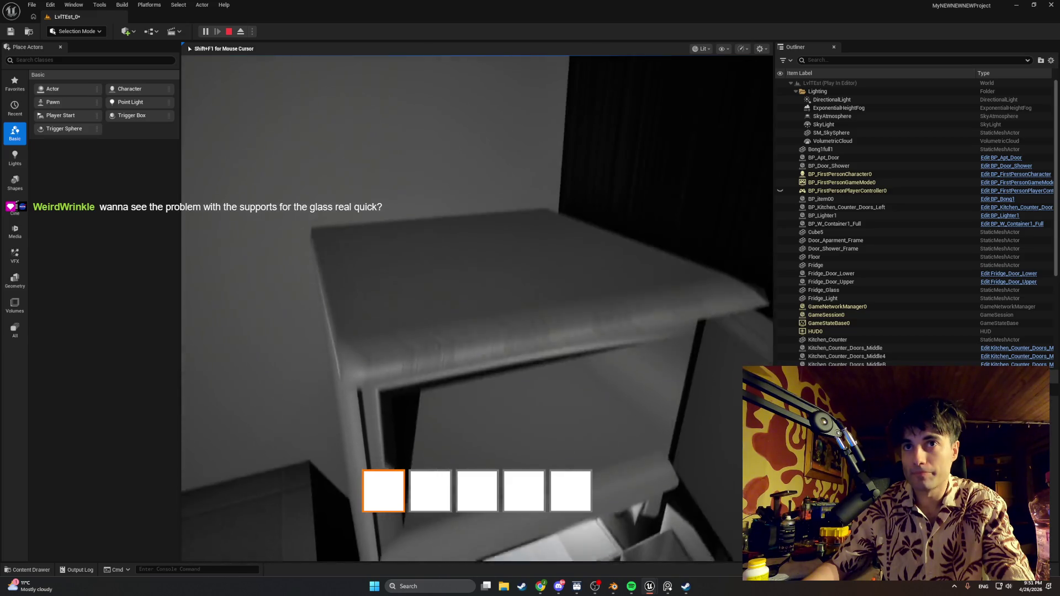
pyautogui.press('s')
pyautogui.press('s')
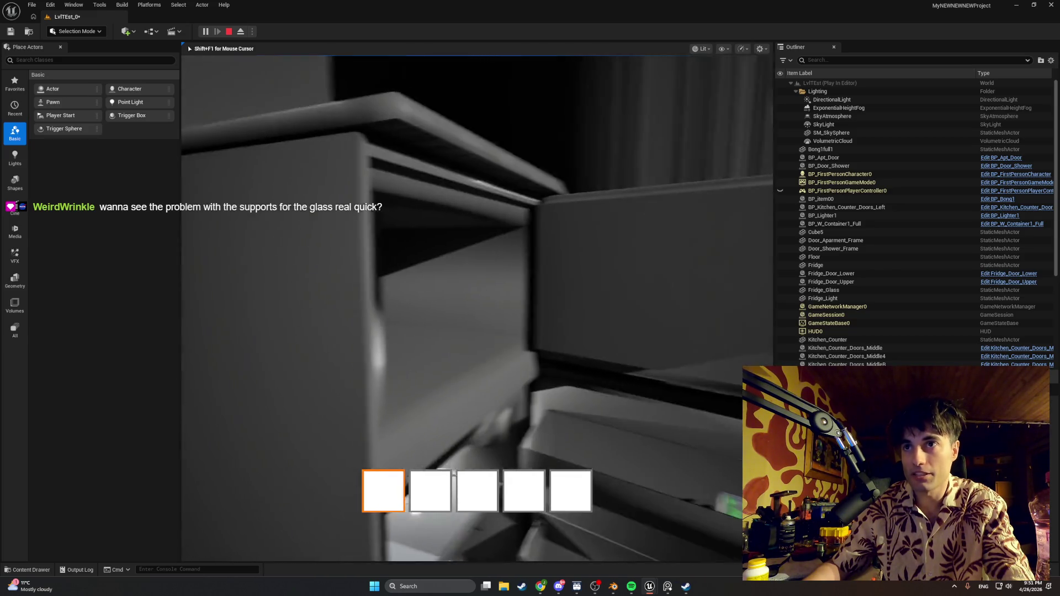
pyautogui.press('s')
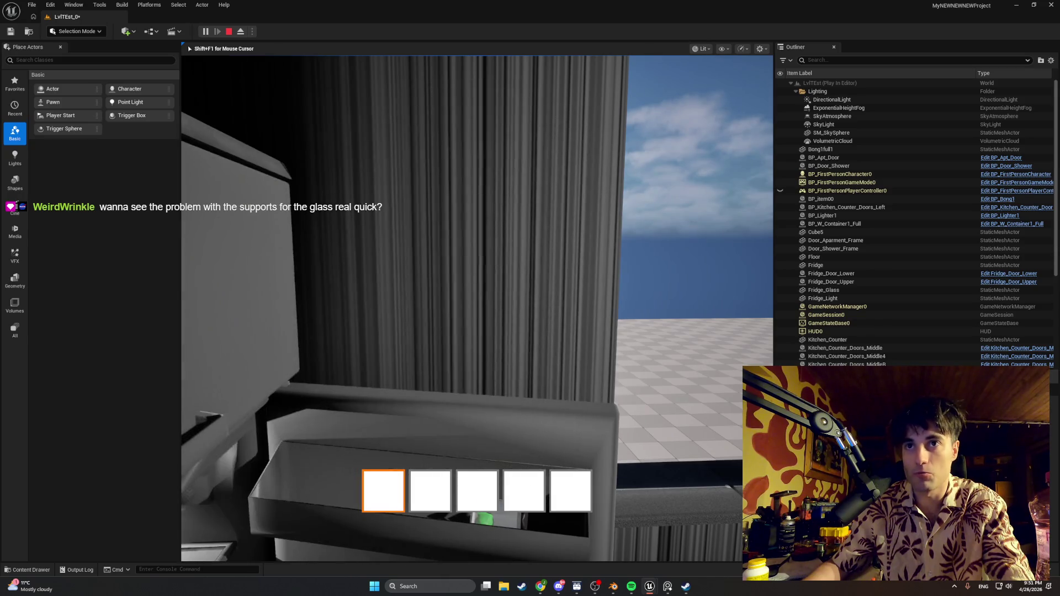
pyautogui.press('s')
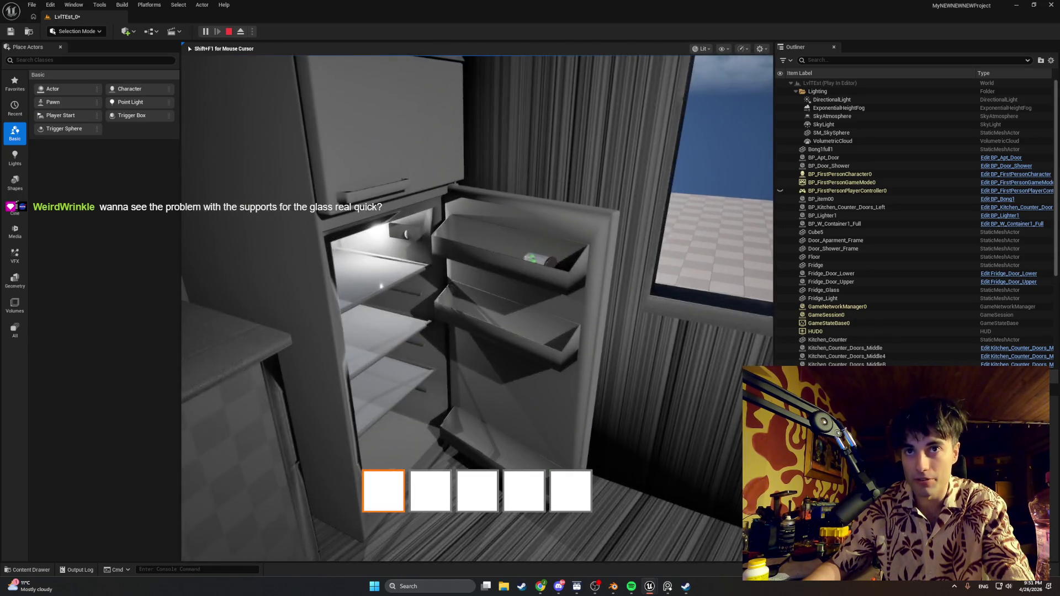
# - Inspect the door shelves, lower compartment and handles, then walk back to the fridge
pyautogui.press('w')
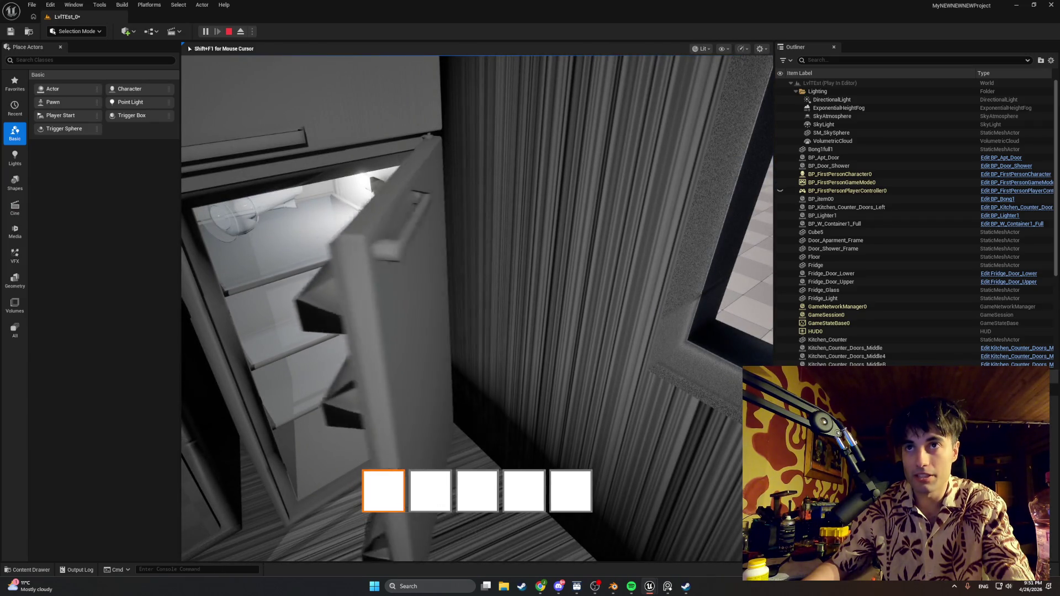
pyautogui.press('s')
pyautogui.press('w')
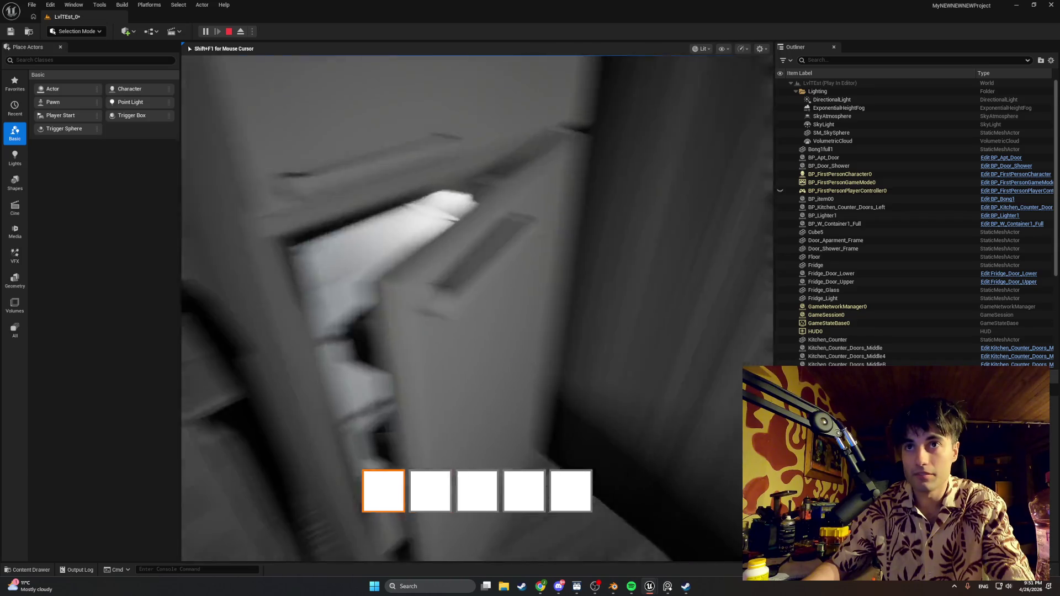
pyautogui.press('s')
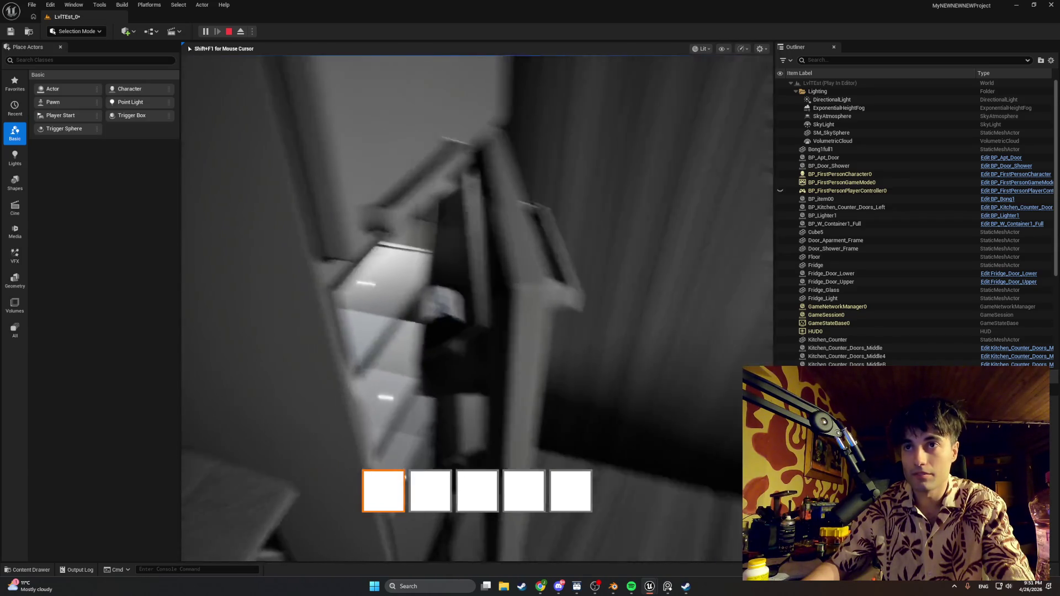
pyautogui.press('w')
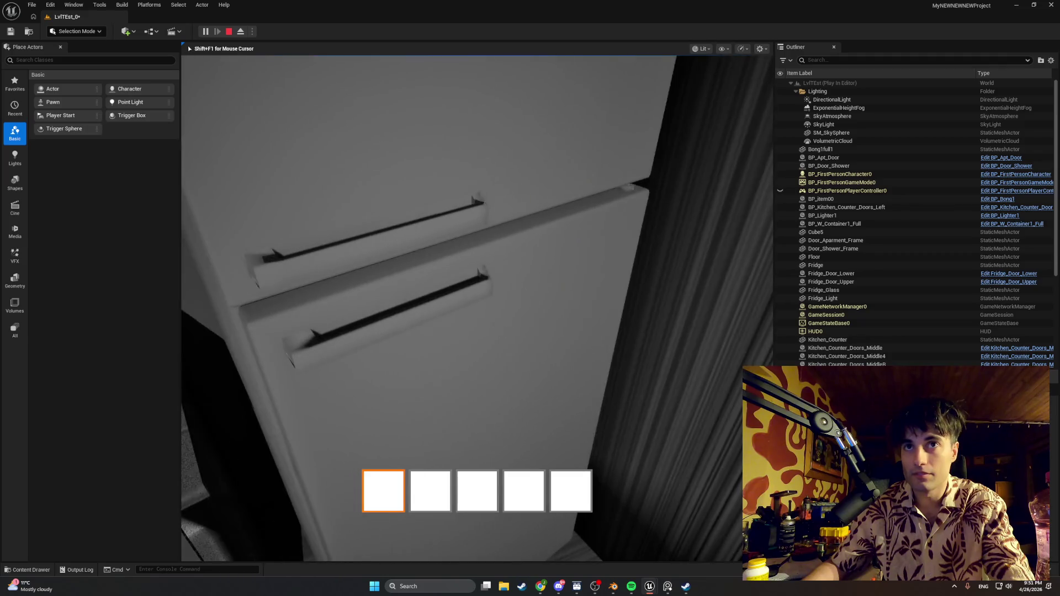
pyautogui.press('s')
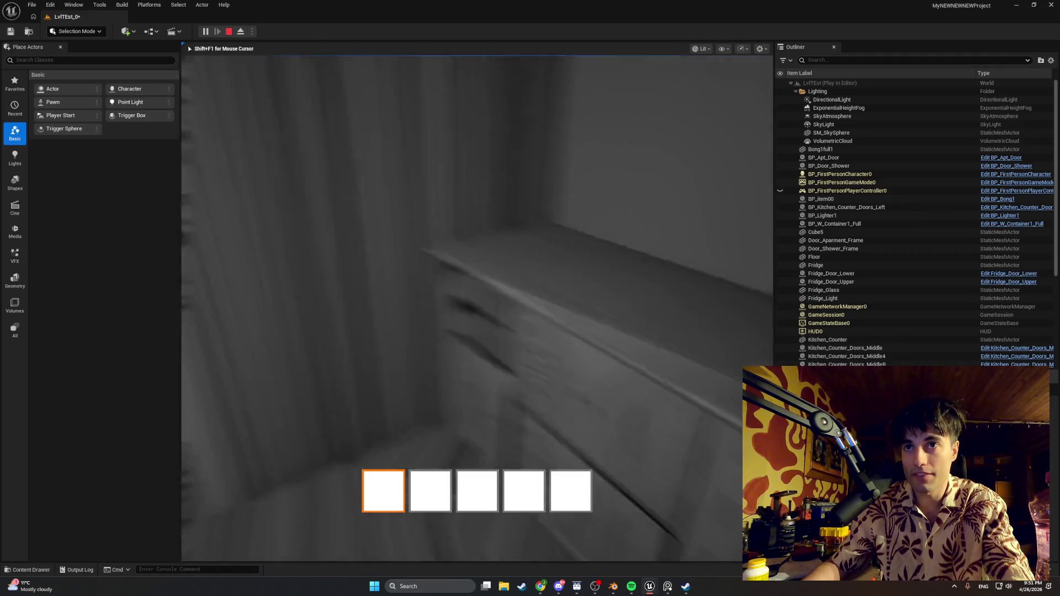
pyautogui.press('w')
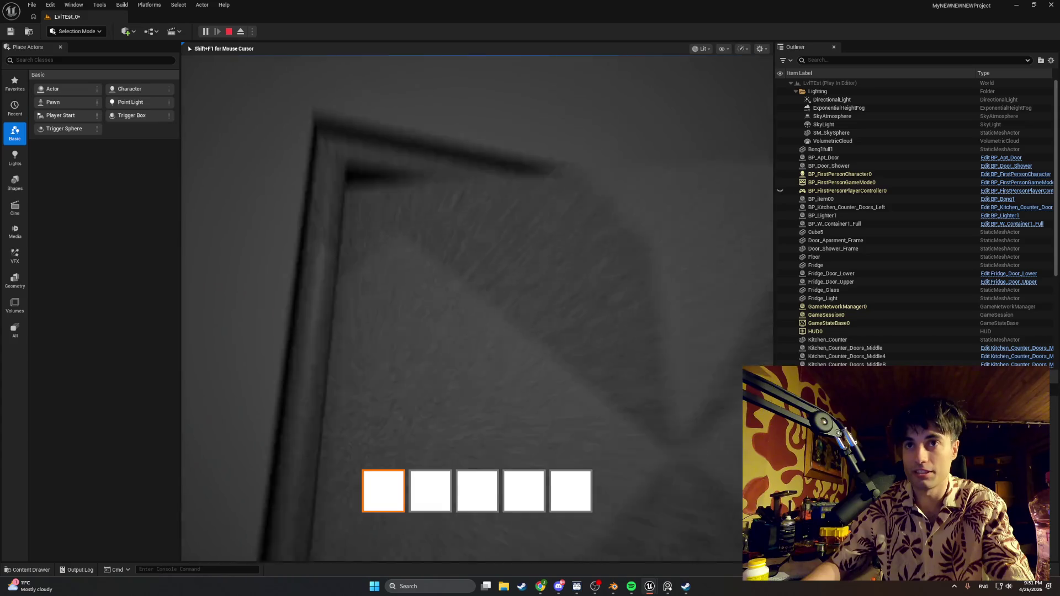
pyautogui.press('s')
pyautogui.press('w')
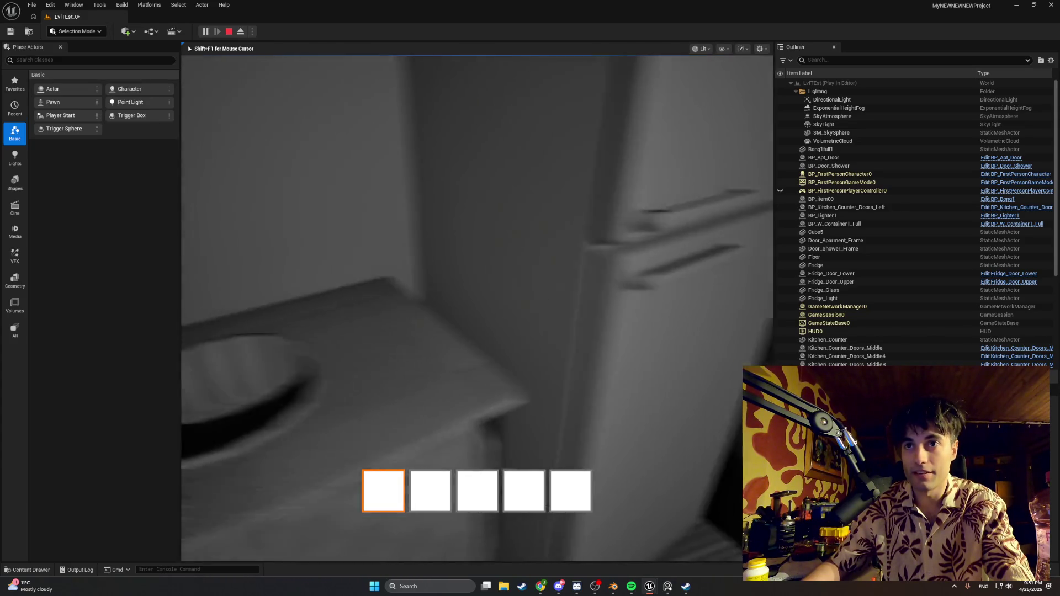
pyautogui.press('w')
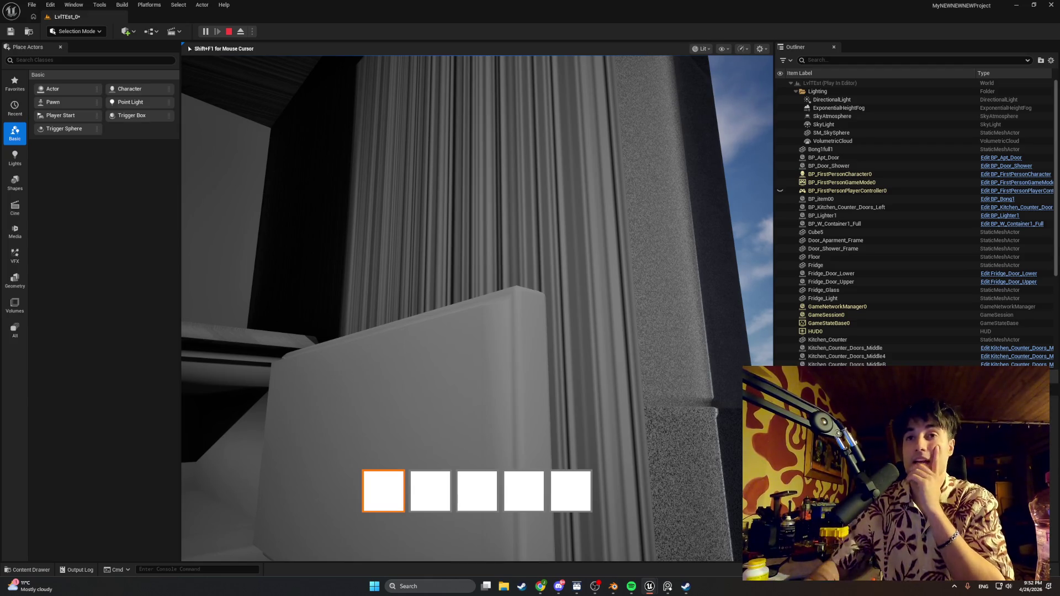
# - Open and close the fridge doors to check the interior light, then end the playtest
pyautogui.press('e')
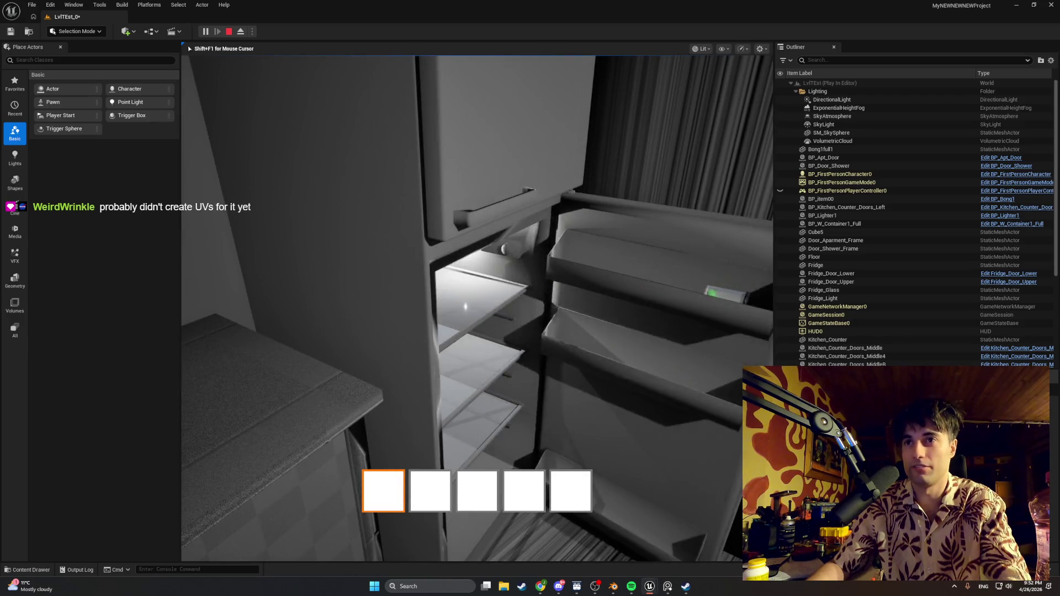
pyautogui.press('e')
pyautogui.press('e')
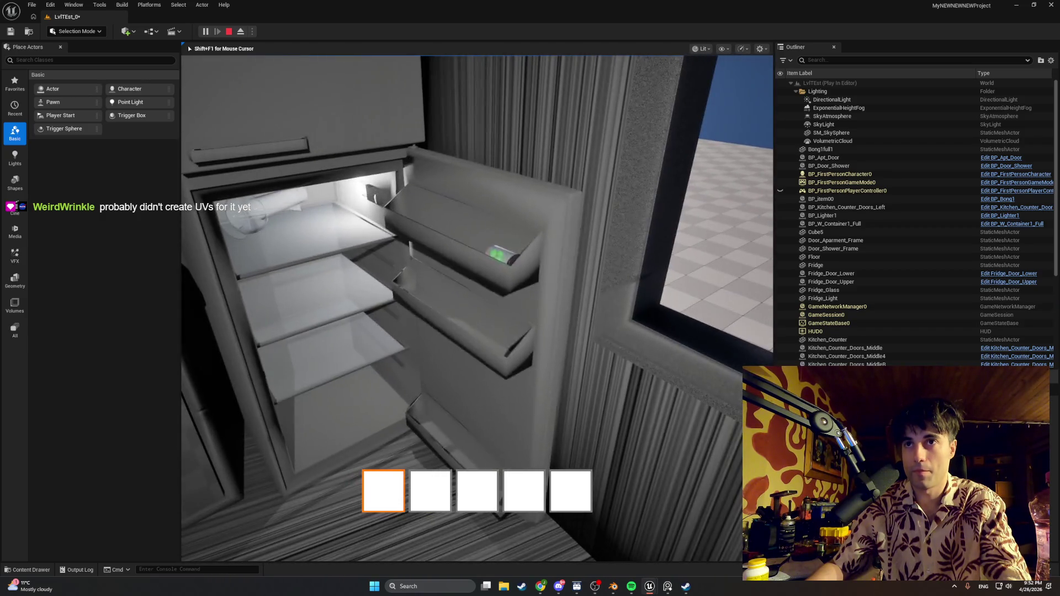
pyautogui.press('e')
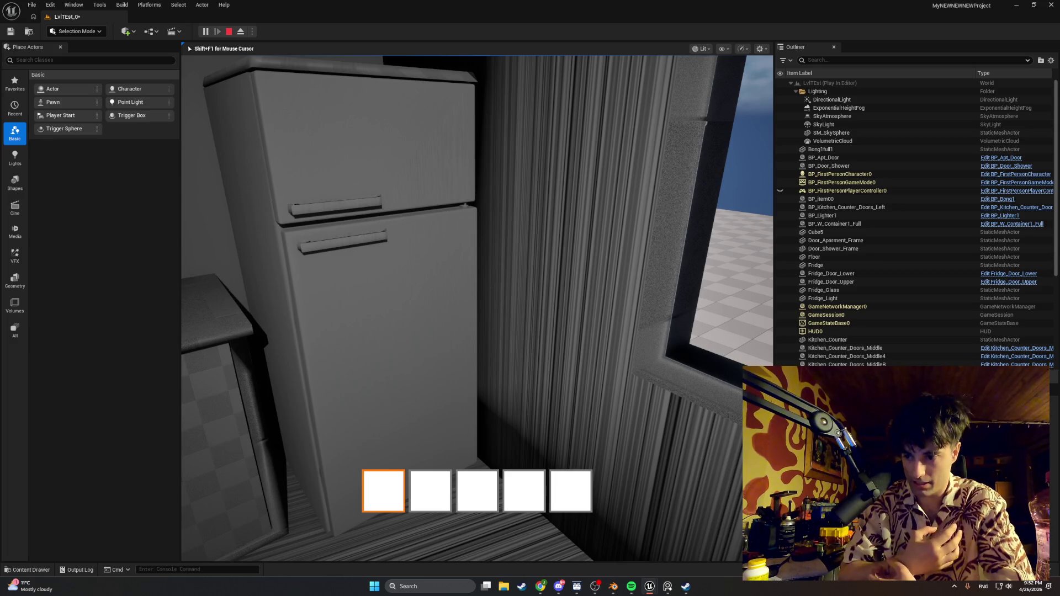
pyautogui.press('e')
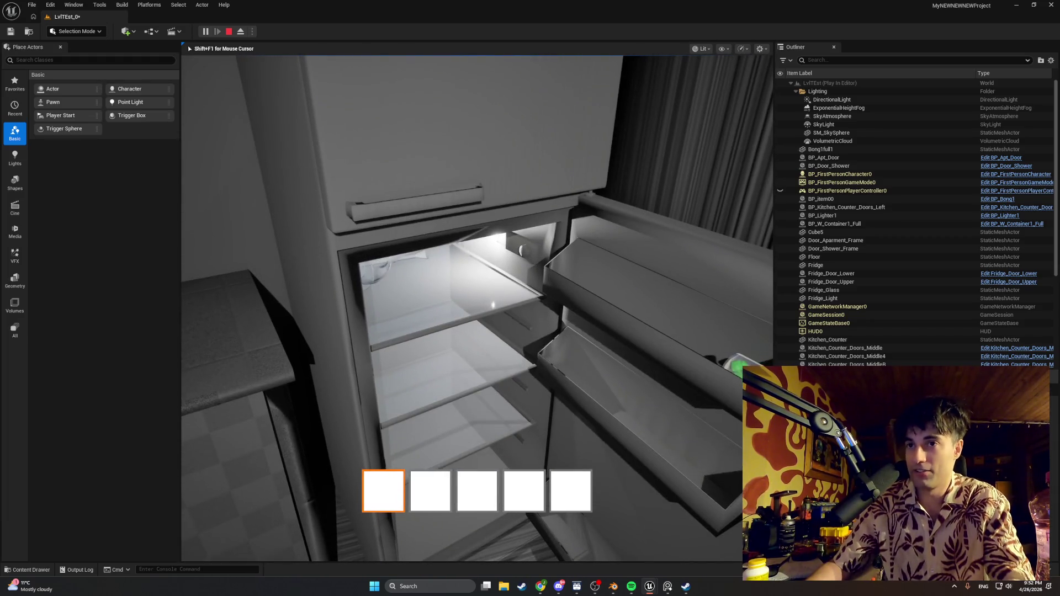
pyautogui.press('Escape')
pyautogui.click(613, 586)
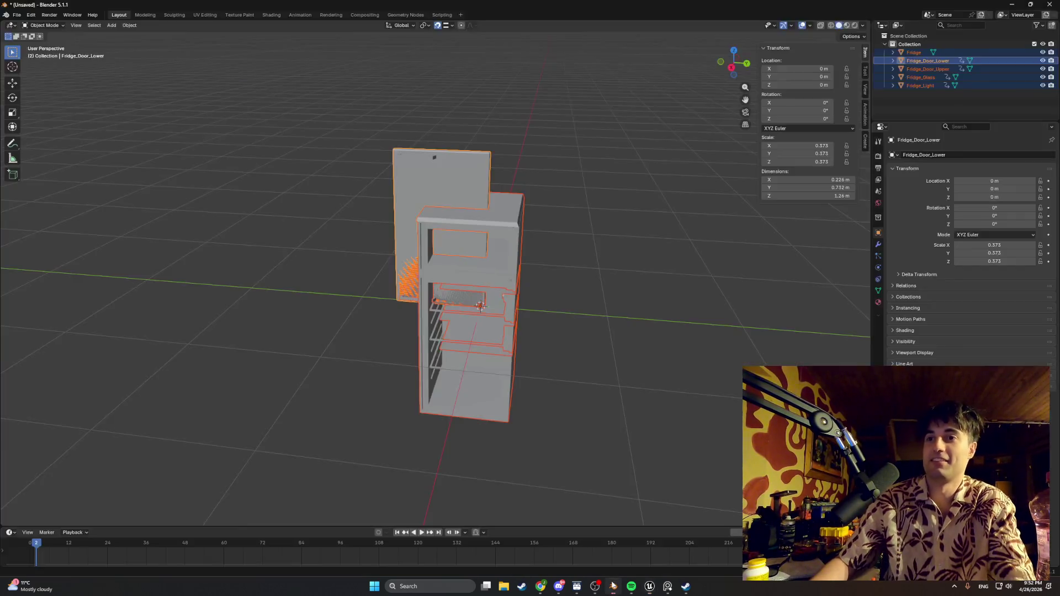
# - Enter Edit Mode on the lower door mesh, clear its selection, then leave it
pyautogui.scroll(8, 492, 346)
pyautogui.press('Tab')
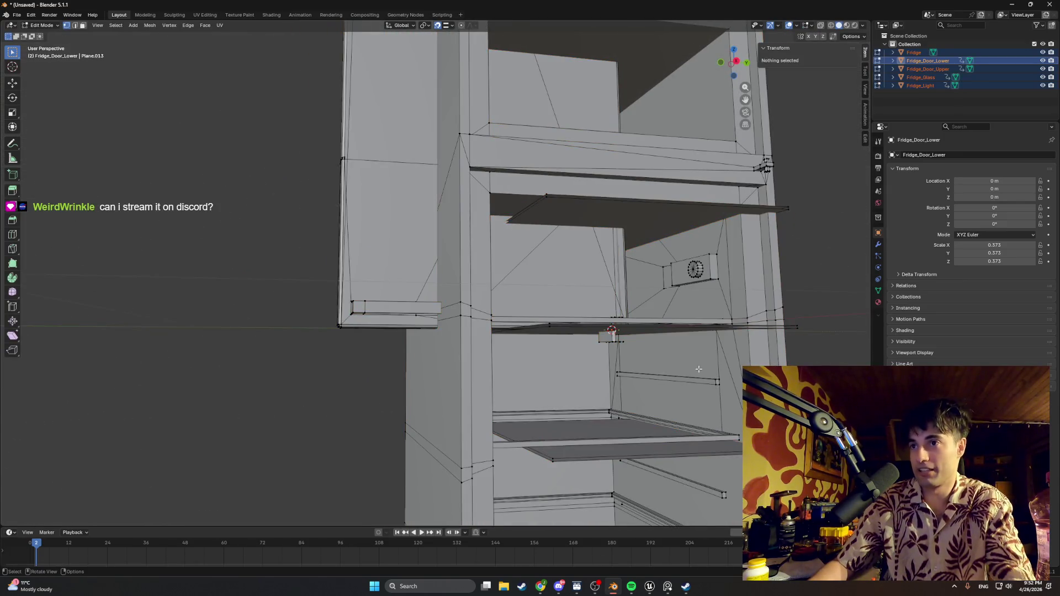
pyautogui.hotkey('alt', 'a')
pyautogui.scroll(-4, 691, 360)
pyautogui.scroll(6, 581, 297)
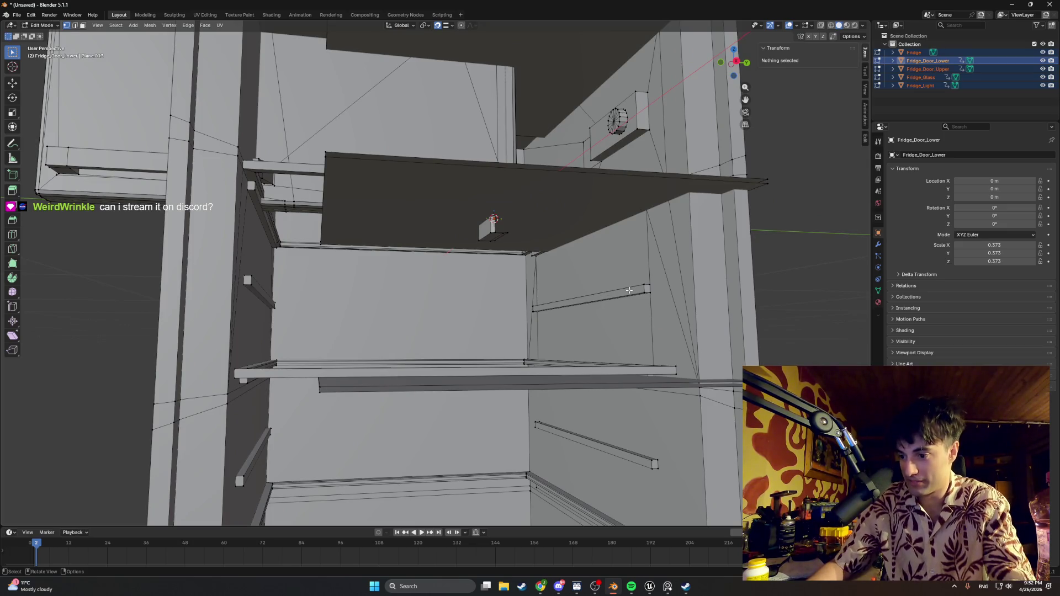
pyautogui.scroll(-5, 629, 290)
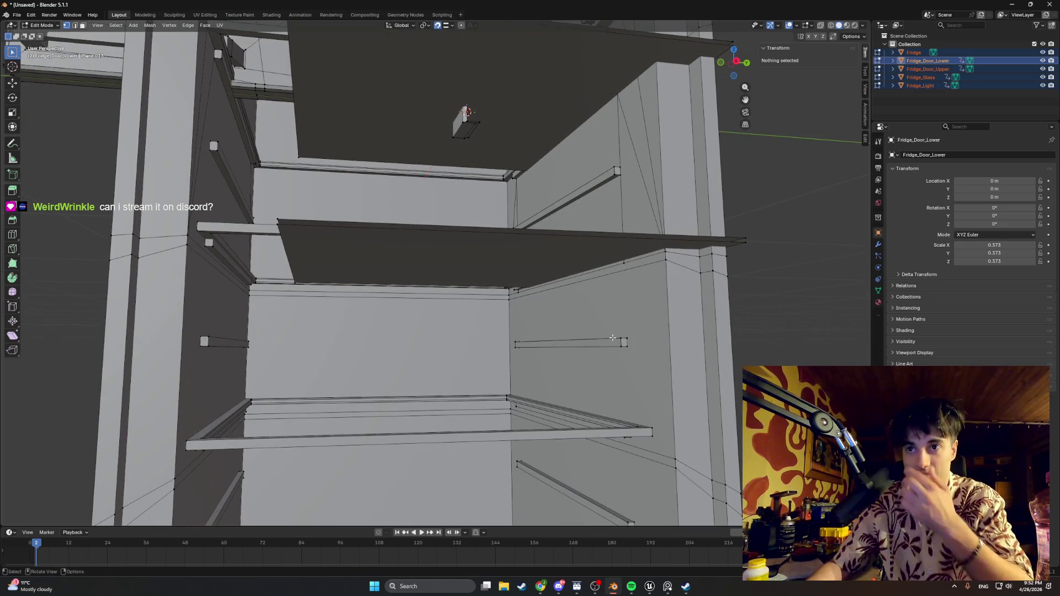
pyautogui.scroll(-2, 613, 337)
pyautogui.hotkey('alt', 'q')
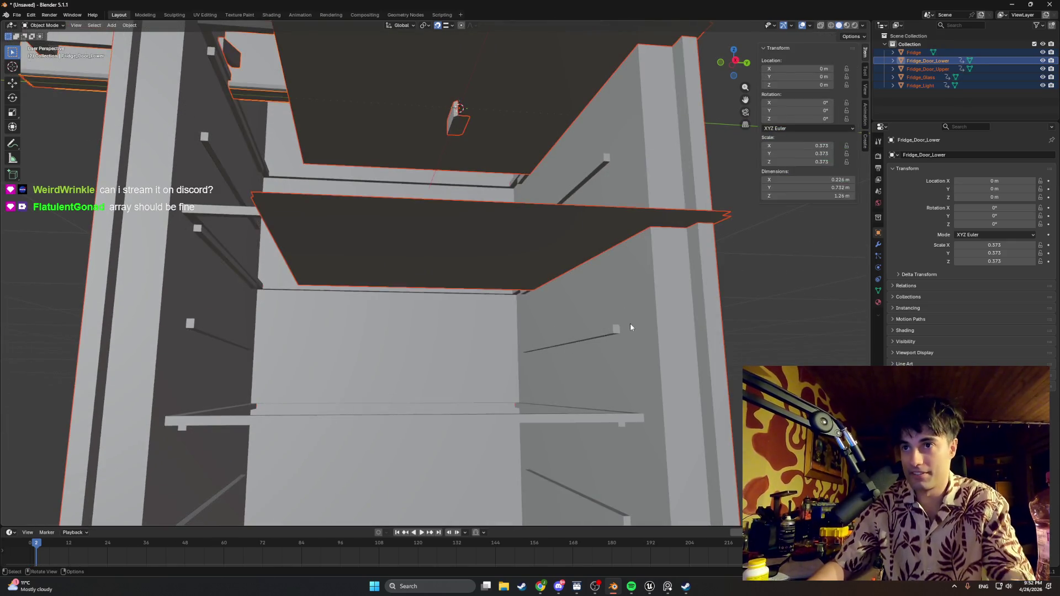
# - Switch editing to the Fridge body and inspect its interior shelf rails up close
pyautogui.click(603, 332)
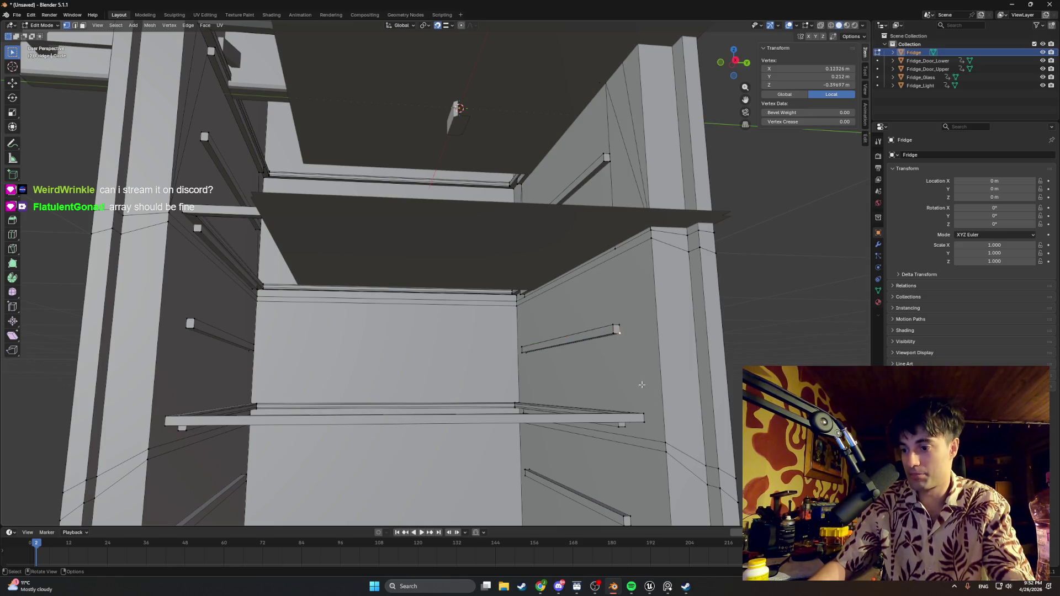
pyautogui.scroll(-5, 620, 363)
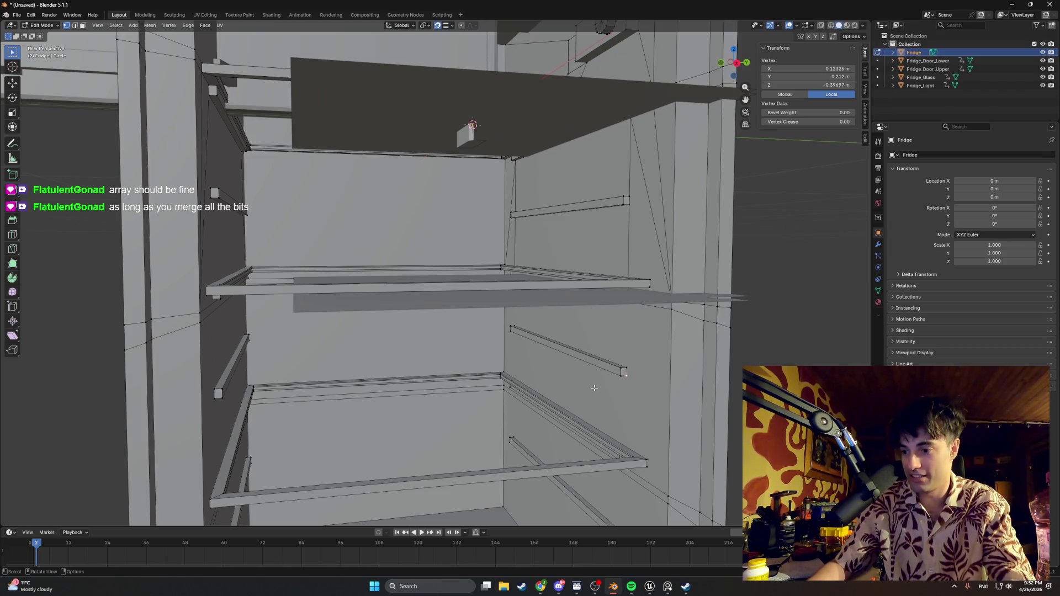
pyautogui.scroll(-2, 593, 384)
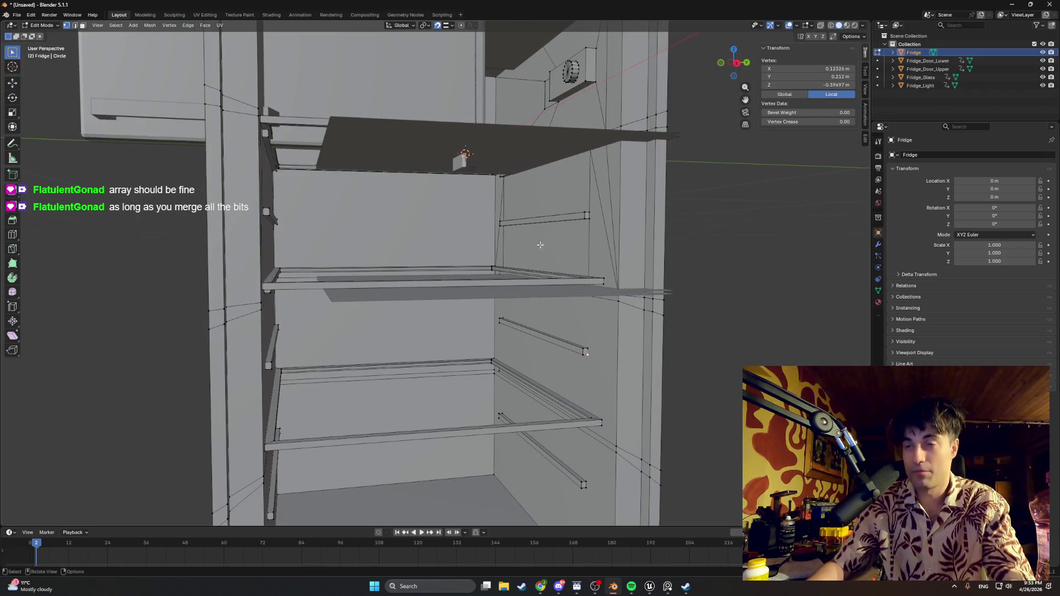
pyautogui.scroll(6, 595, 237)
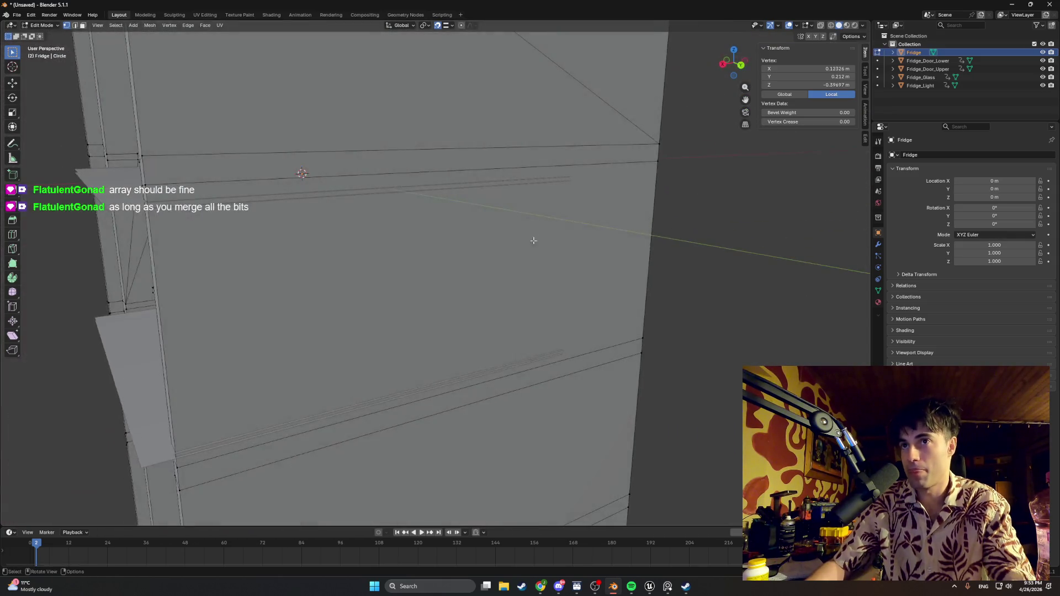
pyautogui.moveTo(533, 241); pyautogui.dragTo(585, 266)
pyautogui.scroll(-6, 553, 268)
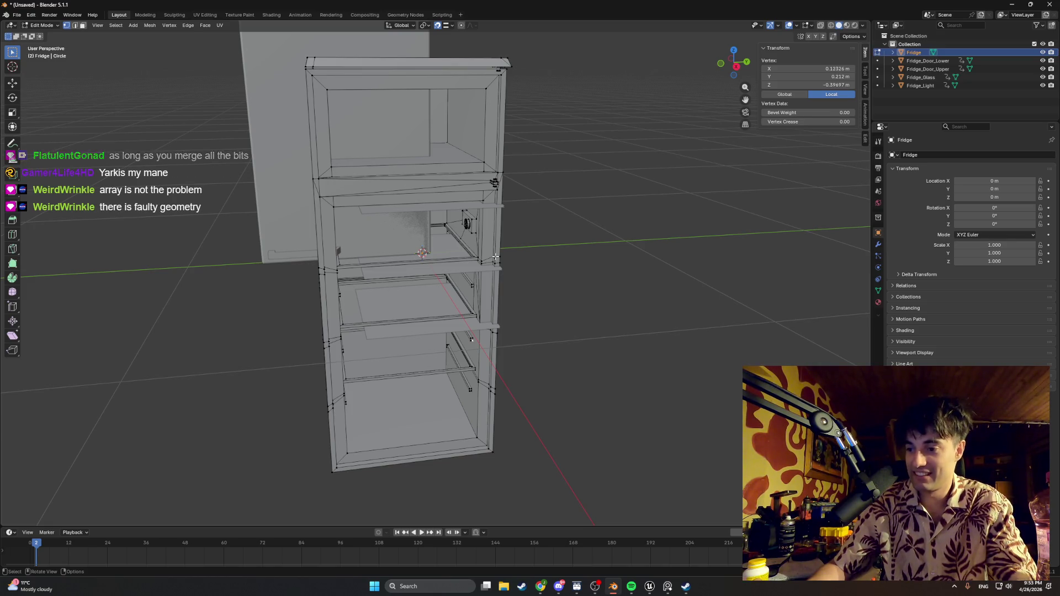
pyautogui.scroll(10, 481, 264)
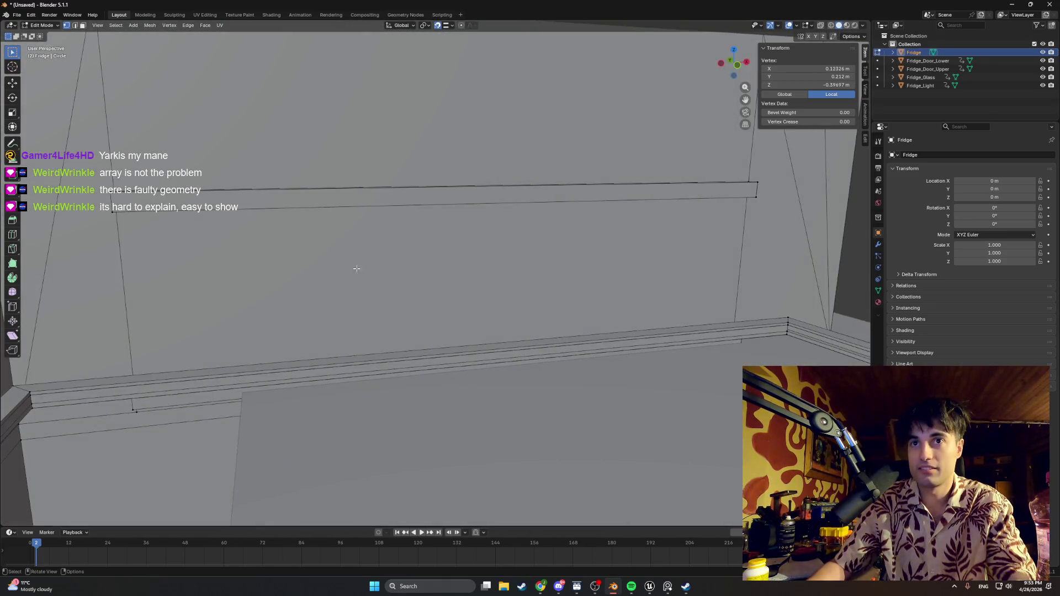
# - Select the long rail edge, then the tall left side face and a shelf-area face
pyautogui.press('2')
pyautogui.click(310, 213)
pyautogui.moveTo(285, 207)
pyautogui.mouseDown()
pyautogui.moveTo(143, 207)
pyautogui.moveTo(341, 211)
pyautogui.moveTo(353, 232)
pyautogui.moveTo(331, 298)
pyautogui.moveTo(452, 251)
pyautogui.mouseUp()
pyautogui.press('3')
pyautogui.click(139, 207)
pyautogui.click(330, 301)
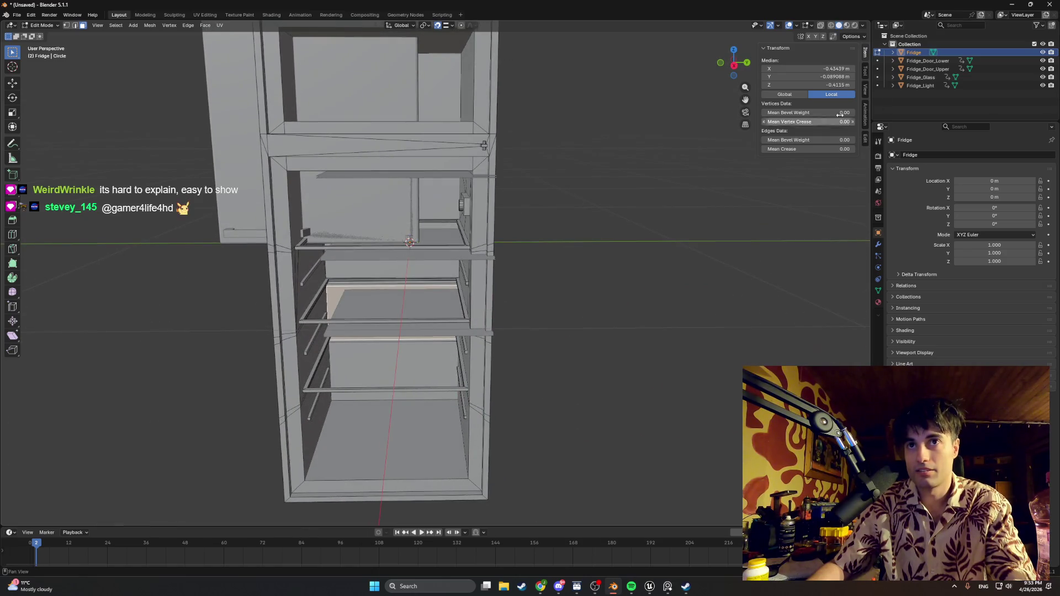
# - Hide Fridge_Door_Upper and Fridge_Door_Lower in the Outliner
pyautogui.click(1042, 69)
pyautogui.click(1042, 61)
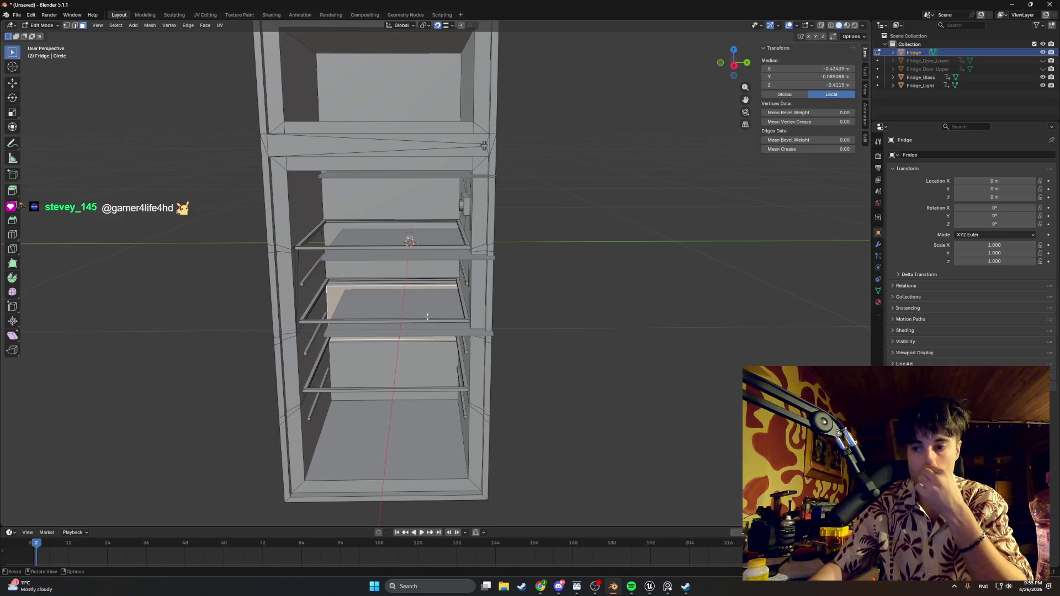
pyautogui.moveTo(556, 589)
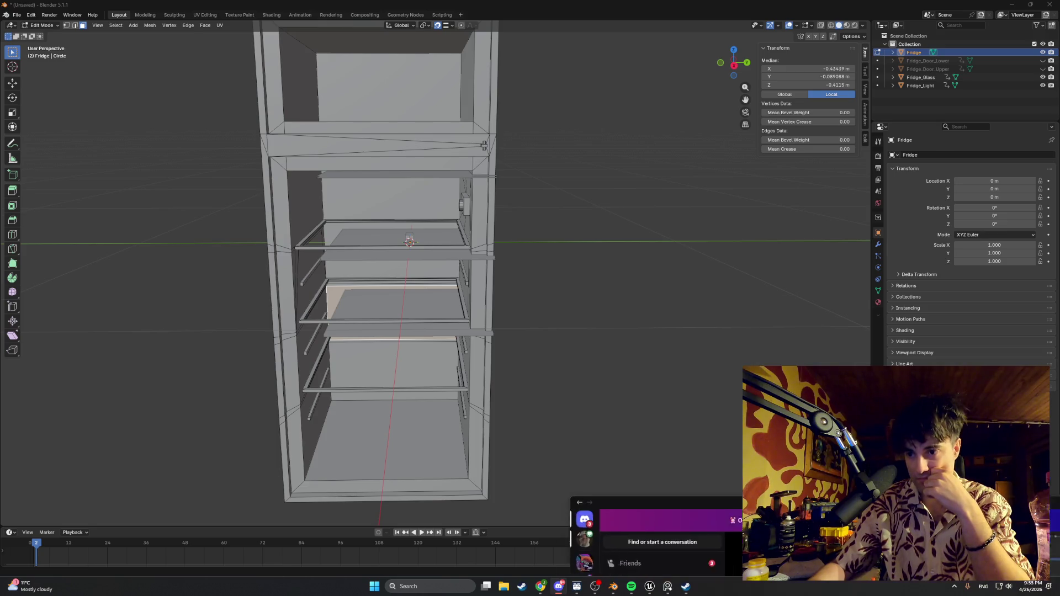
# - Maximize the Discord window and show the shared Blender stream full screen
pyautogui.click(559, 586)
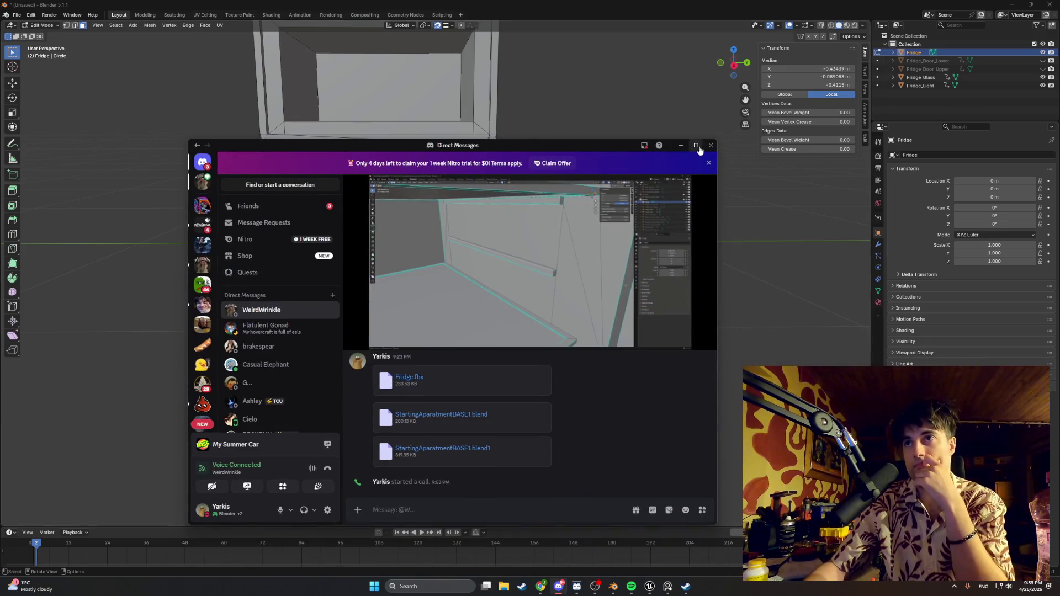
pyautogui.click(696, 145)
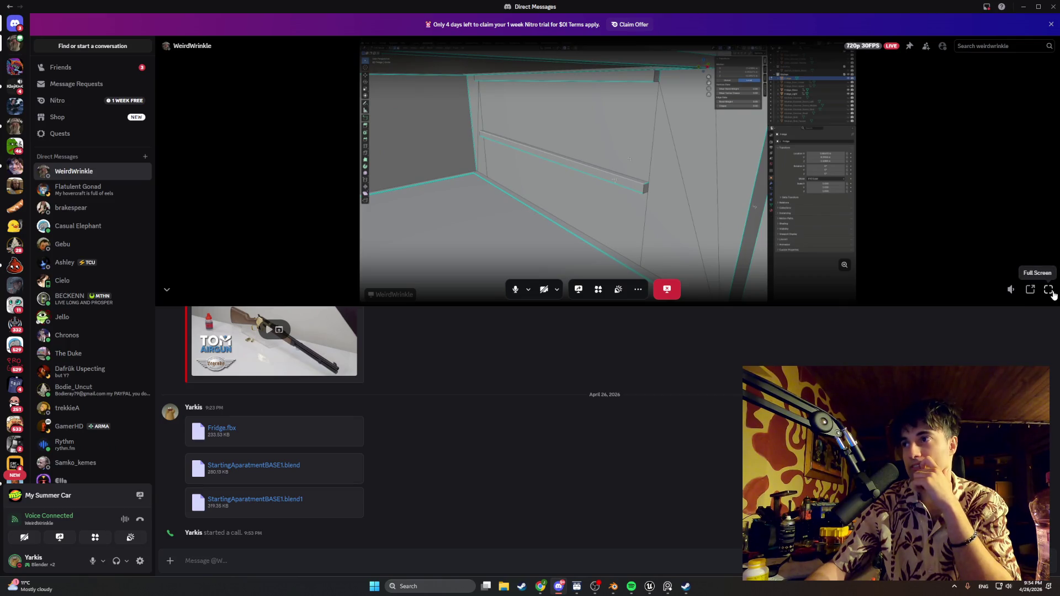
pyautogui.click(1049, 290)
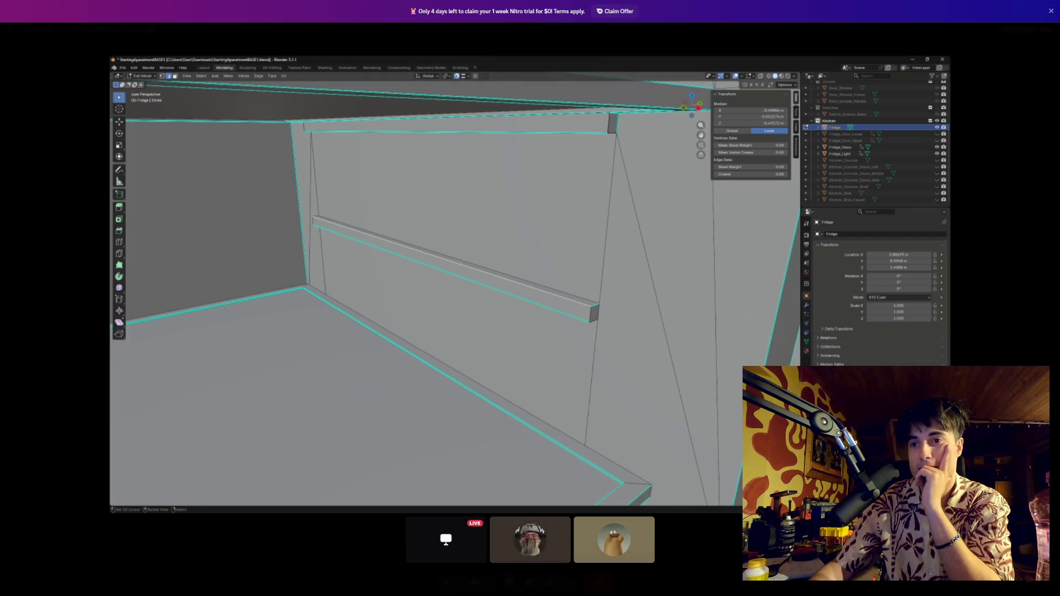
pyautogui.hotkey('alt', 'Tab')
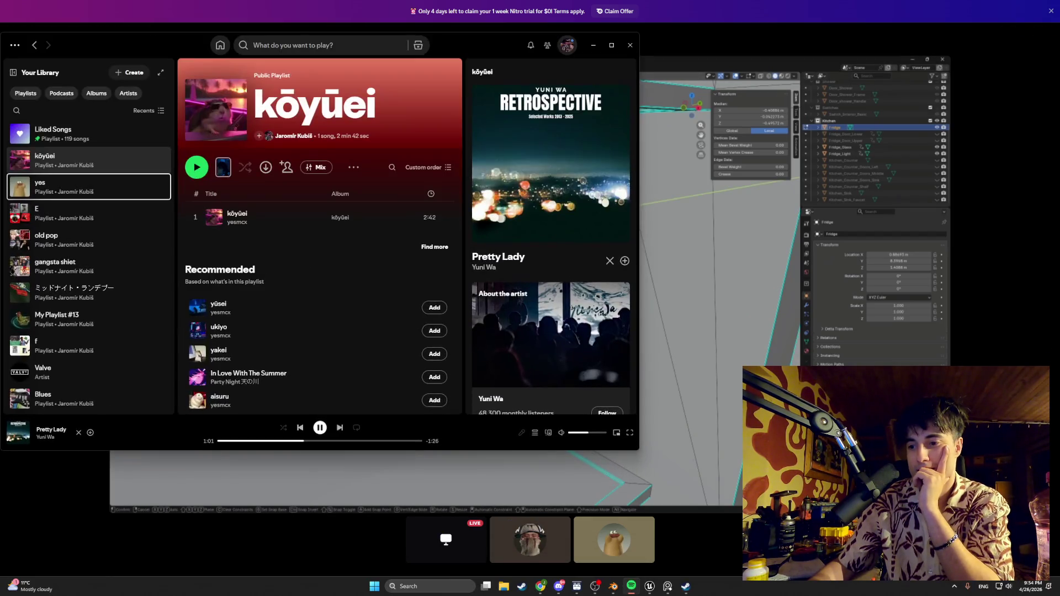
pyautogui.hotkey('alt', 'Tab')
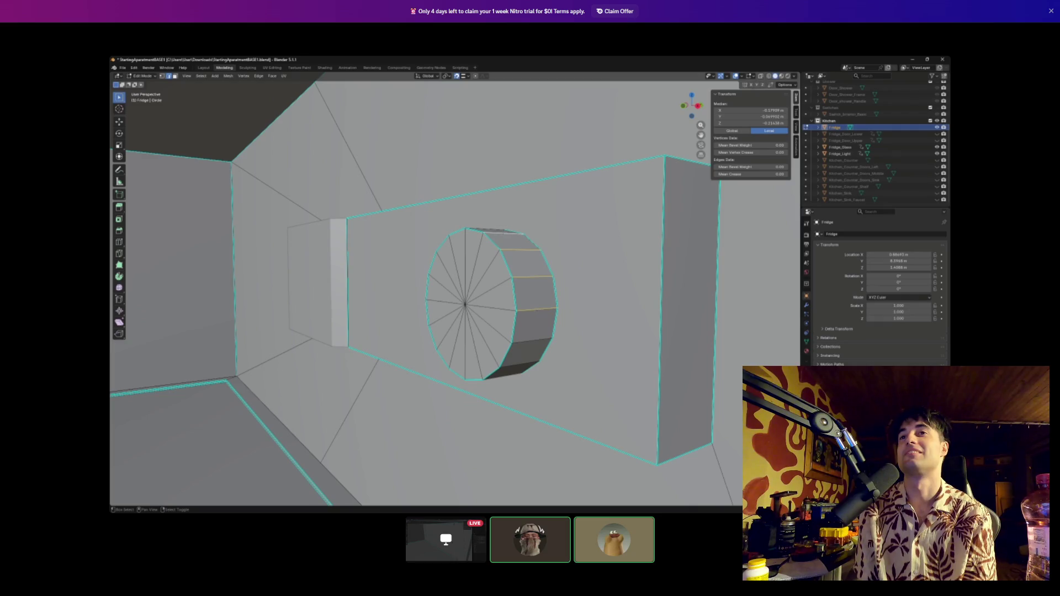
pyautogui.scroll(-10, 526, 341)
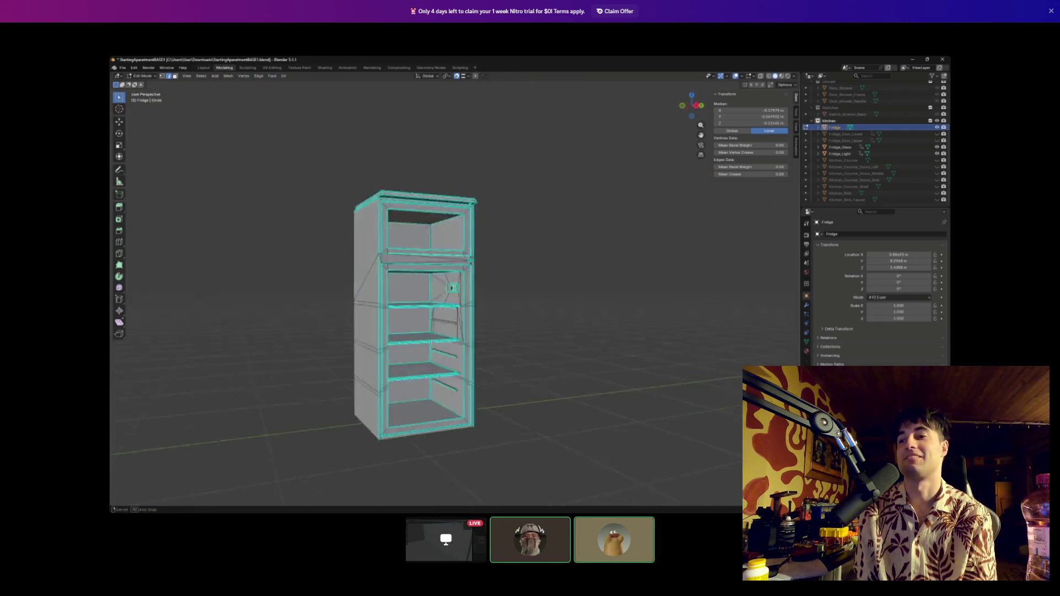
pyautogui.moveTo(452, 331); pyautogui.dragTo(484, 329)
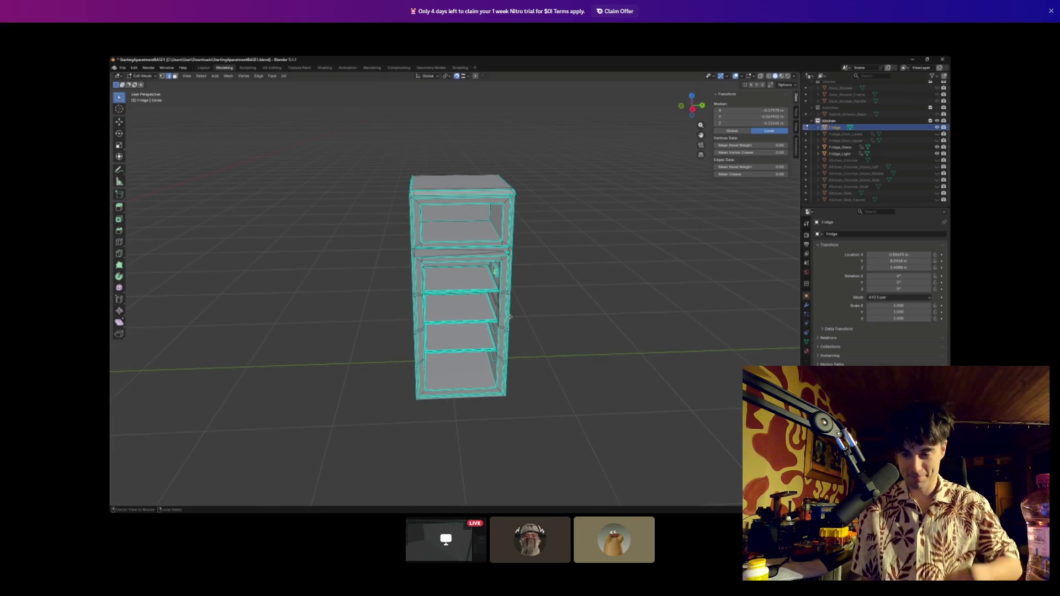
pyautogui.hotkey('alt', 'h')
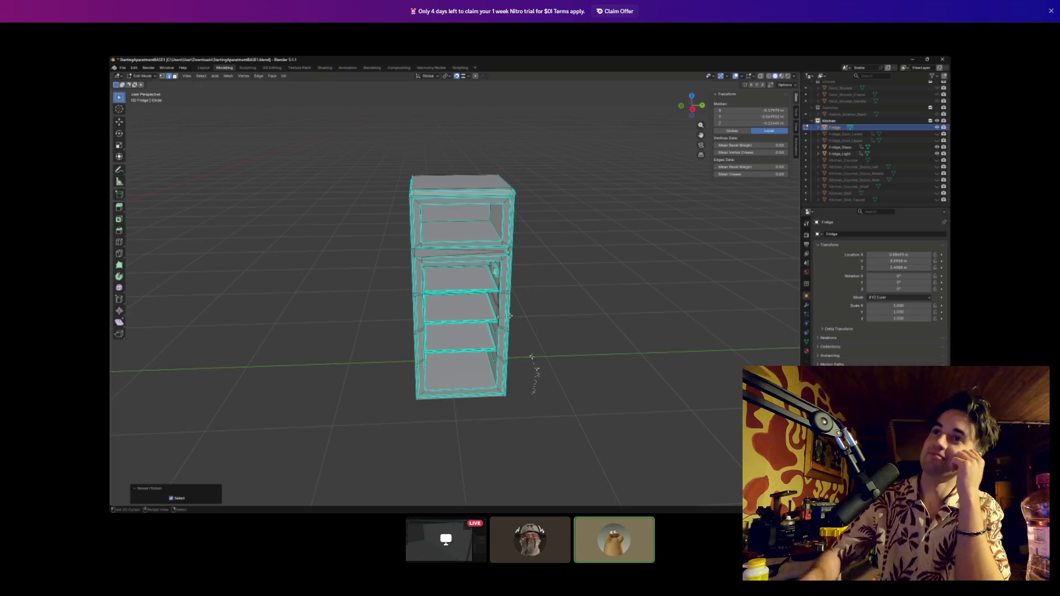
pyautogui.press('Tab')
pyautogui.hotkey('alt', 'h')
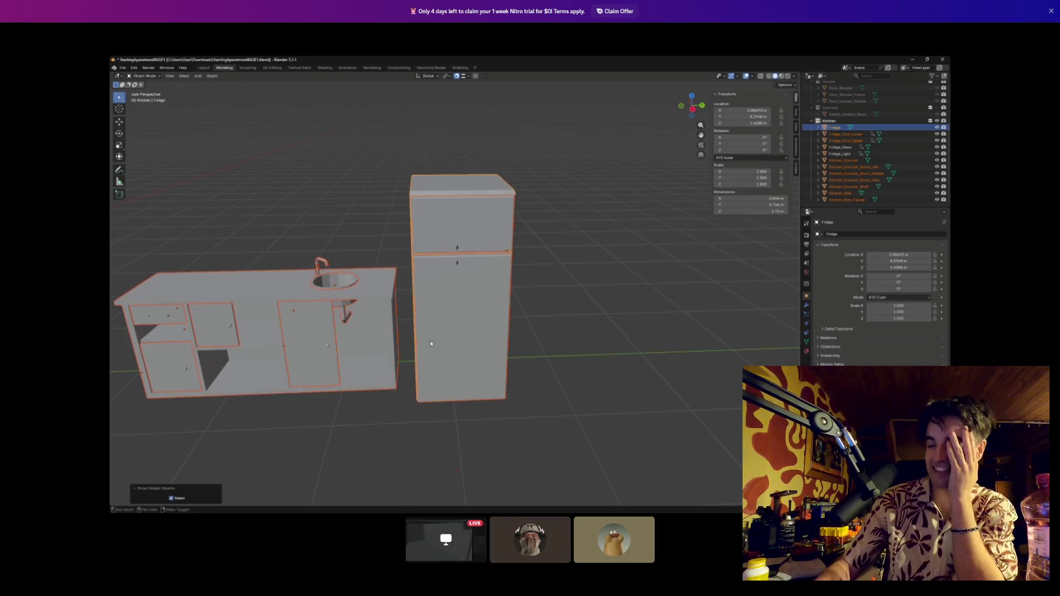
pyautogui.scroll(5, 453, 313)
pyautogui.scroll(2, 453, 313)
pyautogui.press('Tab')
pyautogui.moveTo(443, 362); pyautogui.dragTo(413, 326)
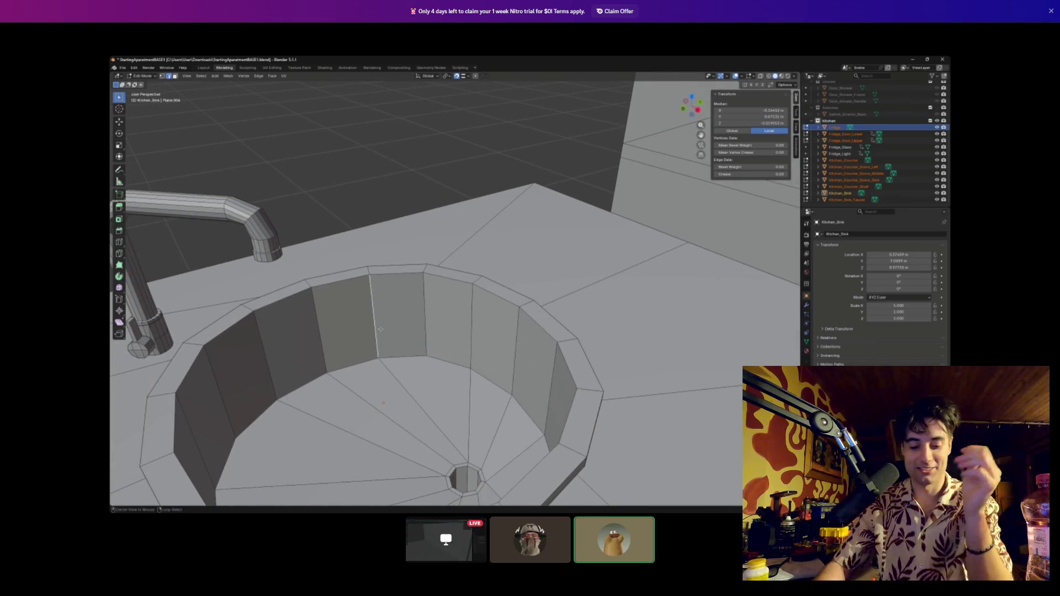
pyautogui.keyDown('alt'); pyautogui.click(378, 329); pyautogui.keyUp('alt')
pyautogui.hotkey('ctrl', 'z')
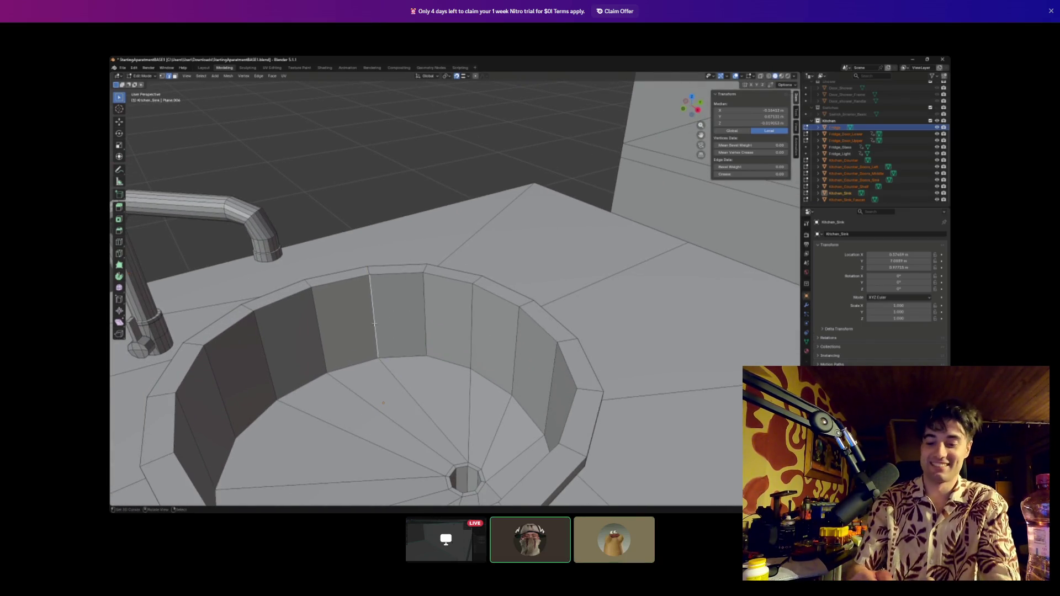
pyautogui.moveTo(390, 321); pyautogui.dragTo(387, 321)
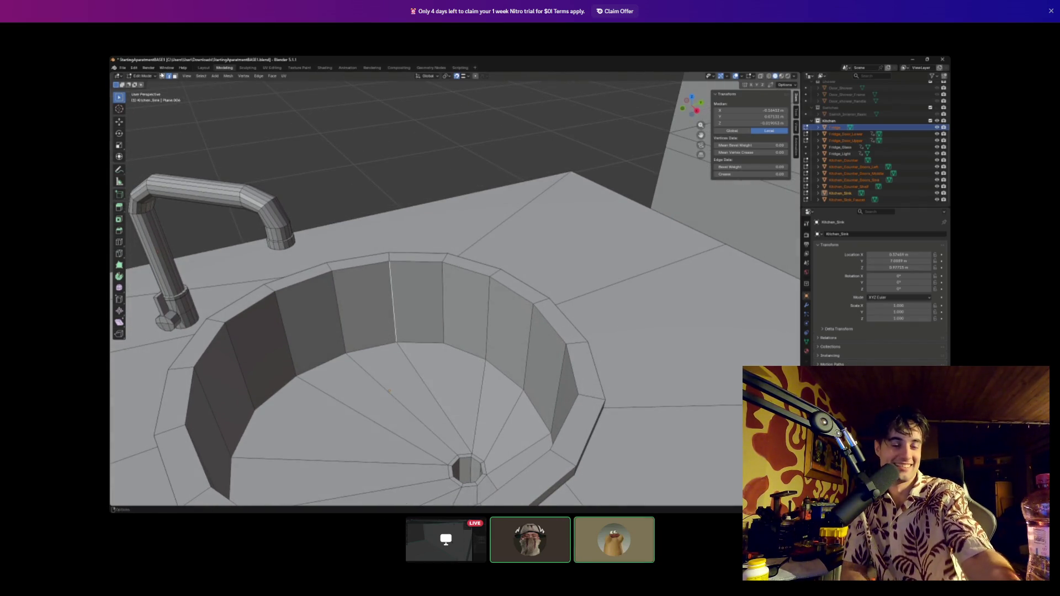
pyautogui.click(195, 96)
pyautogui.keyDown('alt'); pyautogui.click(338, 306); pyautogui.keyUp('alt')
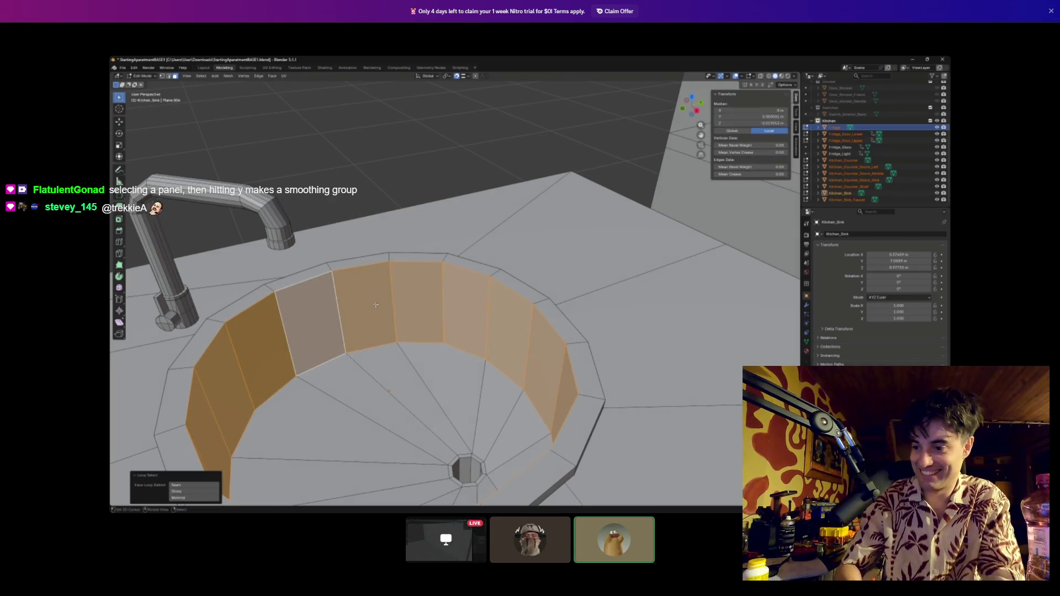
pyautogui.moveTo(414, 301); pyautogui.dragTo(382, 314)
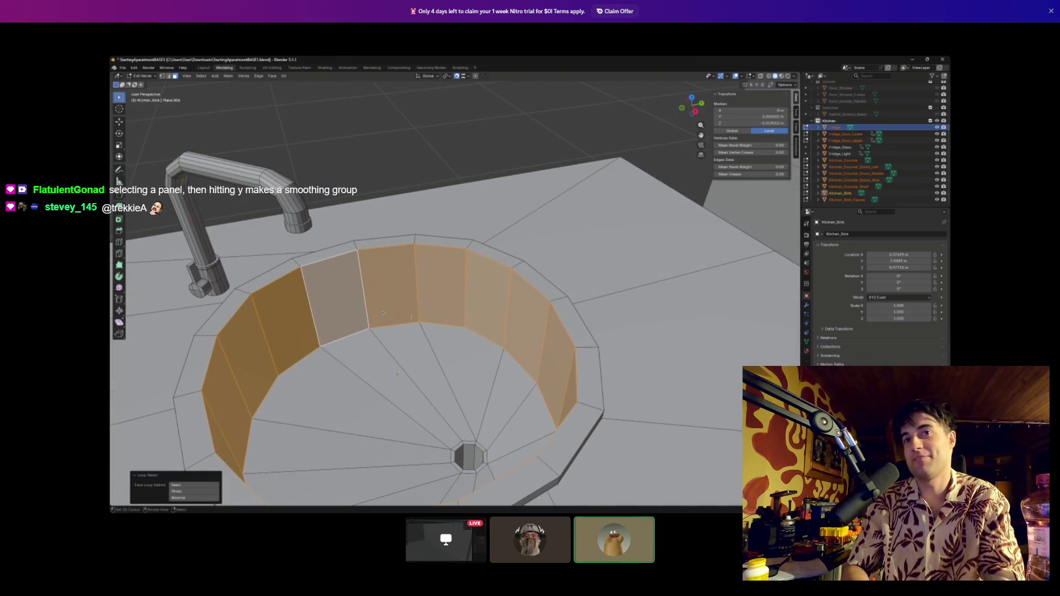
pyautogui.click(169, 77)
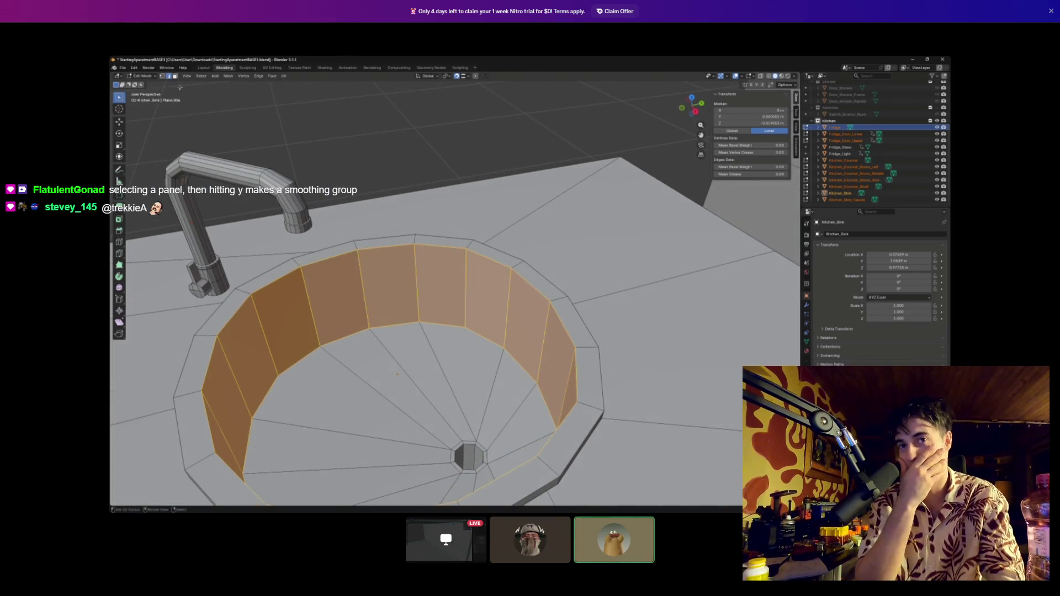
pyautogui.keyDown('alt'); pyautogui.click(375, 326); pyautogui.keyUp('alt')
pyautogui.moveTo(375, 327)
pyautogui.mouseDown()
pyautogui.moveTo(396, 314)
pyautogui.moveTo(405, 328)
pyautogui.mouseUp()
pyautogui.scroll(5, 405, 328)
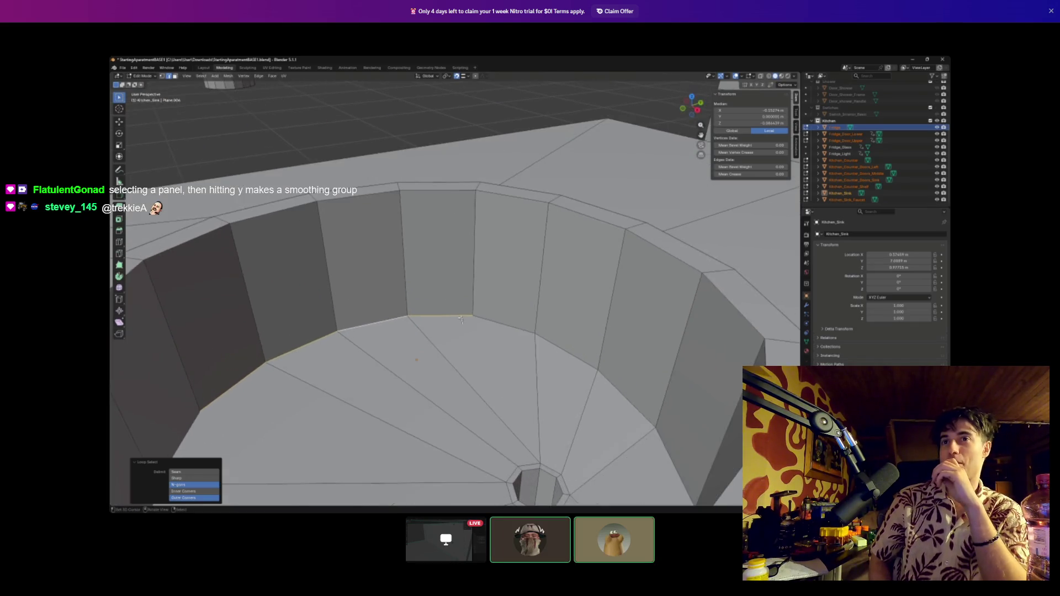
pyautogui.keyDown('alt'); pyautogui.click(394, 330); pyautogui.keyUp('alt')
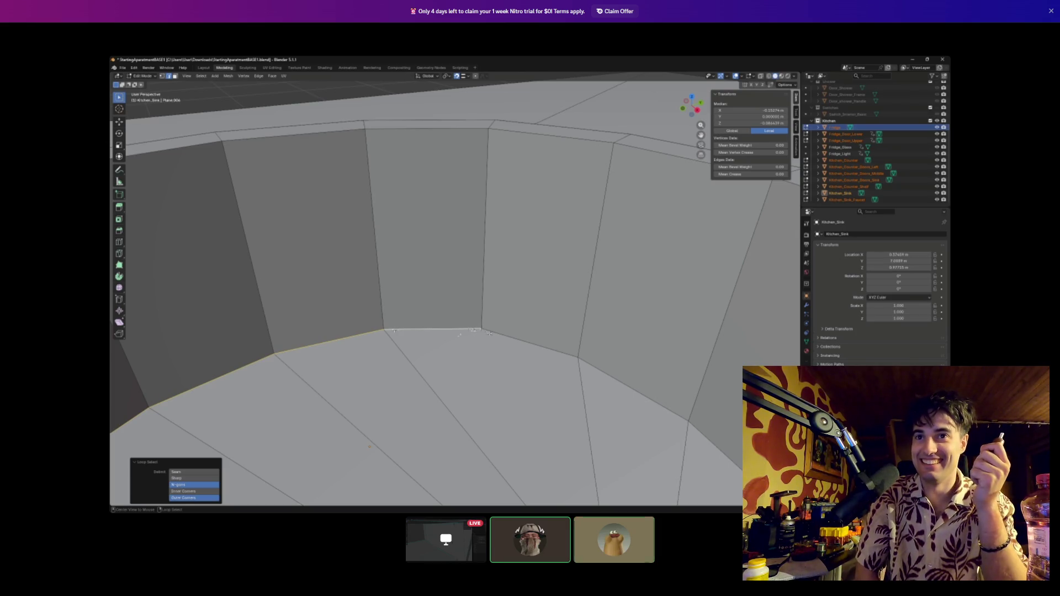
pyautogui.press('e')
pyautogui.press('z')
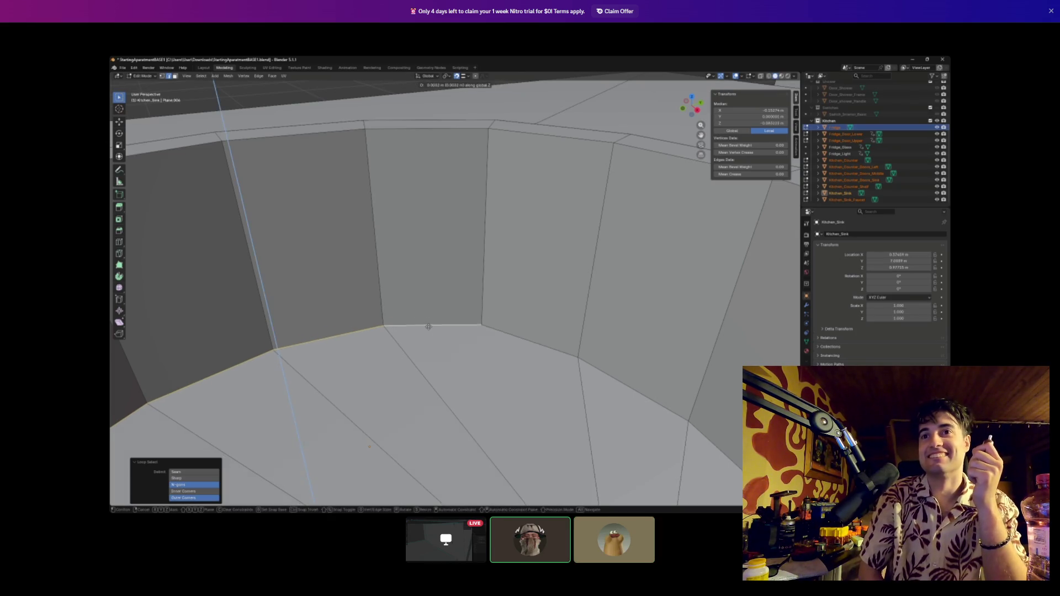
pyautogui.rightClick(430, 364)
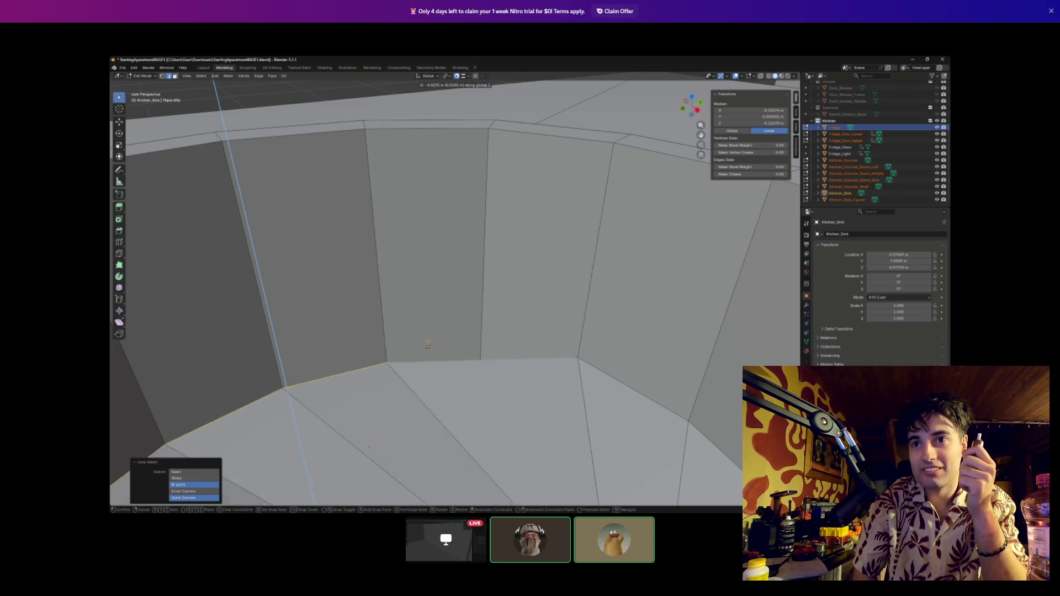
pyautogui.moveTo(424, 315); pyautogui.dragTo(578, 297)
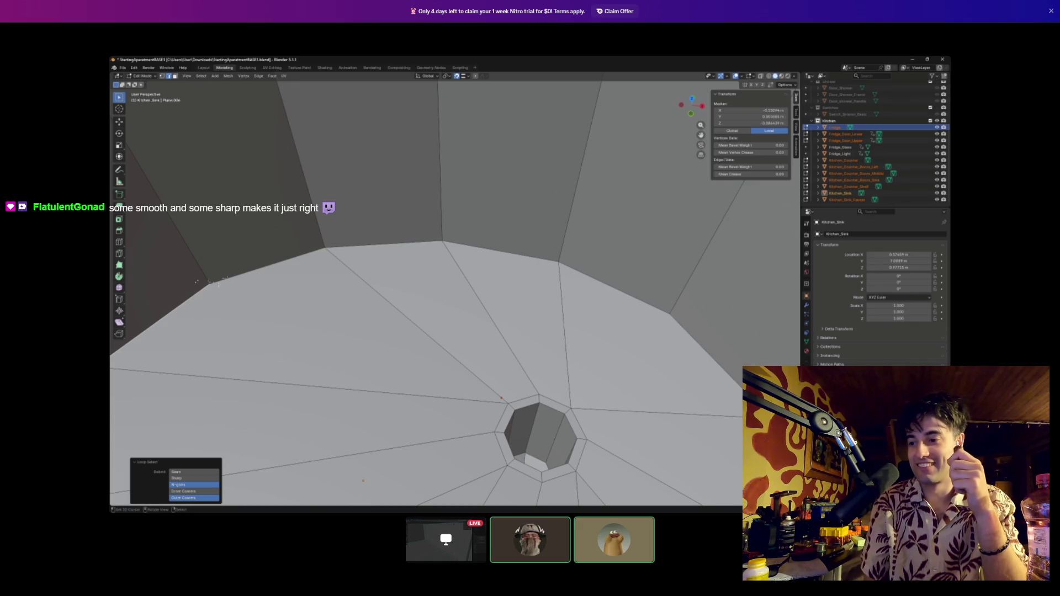
pyautogui.click(217, 284)
pyautogui.keyDown('alt'); pyautogui.click(337, 246); pyautogui.keyUp('alt')
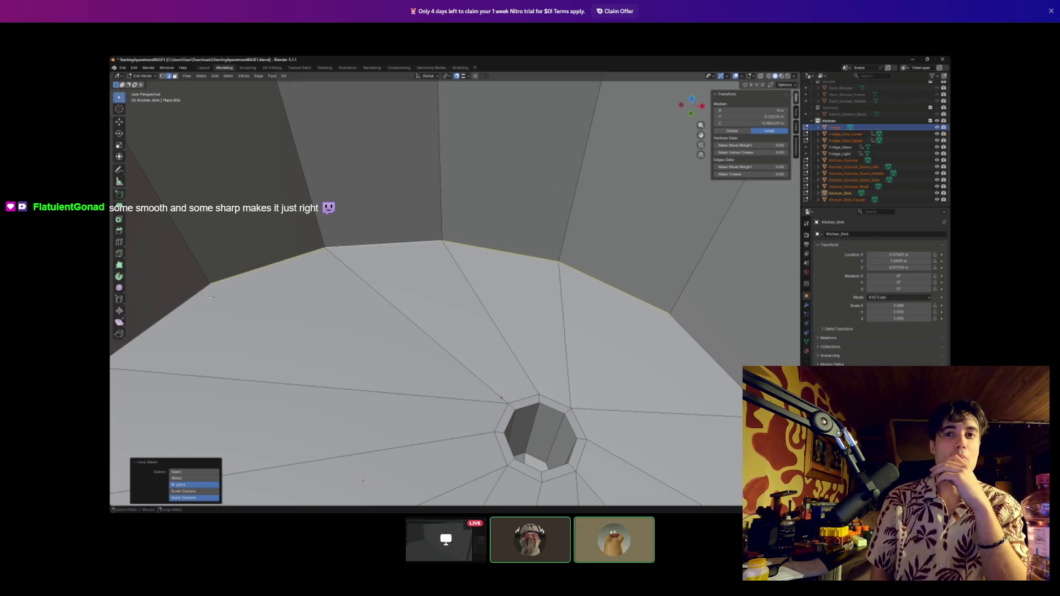
pyautogui.scroll(-4, 428, 293)
pyautogui.moveTo(428, 293); pyautogui.dragTo(475, 265)
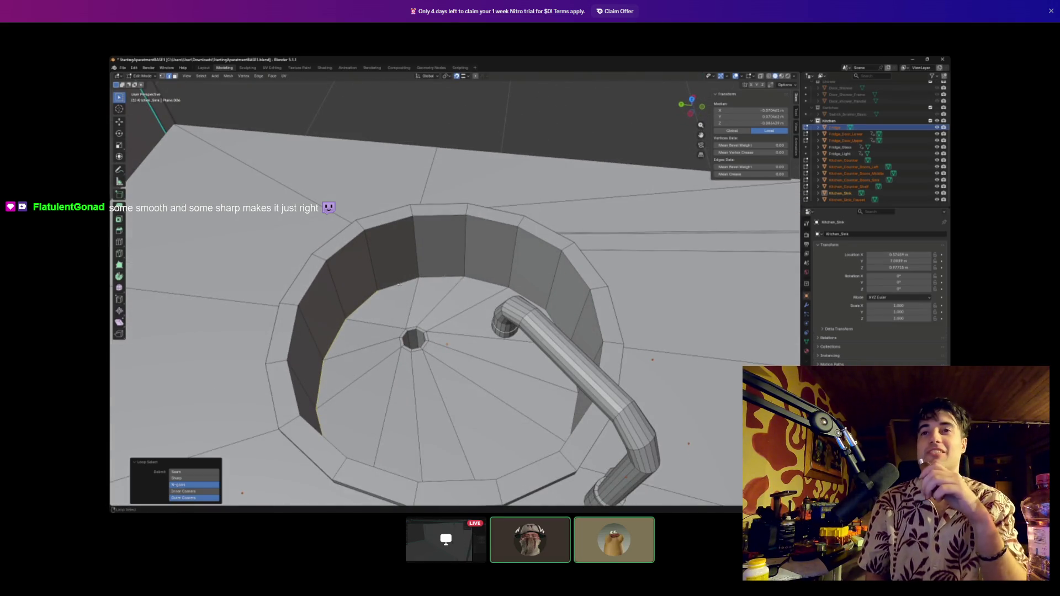
pyautogui.scroll(-8, 399, 284)
pyautogui.moveTo(406, 324)
pyautogui.mouseDown()
pyautogui.moveTo(409, 293)
pyautogui.moveTo(392, 279)
pyautogui.moveTo(510, 273)
pyautogui.mouseUp()
pyautogui.scroll(10, 511, 273)
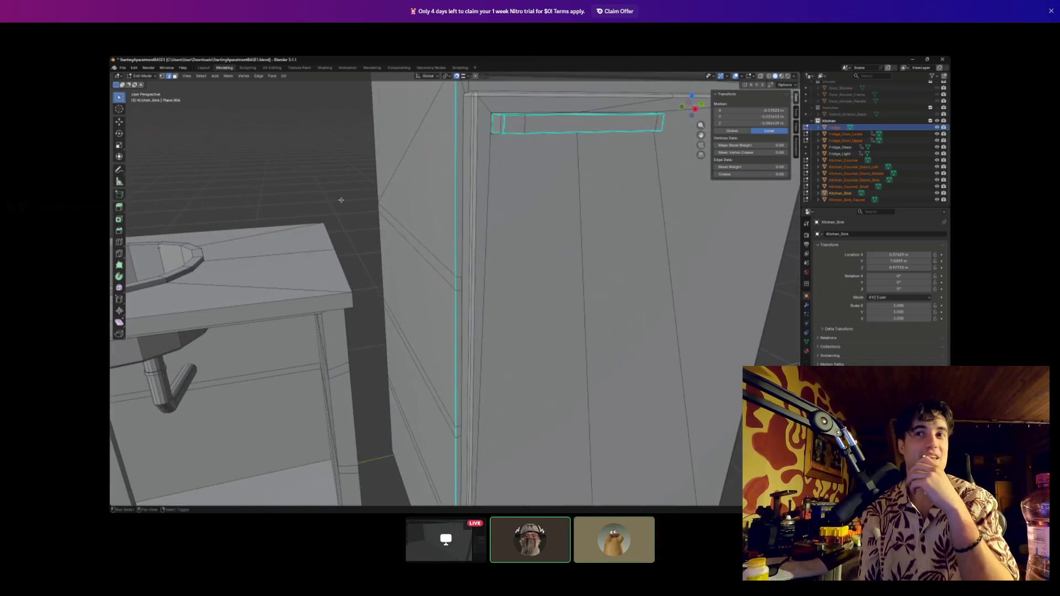
# - Orbit to a higher view over the fridge and counter, and minimize Spotify
pyautogui.scroll(-10, 488, 294)
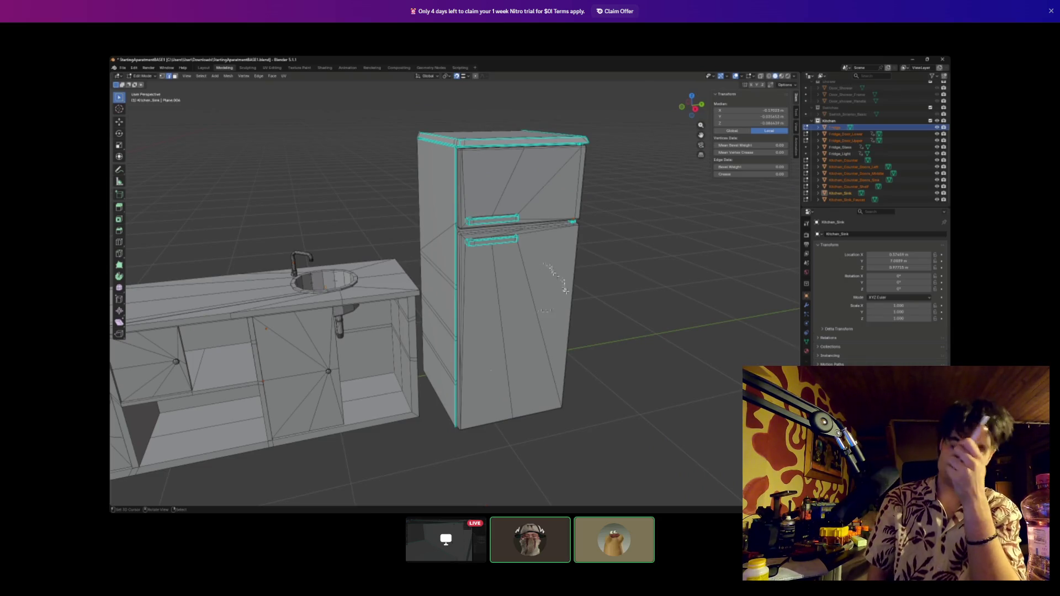
pyautogui.moveTo(558, 287)
pyautogui.mouseDown()
pyautogui.moveTo(549, 283)
pyautogui.moveTo(549, 312)
pyautogui.moveTo(448, 293)
pyautogui.mouseUp()
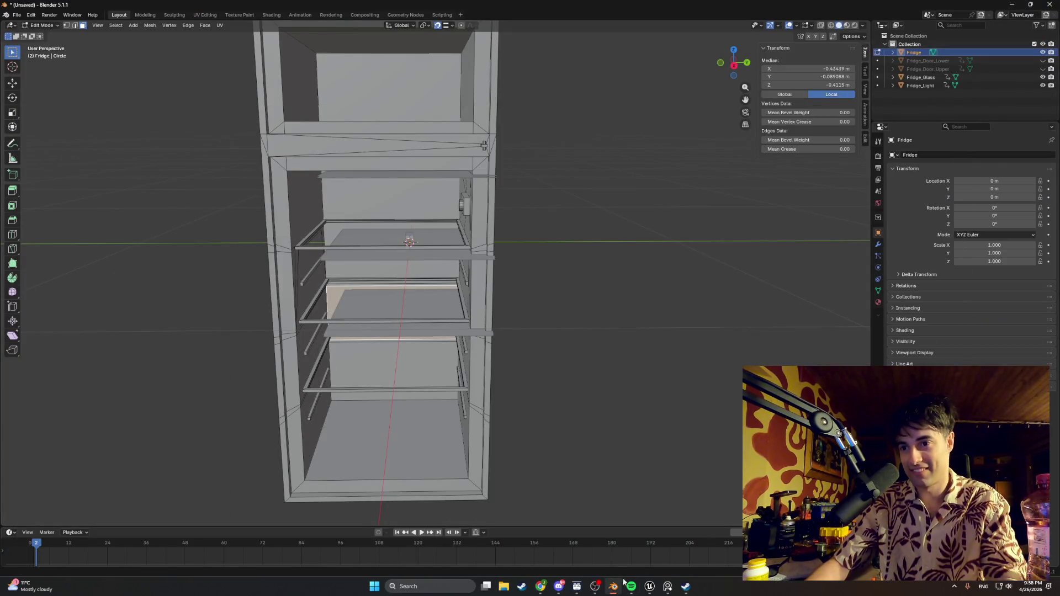
pyautogui.click(631, 587)
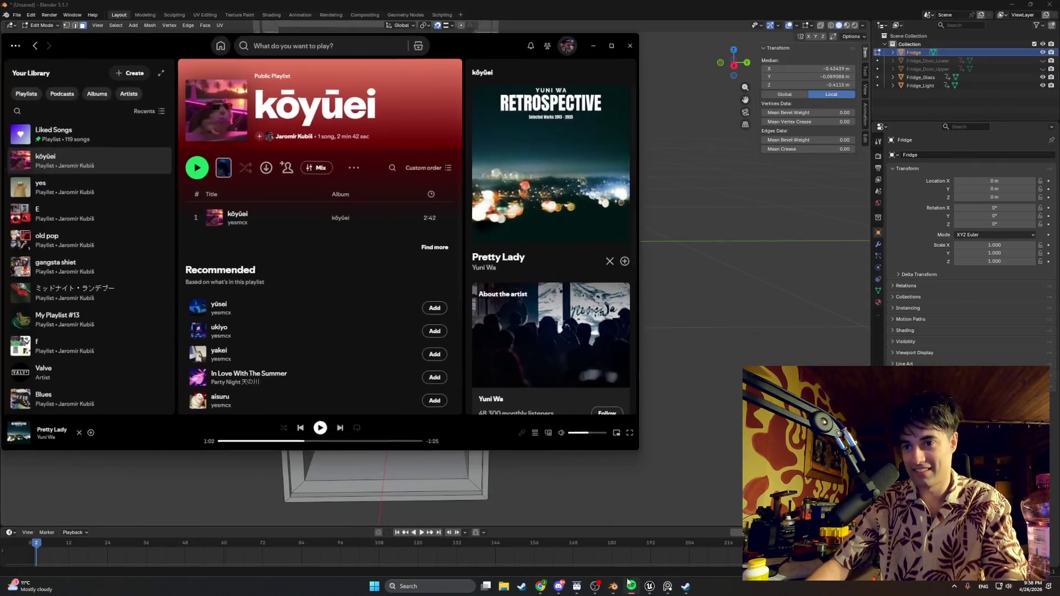
pyautogui.click(593, 45)
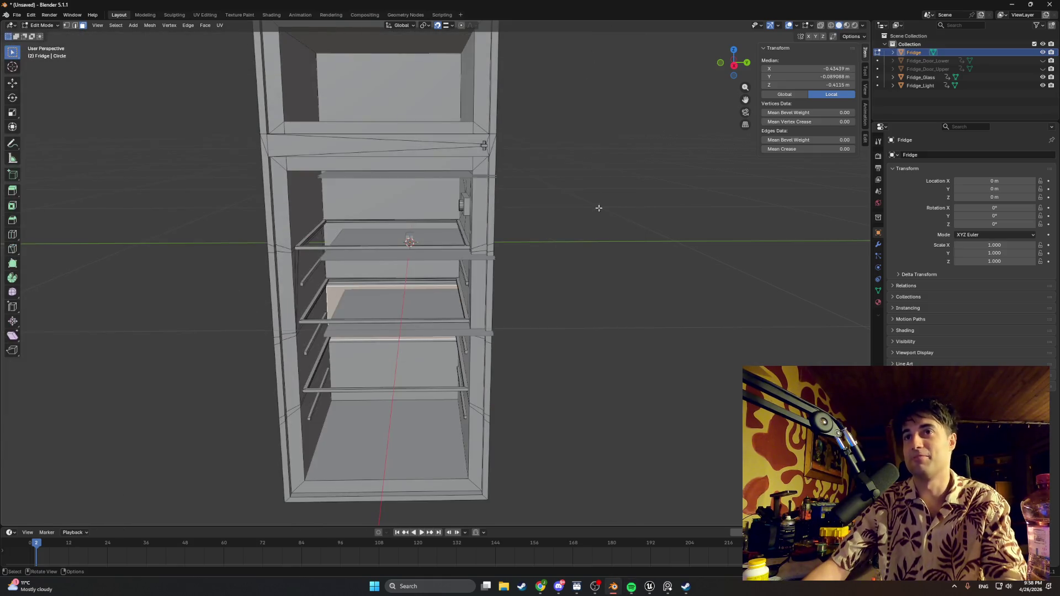
# - Switch to the Unreal Editor and start playing the level
pyautogui.moveTo(649, 587)
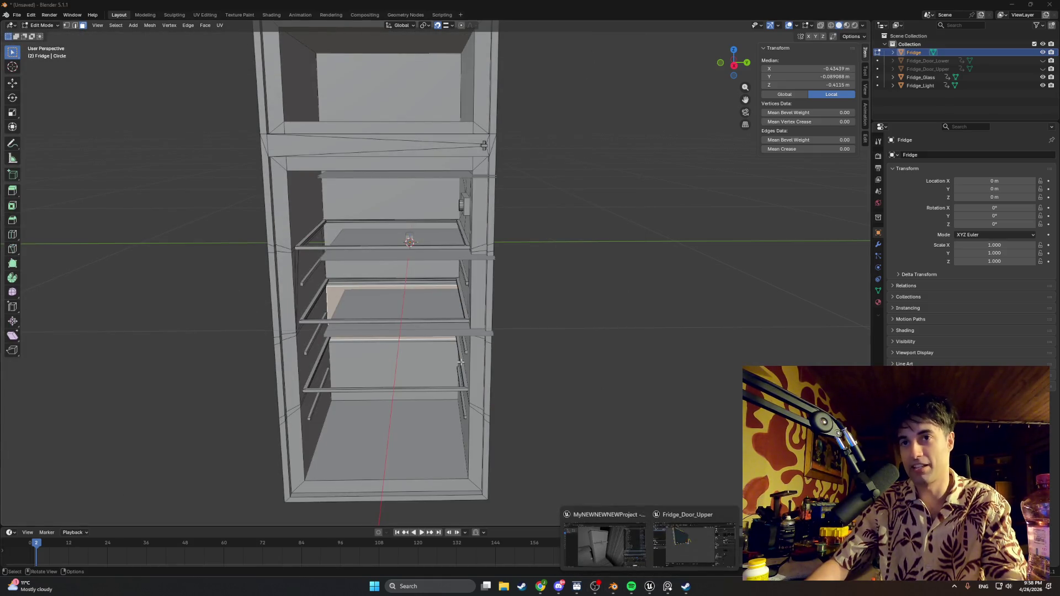
pyautogui.click(612, 562)
pyautogui.click(206, 32)
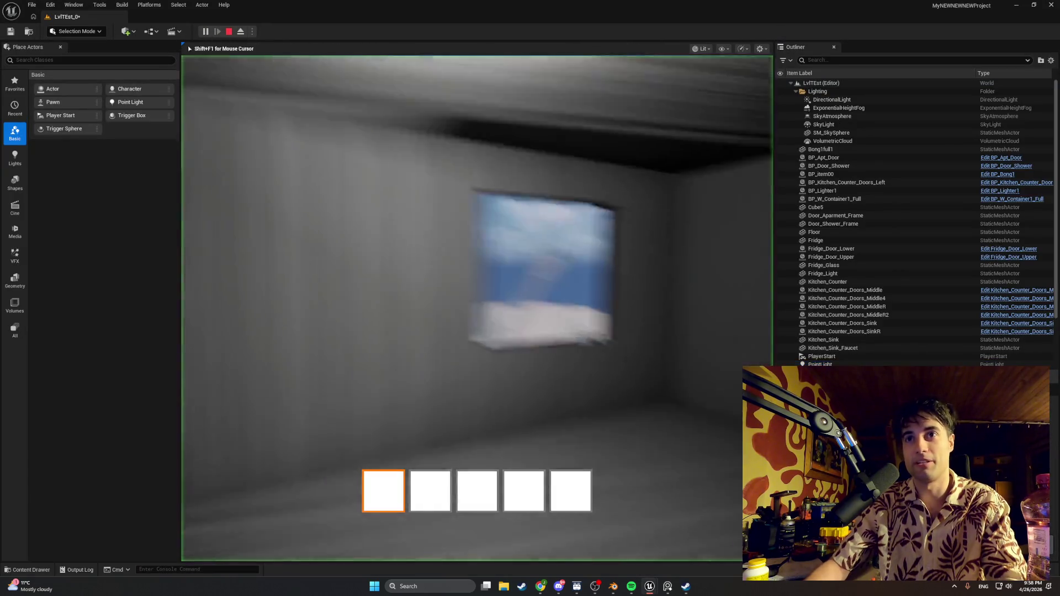
# - Open both fridge doors with E, walk around the lit shelves and door jar, then stop play
pyautogui.press('e')
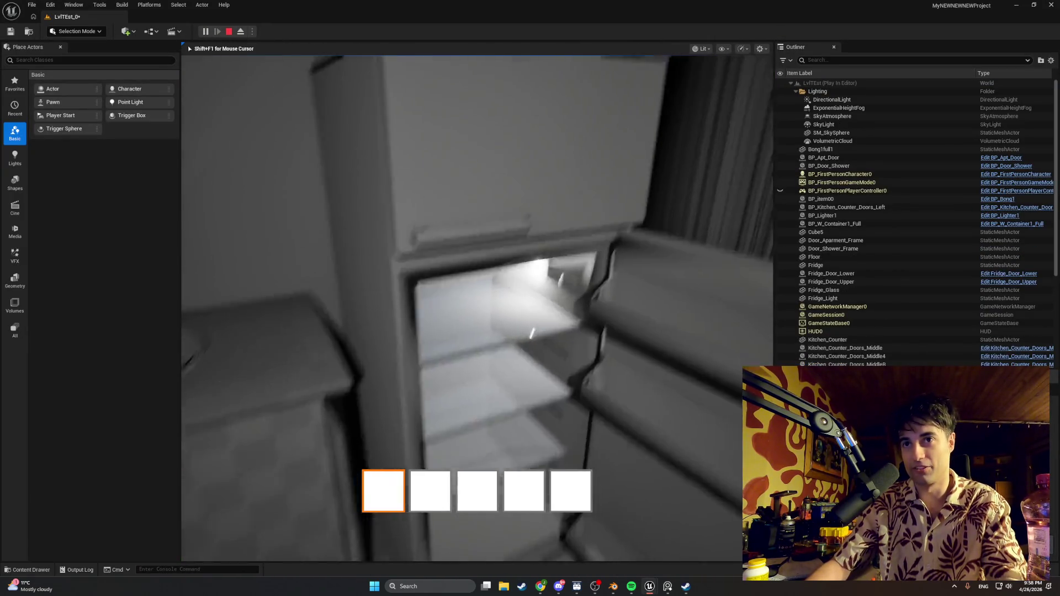
pyautogui.press('e')
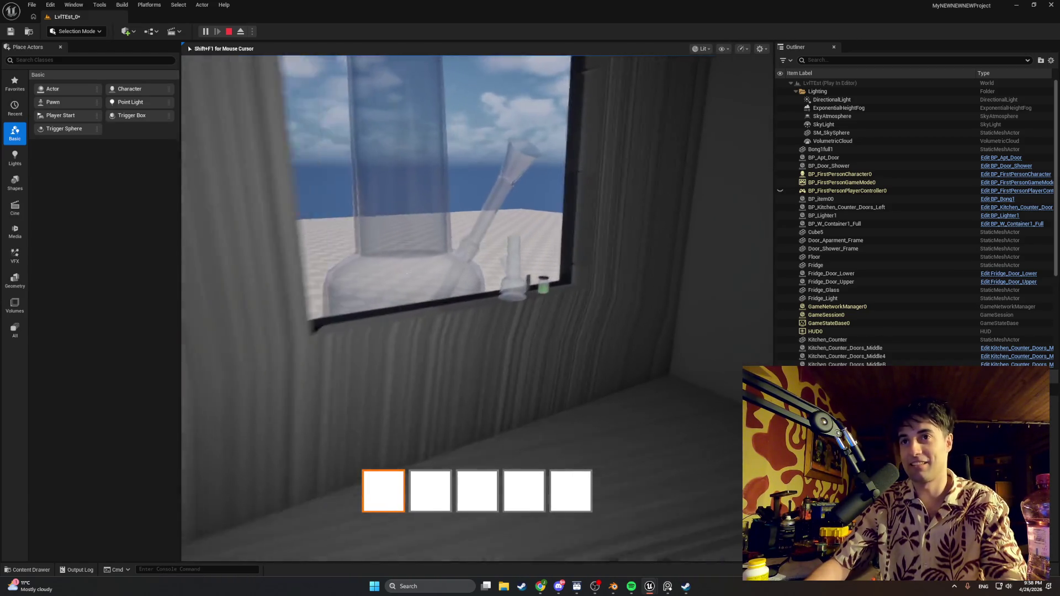
pyautogui.press('w')
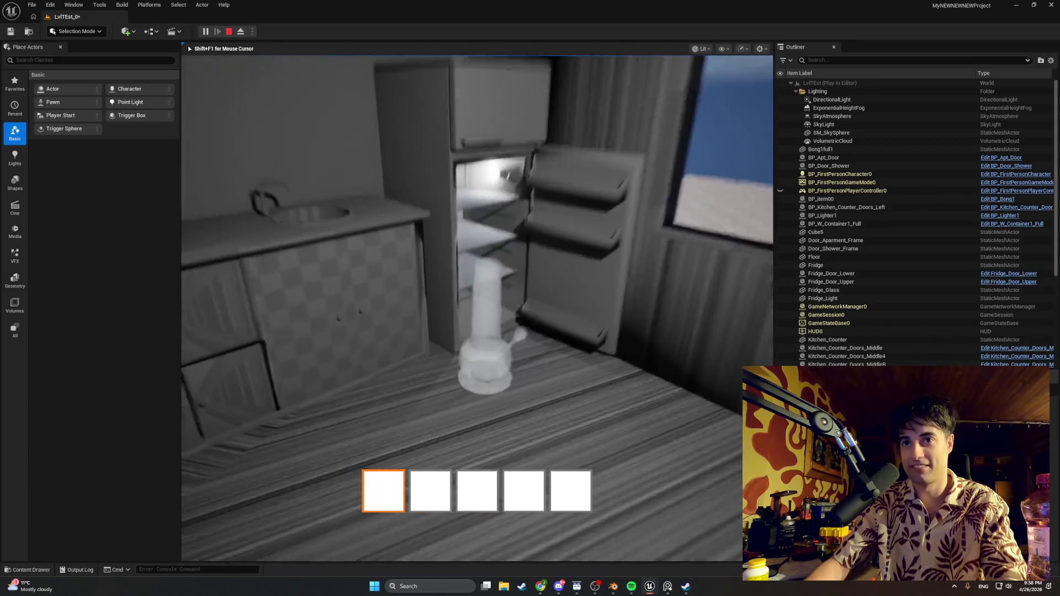
pyautogui.press('s')
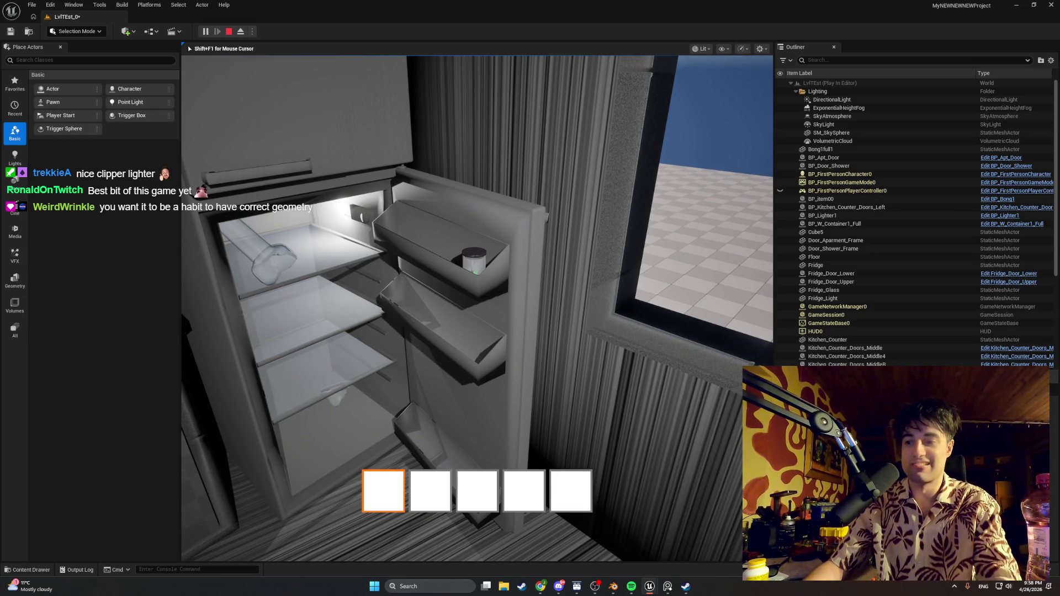
pyautogui.press('w')
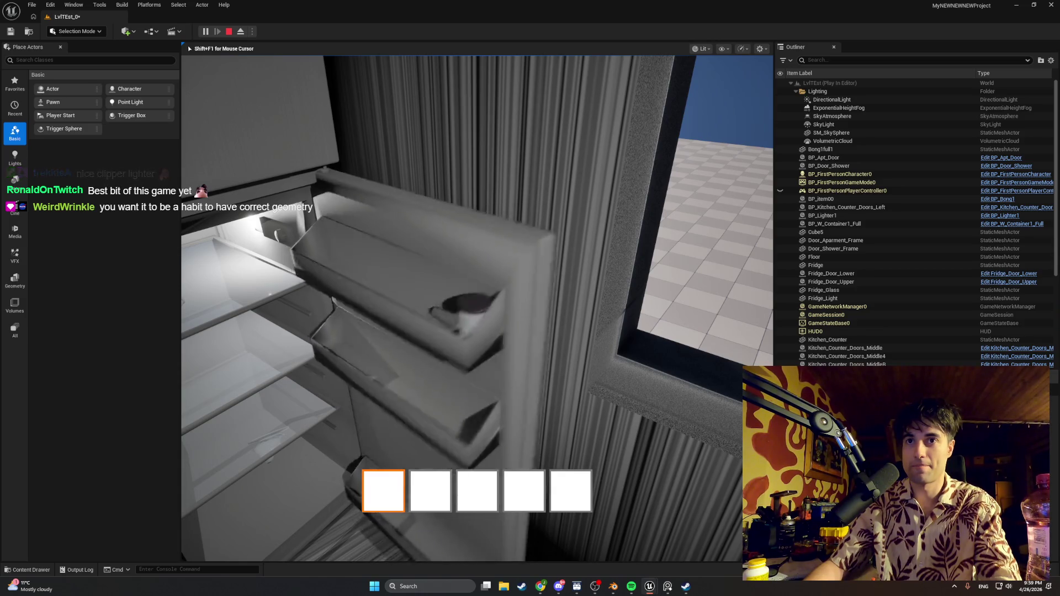
pyautogui.press('s')
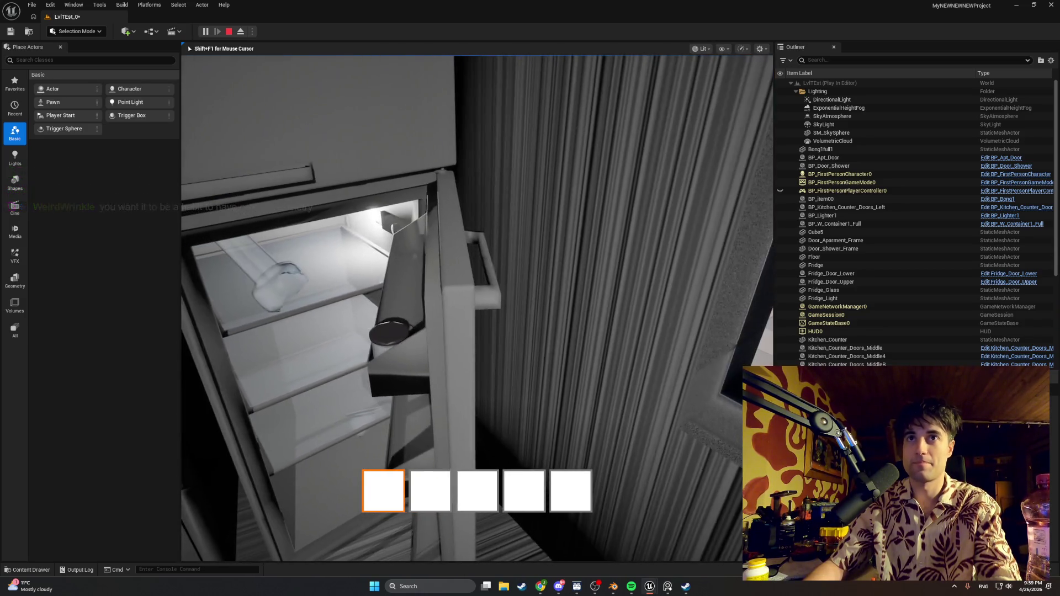
pyautogui.press('s')
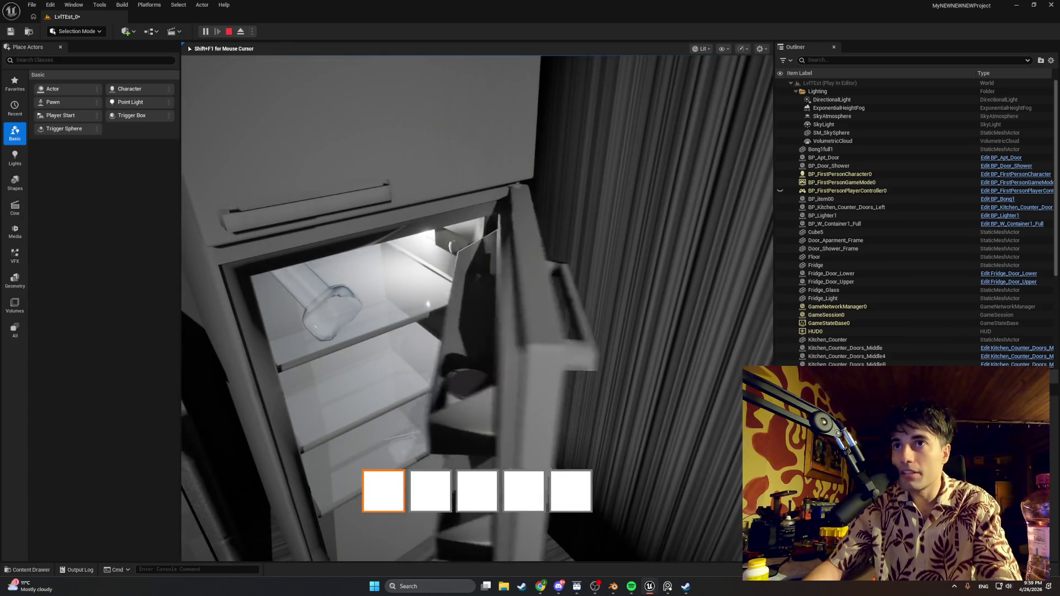
pyautogui.press('w')
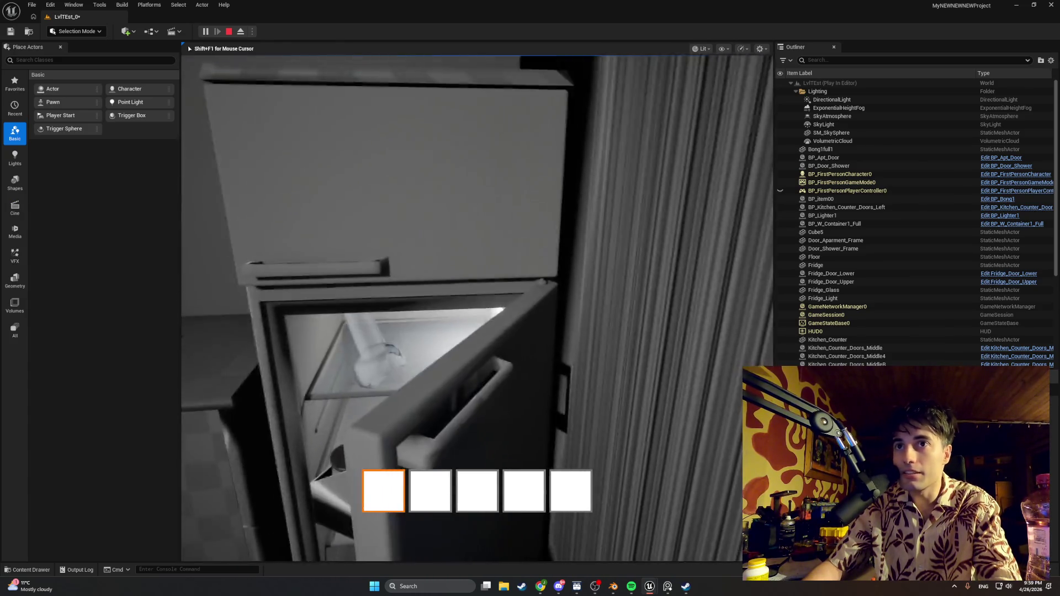
pyautogui.press('s')
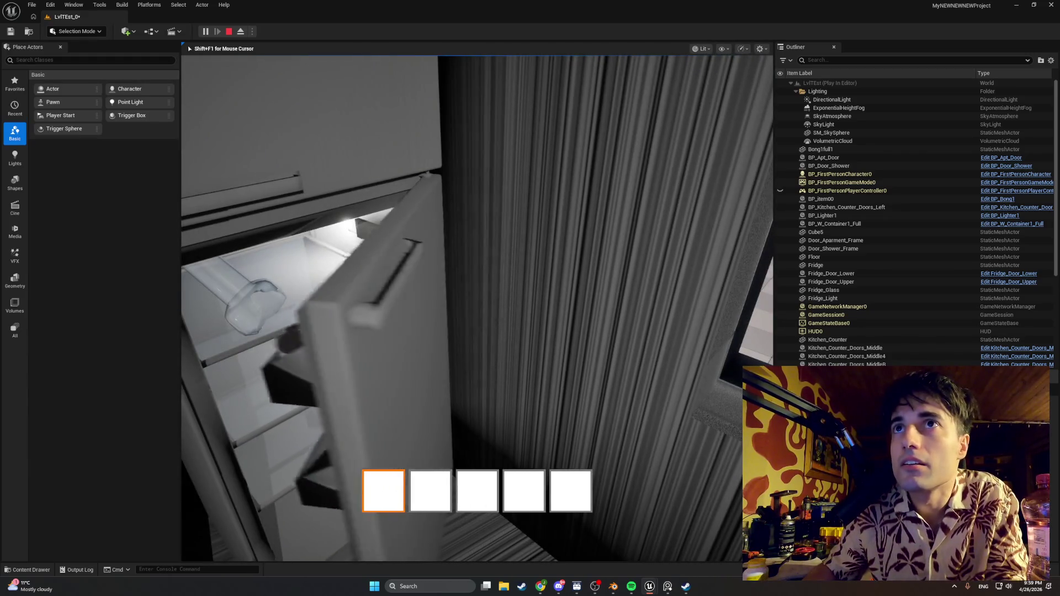
pyautogui.press('w')
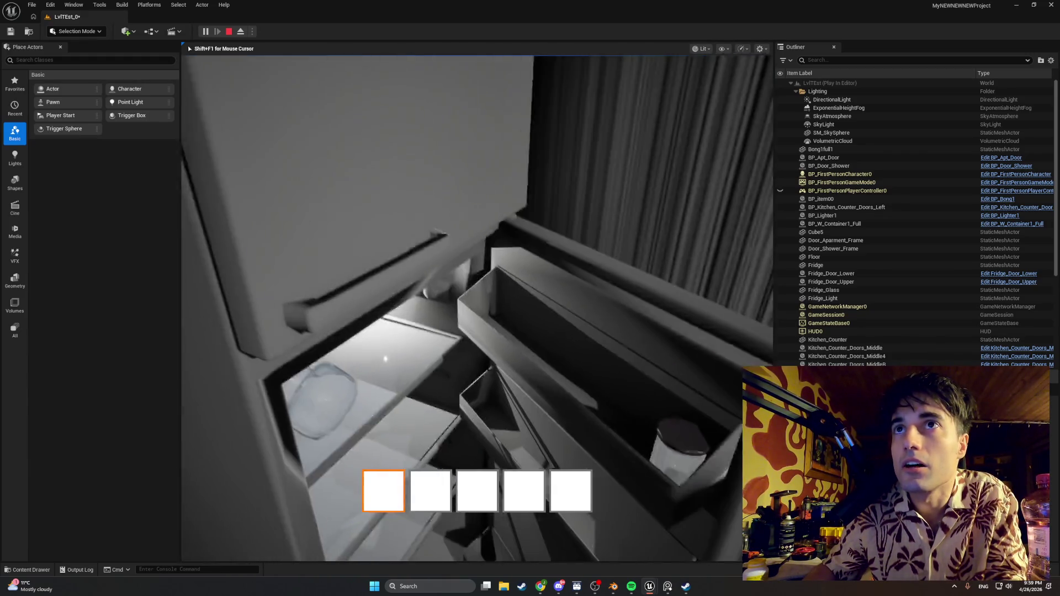
pyautogui.press('Escape')
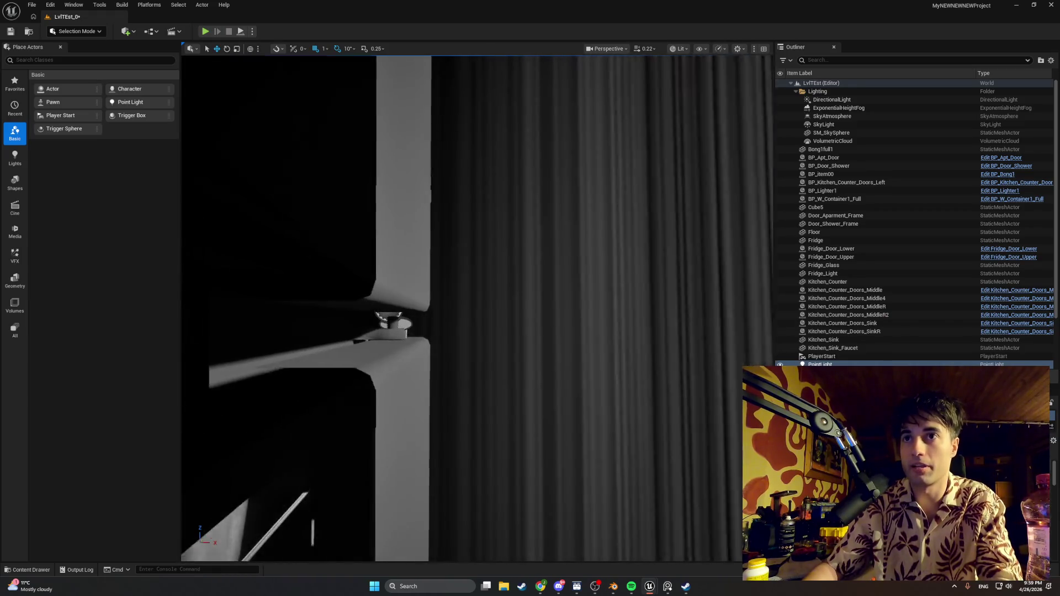
# - Fly to the lower door hinge, select Cube5 and Fridge_Door_Lower, and play again
pyautogui.press('a')
pyautogui.press('a')
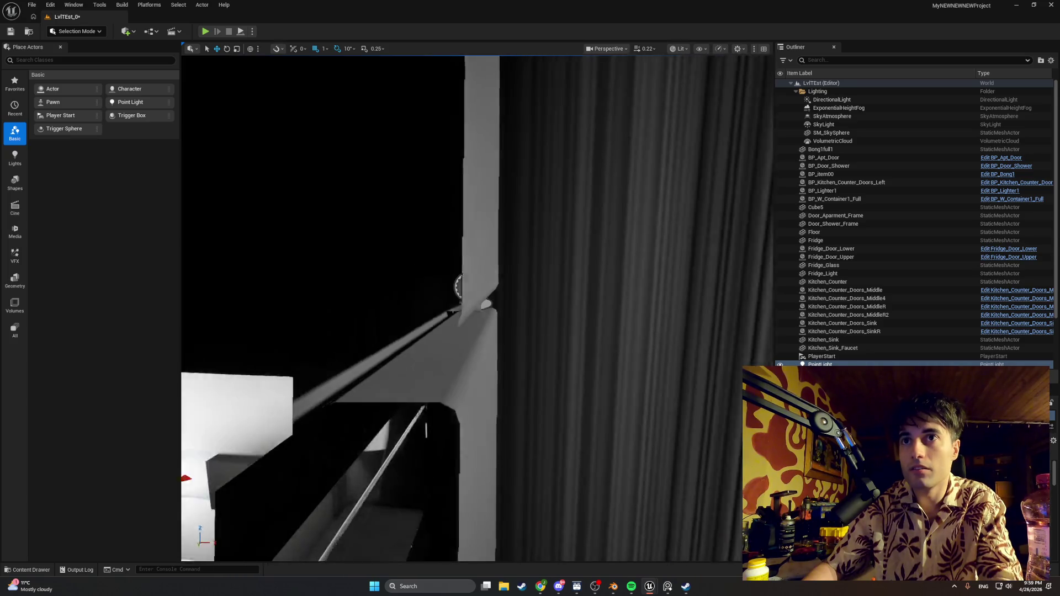
pyautogui.press('a')
pyautogui.click(472, 438)
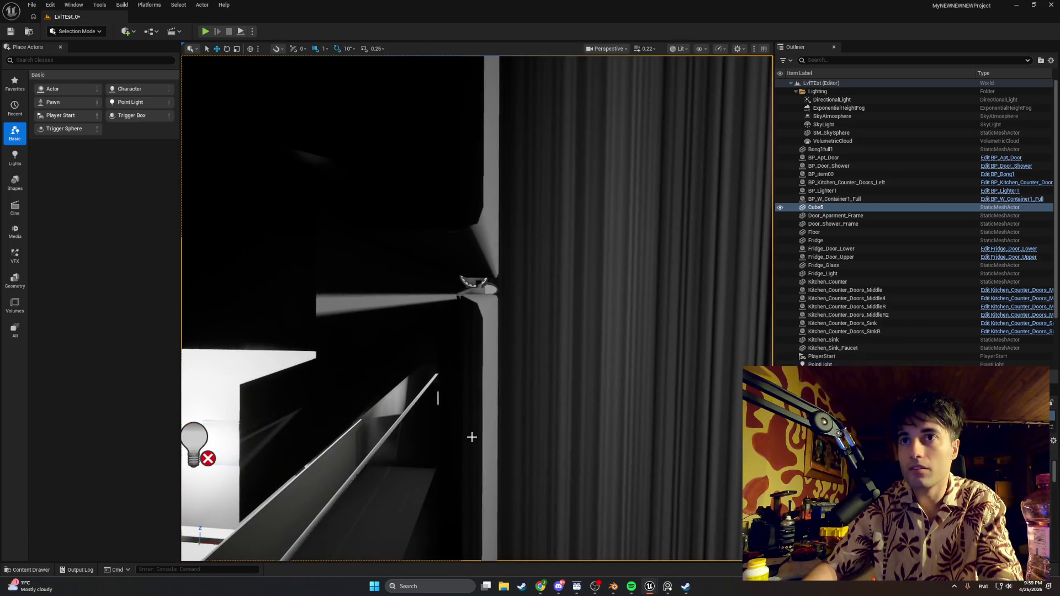
pyautogui.click(503, 439)
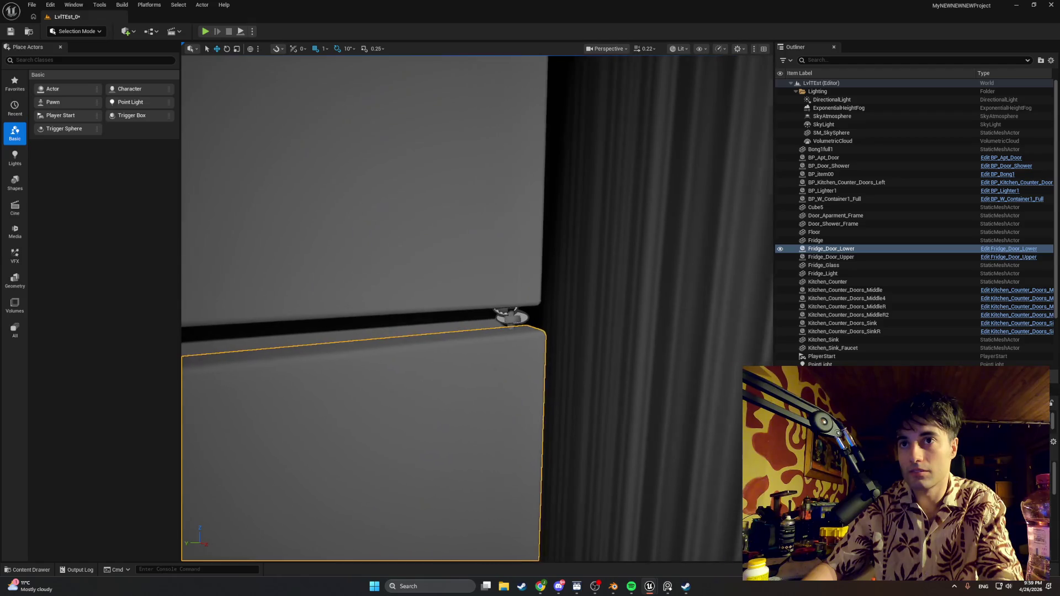
pyautogui.click(204, 31)
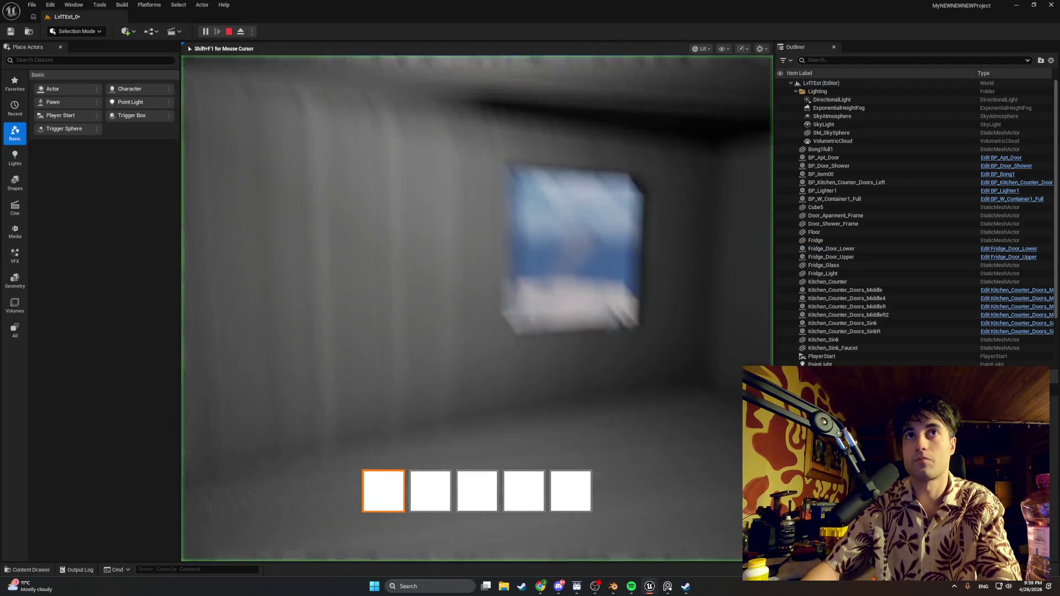
pyautogui.press('e')
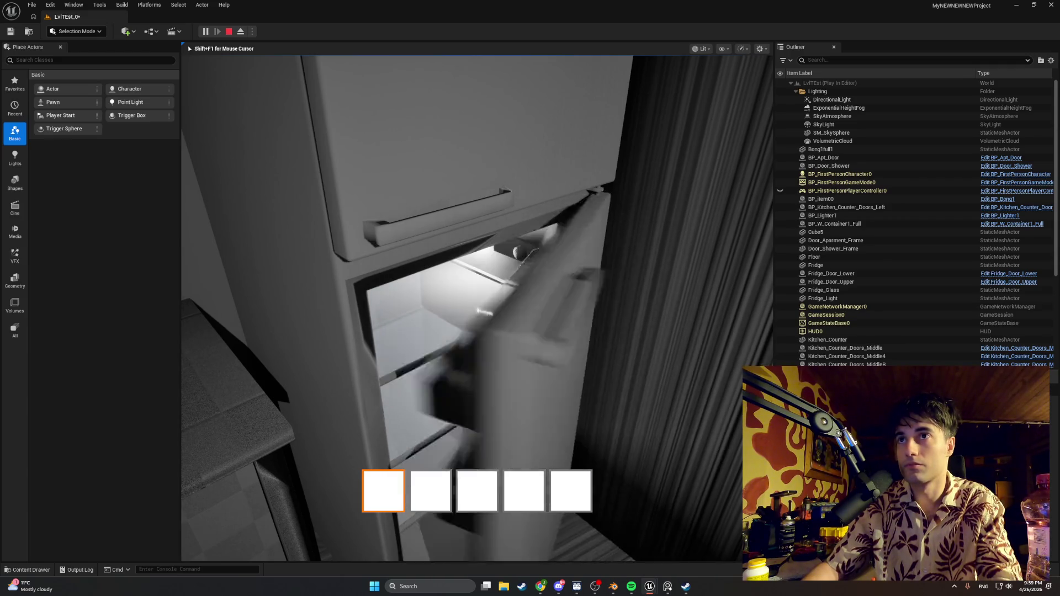
pyautogui.press('e')
pyautogui.press('Escape')
pyautogui.click(513, 252)
pyautogui.scroll(1, 508, 332)
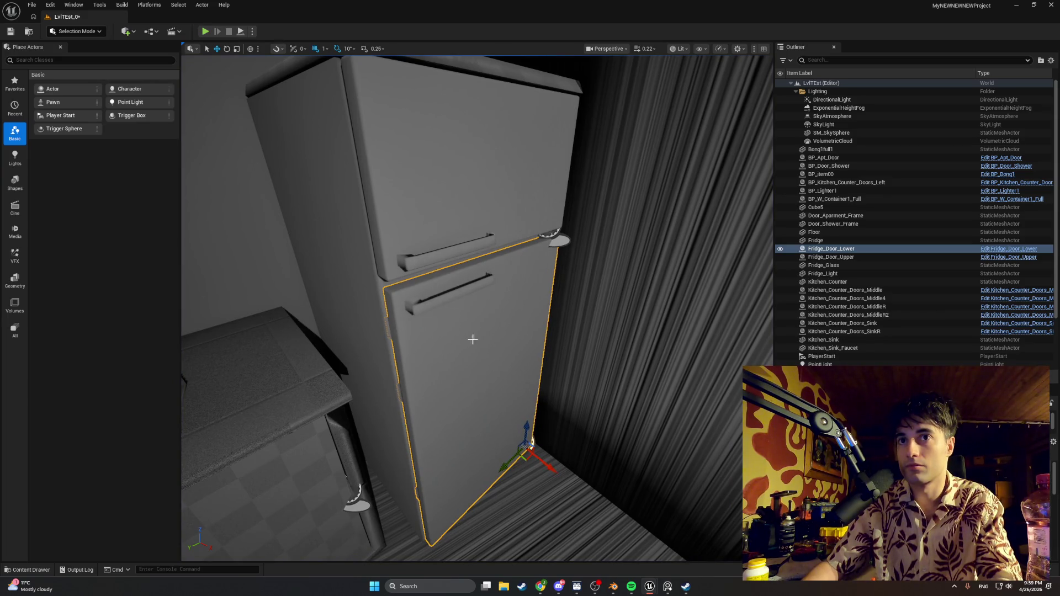
pyautogui.hotkey('alt', 'p')
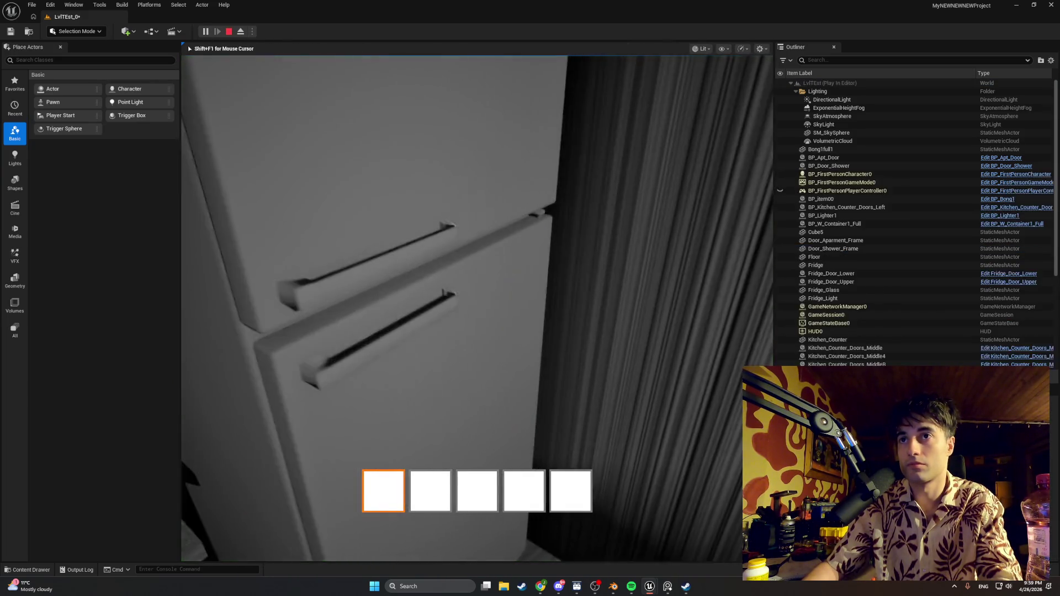
pyautogui.press('e')
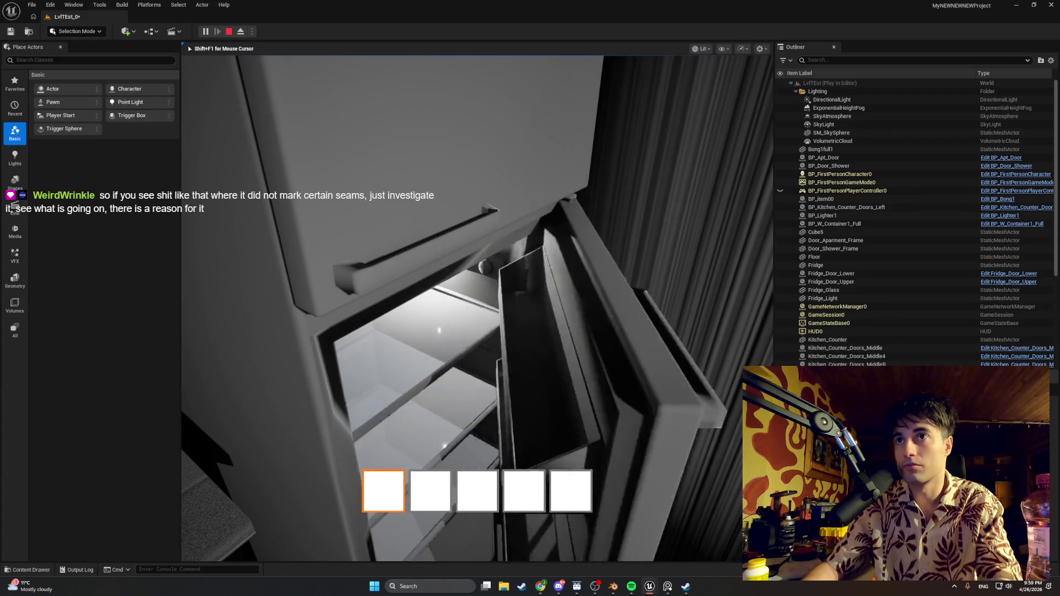
pyautogui.press('e')
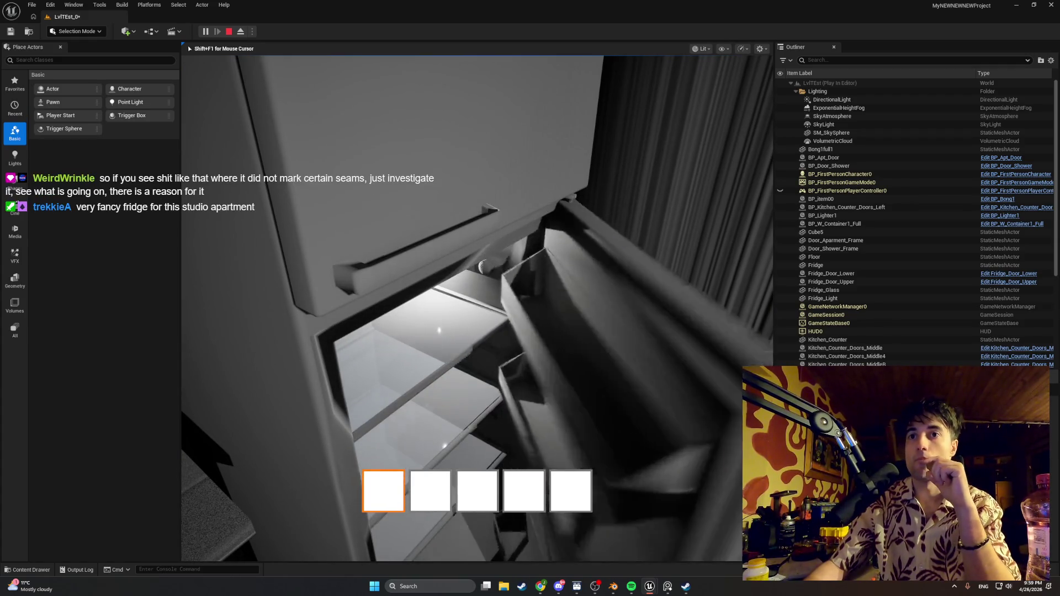
pyautogui.press('e')
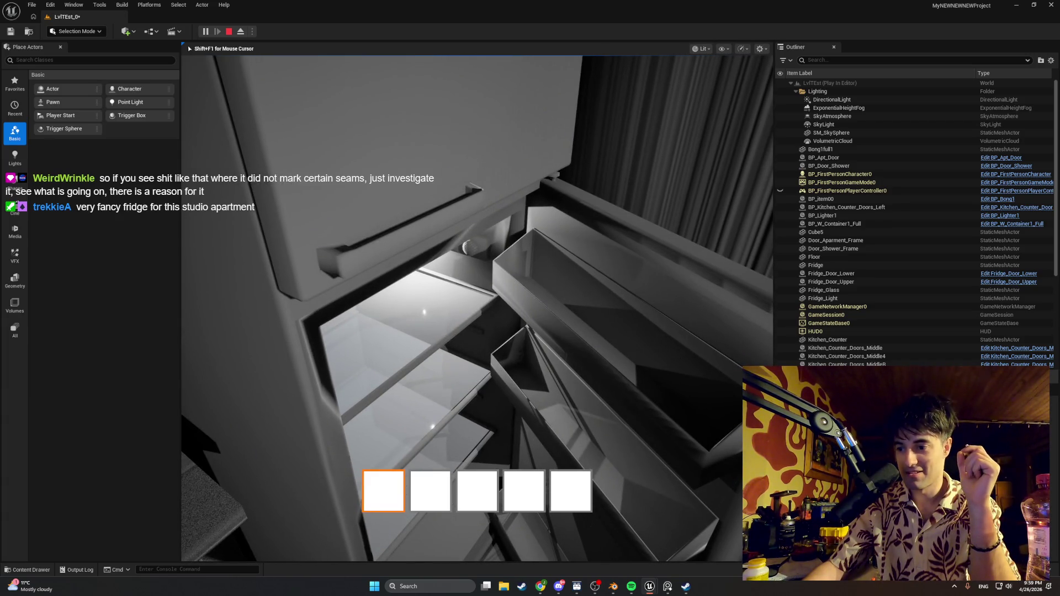
pyautogui.press('s')
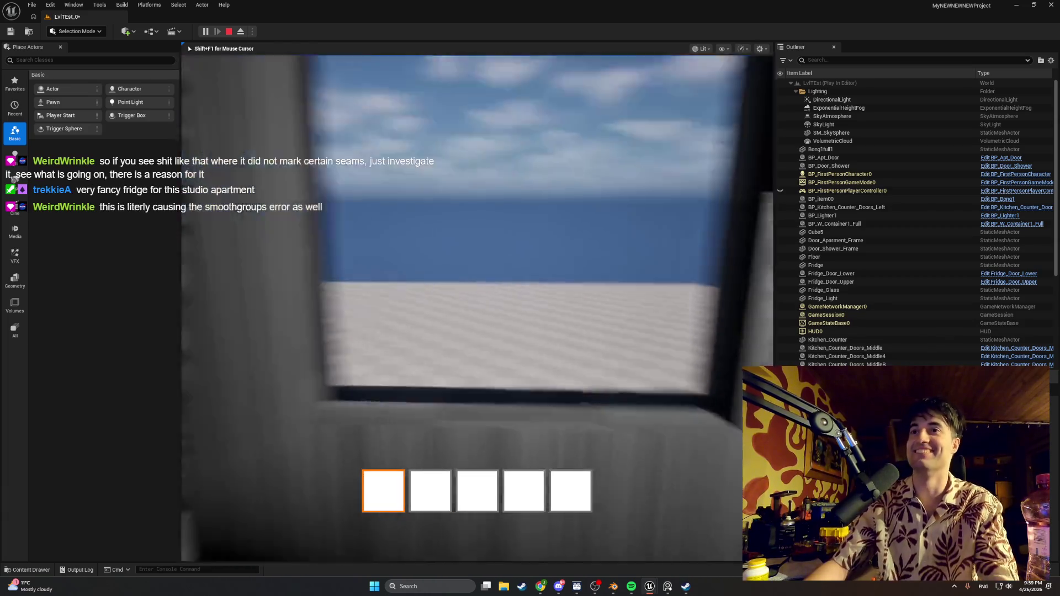
pyautogui.press('w')
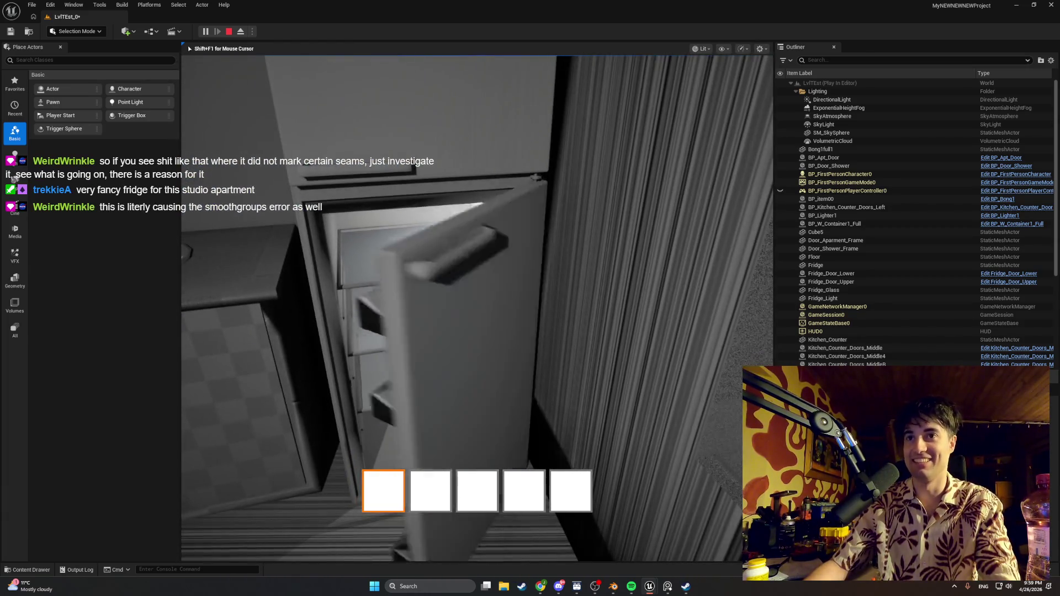
pyautogui.press('Escape')
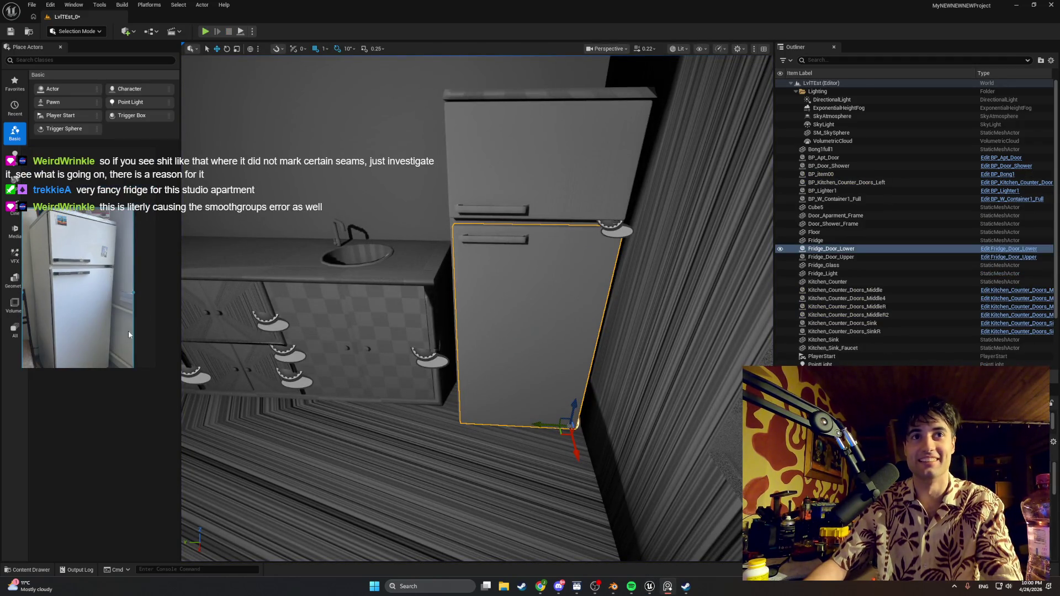
pyautogui.click(133, 318)
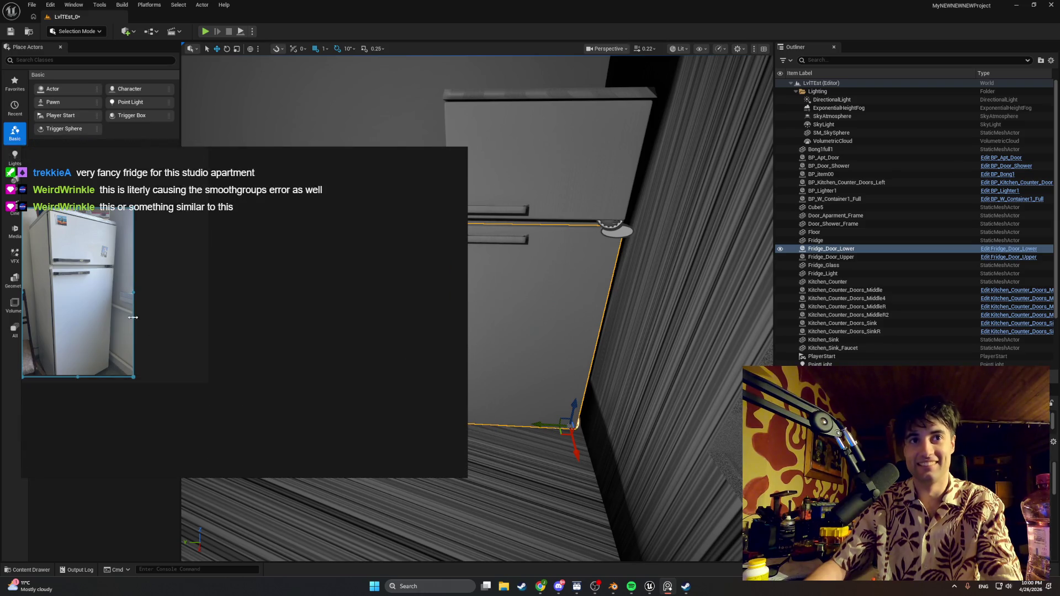
pyautogui.scroll(3, 94, 289)
pyautogui.moveTo(94, 290)
pyautogui.mouseDown()
pyautogui.moveTo(241, 313)
pyautogui.moveTo(246, 305)
pyautogui.mouseUp()
pyautogui.scroll(2, 228, 302)
pyautogui.scroll(-2, 267, 288)
pyautogui.click(434, 313)
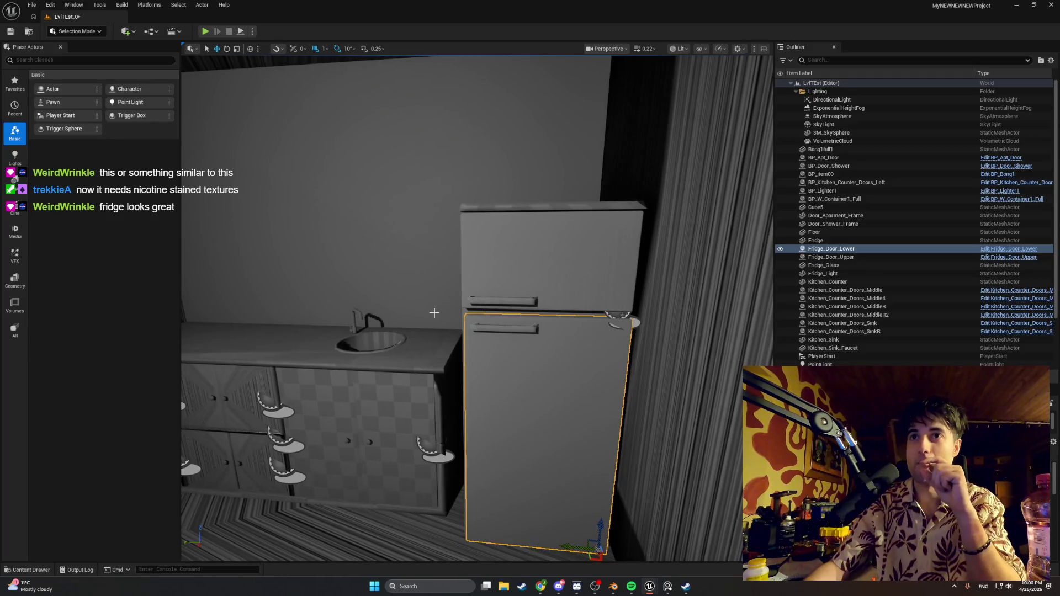
pyautogui.moveTo(424, 313); pyautogui.dragTo(409, 304)
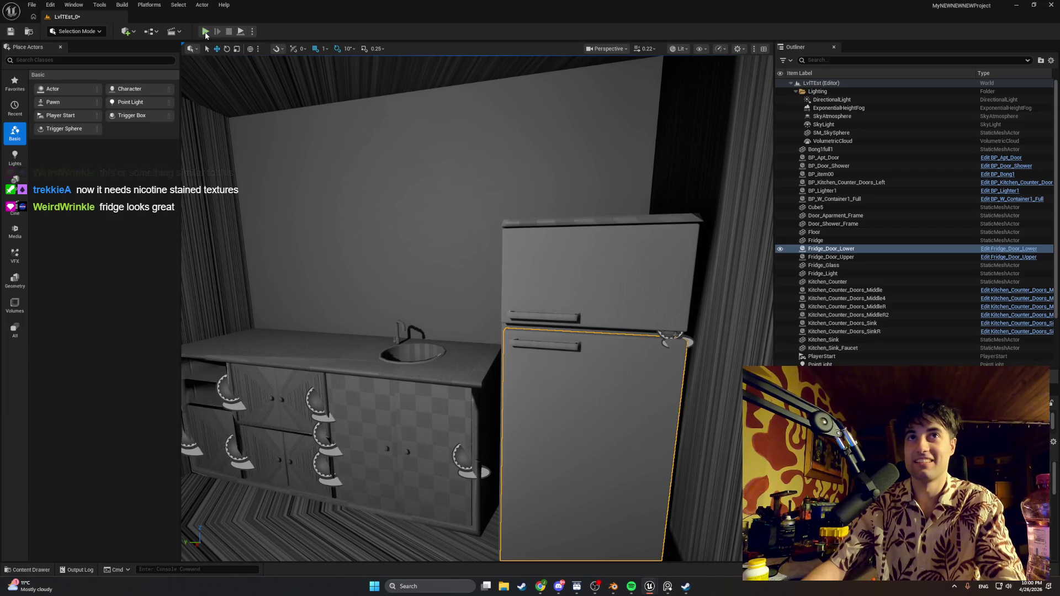
pyautogui.hotkey('alt', 'p')
pyautogui.press('w')
pyautogui.press('e')
pyautogui.press('w')
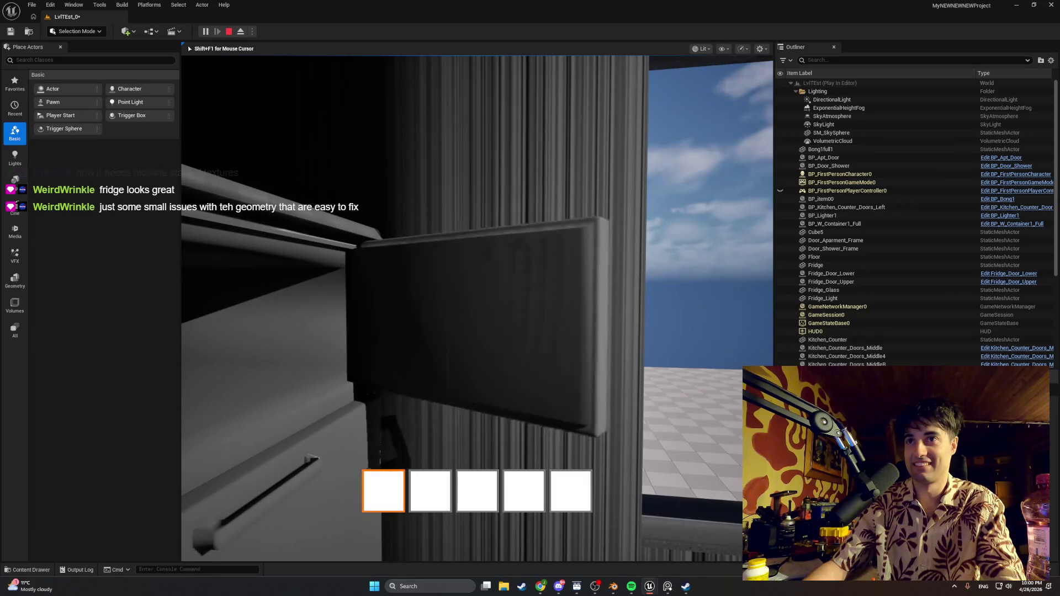
pyautogui.press('s')
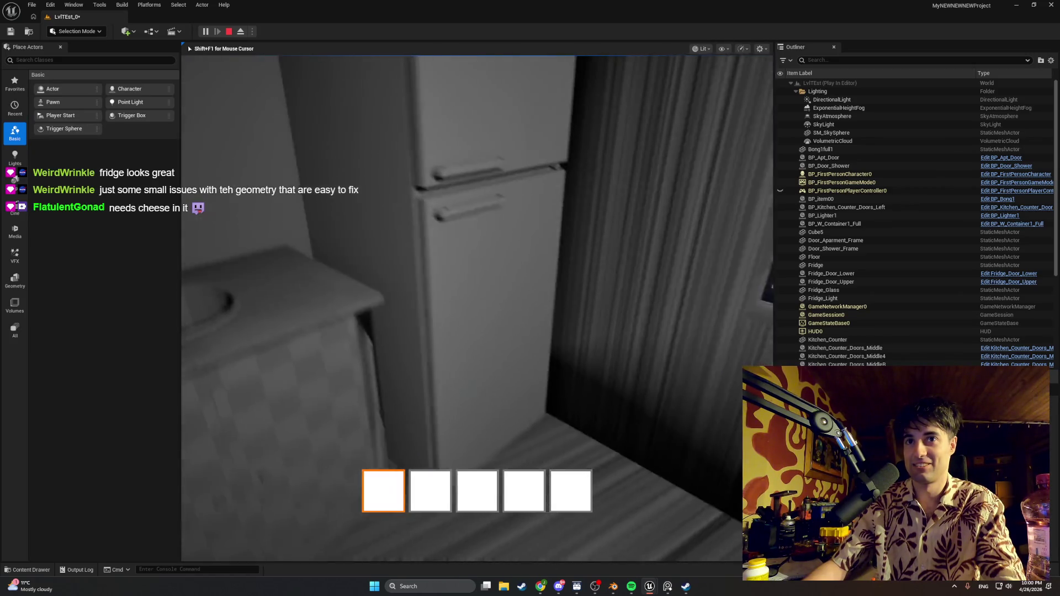
pyautogui.press('e')
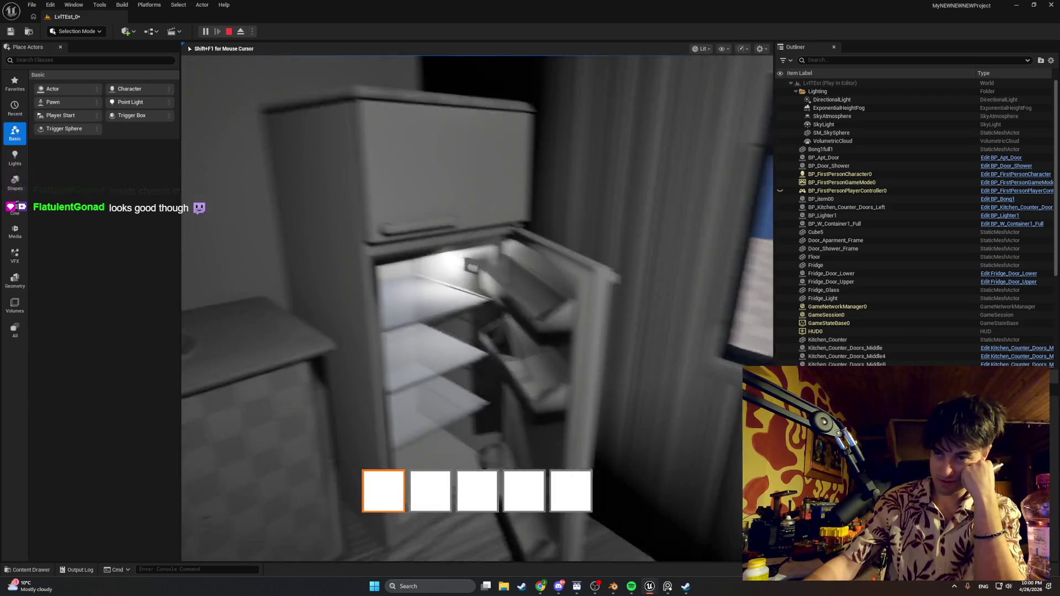
pyautogui.moveTo(477, 308)
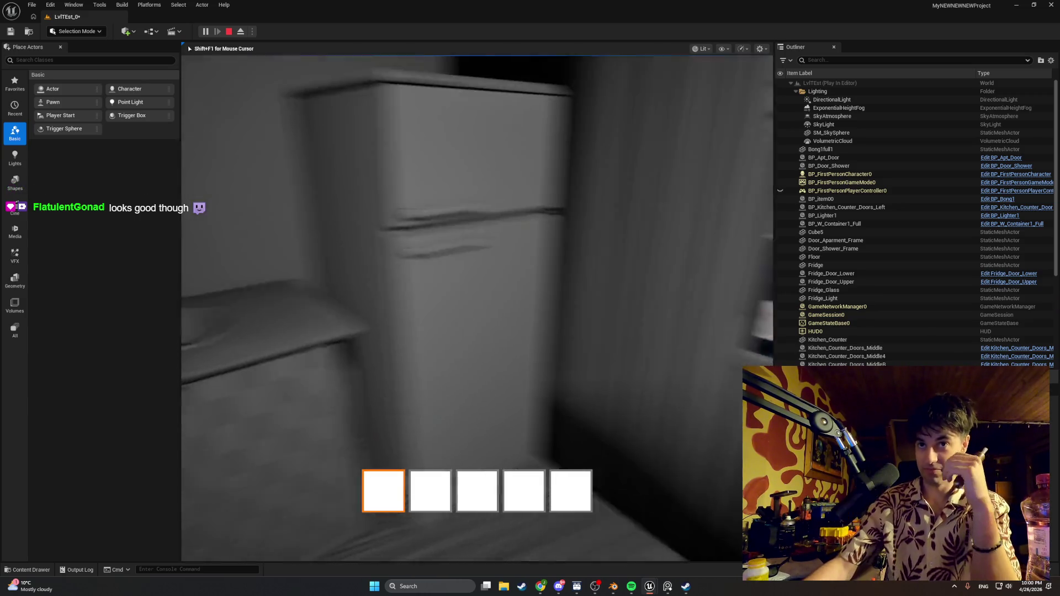
pyautogui.press('Escape')
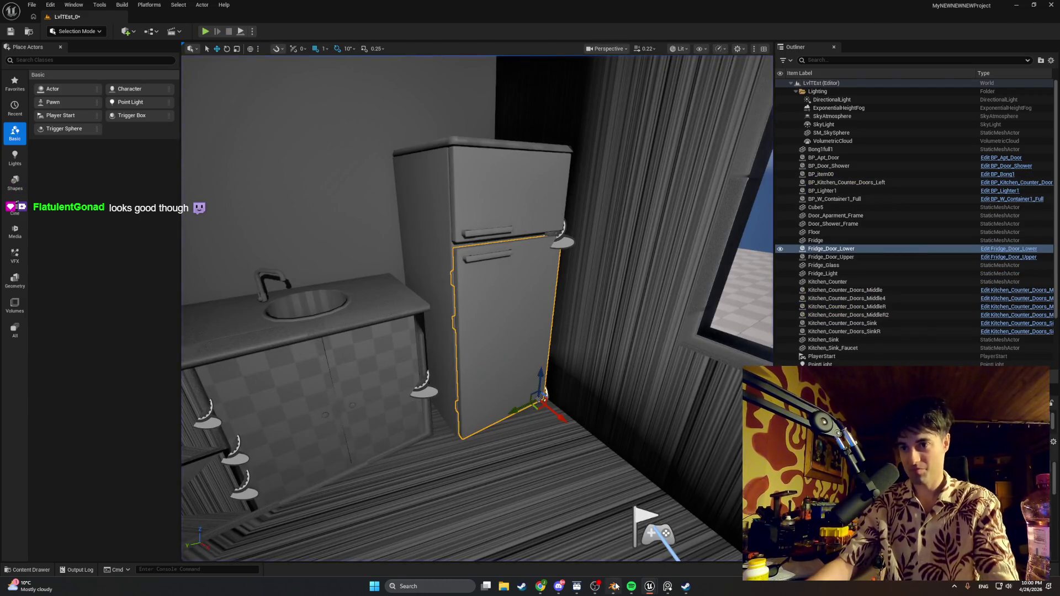
pyautogui.click(615, 586)
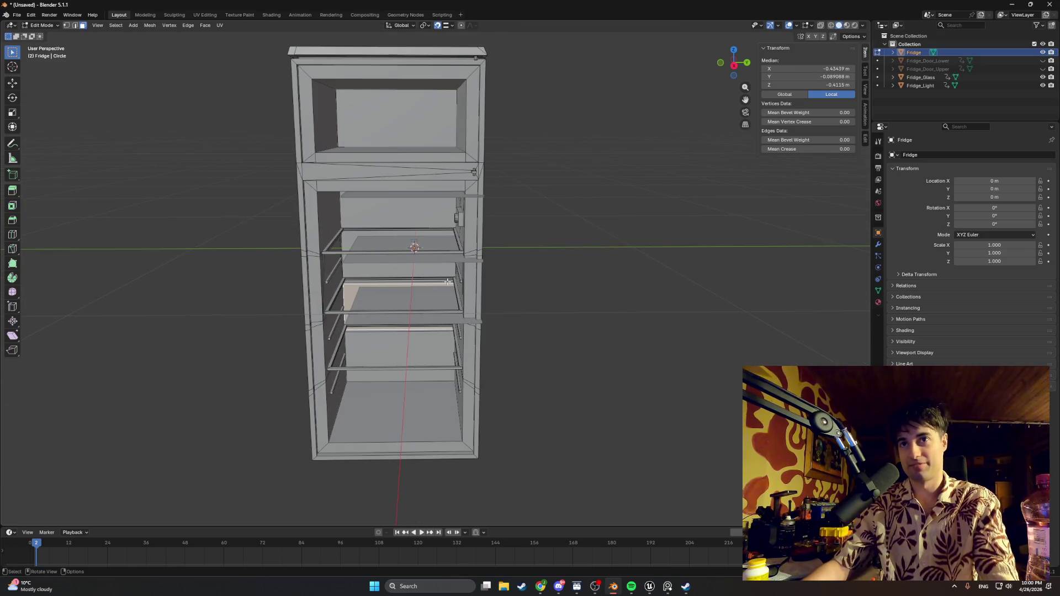
# - Orbit and zoom onto the shelves, leave Edit Mode, and select the Fridge_Glass object
pyautogui.moveTo(501, 278)
pyautogui.mouseDown()
pyautogui.moveTo(463, 284)
pyautogui.moveTo(512, 286)
pyautogui.mouseUp()
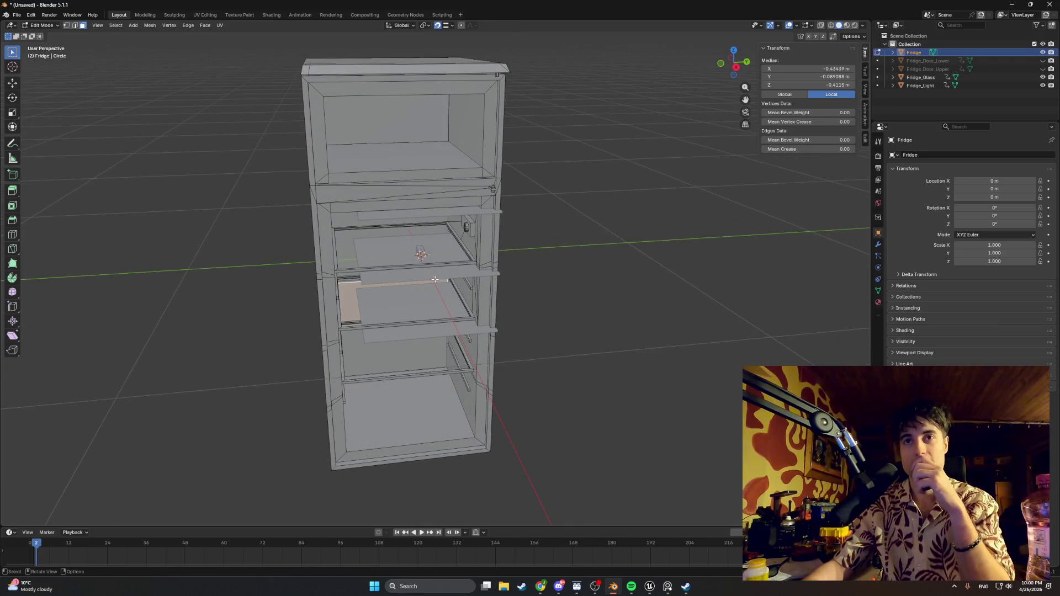
pyautogui.scroll(3, 433, 278)
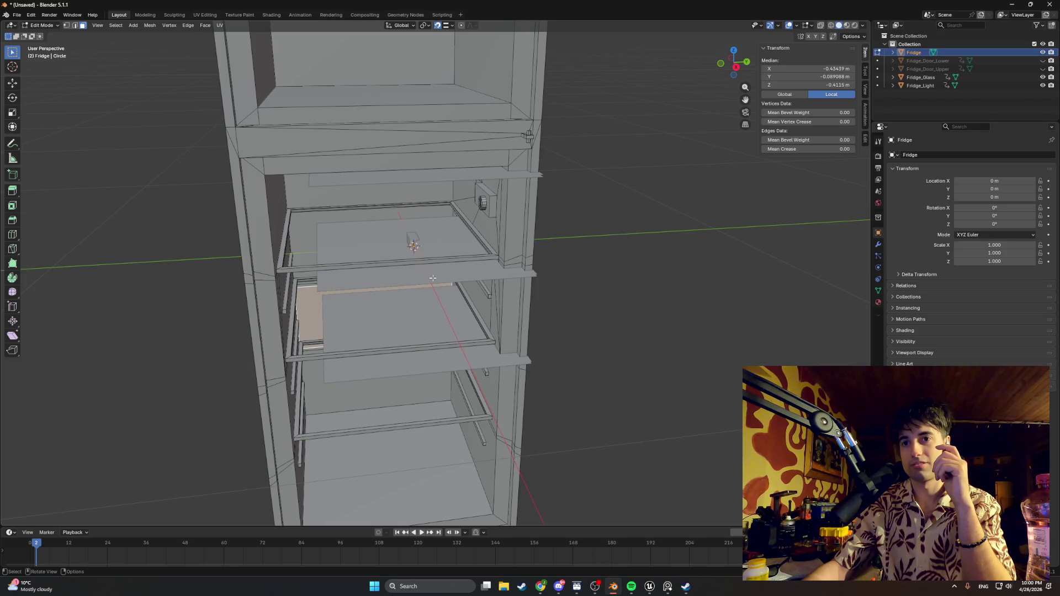
pyautogui.click(433, 271)
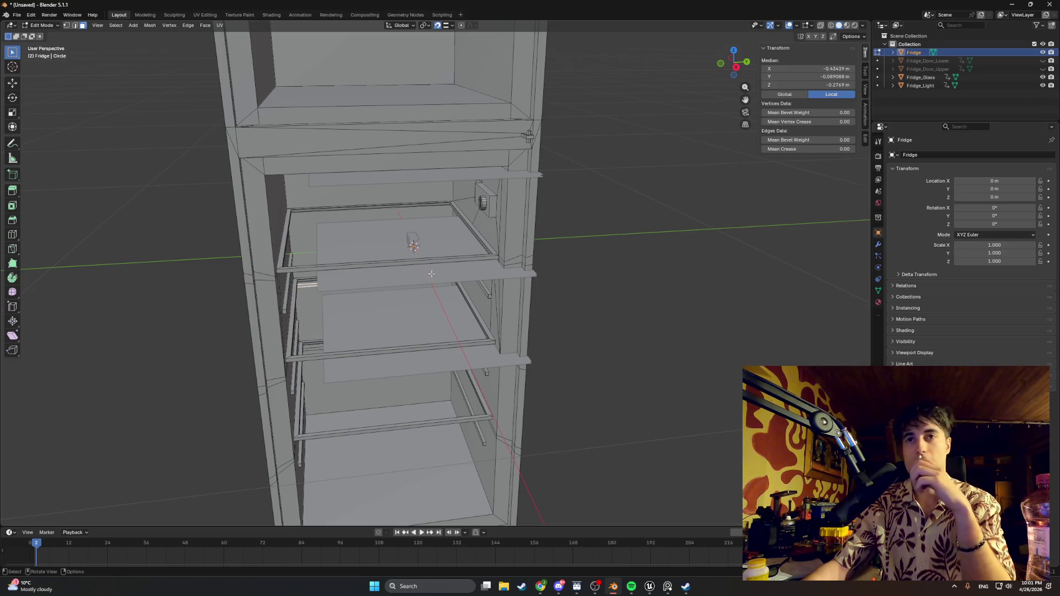
pyautogui.press('Tab')
pyautogui.click(429, 273)
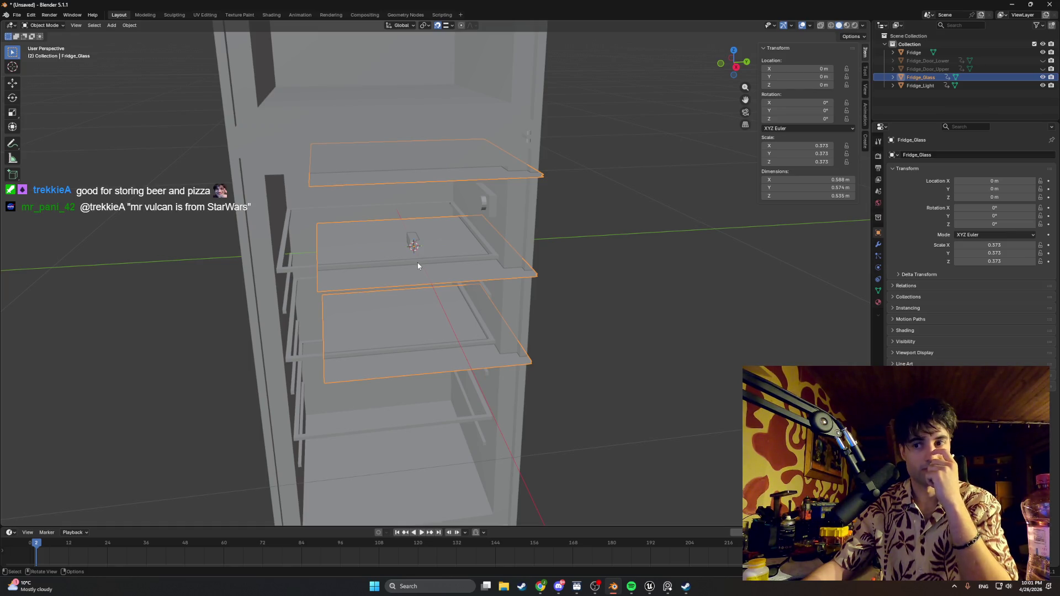
# - Switch to wireframe shading and a Right Orthographic view of the fridge
pyautogui.press('space')
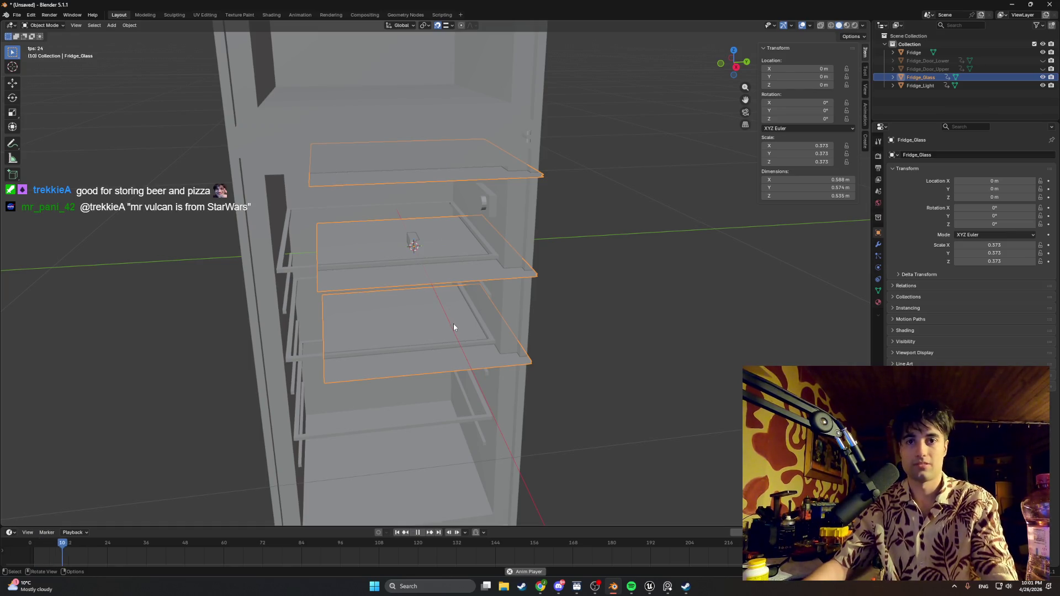
pyautogui.press('z')
pyautogui.click(395, 323)
pyautogui.press('space')
pyautogui.hotkey('shift', 'Left')
pyautogui.keyDown('alt'); pyautogui.middleClick(450, 446); pyautogui.keyUp('alt')
pyautogui.press('KP_3')
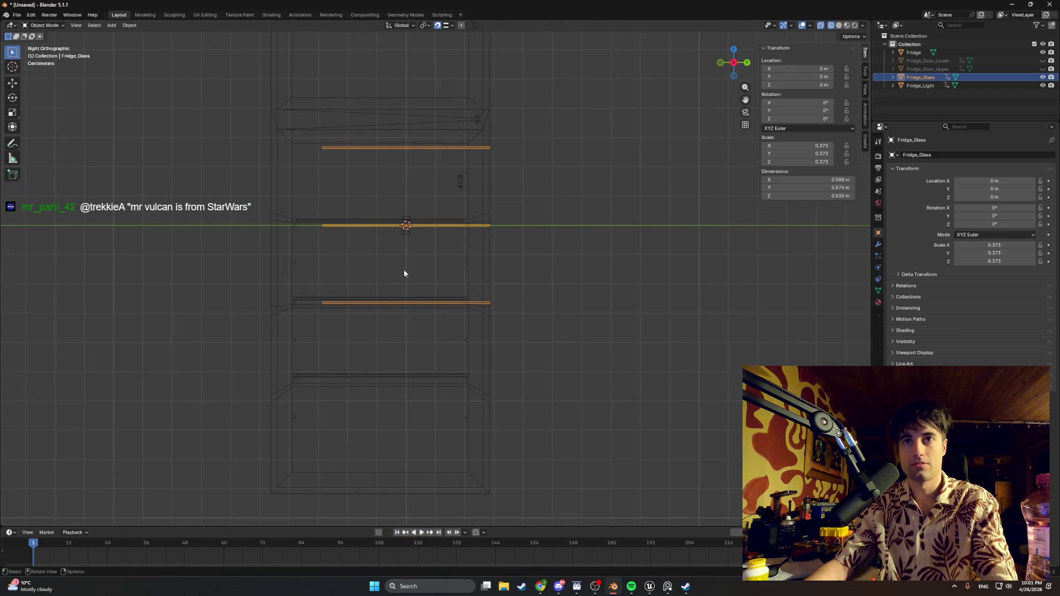
# - Move Fridge_Glass along Y, then lower it along Z to -0.24903 m
pyautogui.press('g')
pyautogui.press('y')
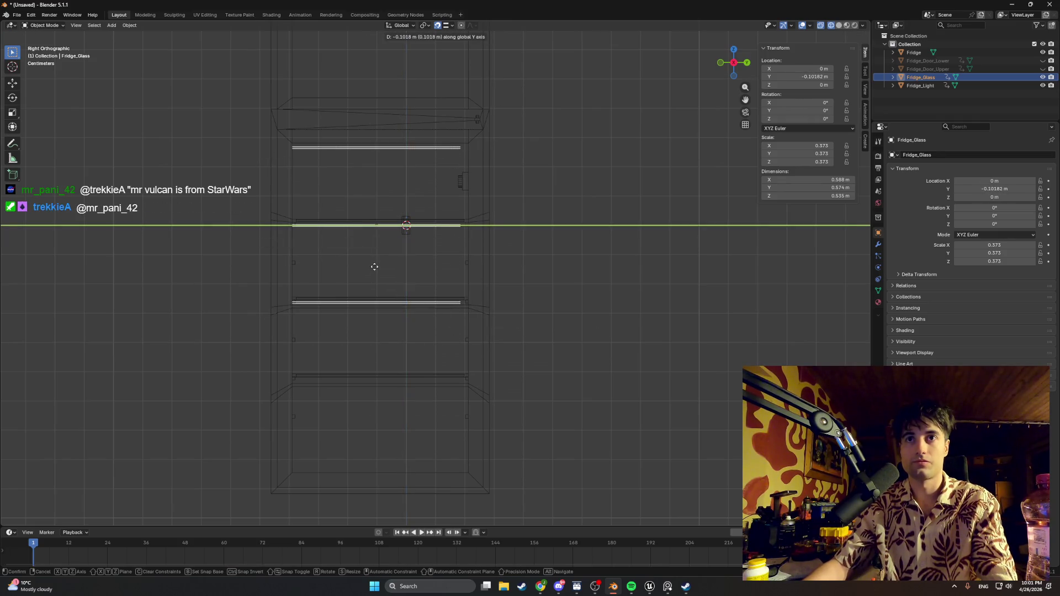
pyautogui.click(370, 260)
pyautogui.scroll(3, 362, 307)
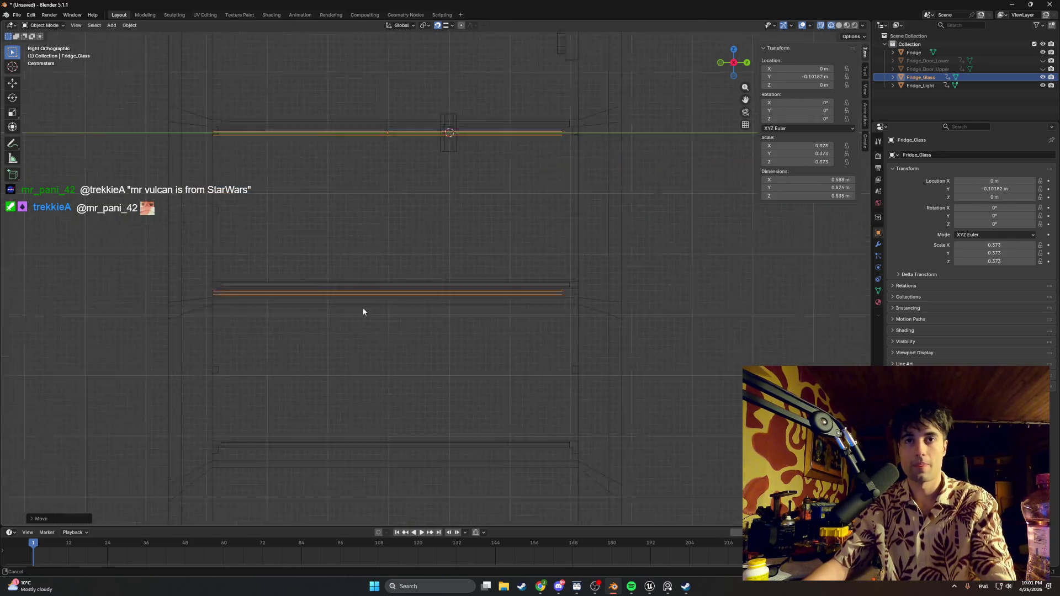
pyautogui.scroll(-4, 390, 239)
pyautogui.scroll(2, 383, 266)
pyautogui.press('g')
pyautogui.press('z')
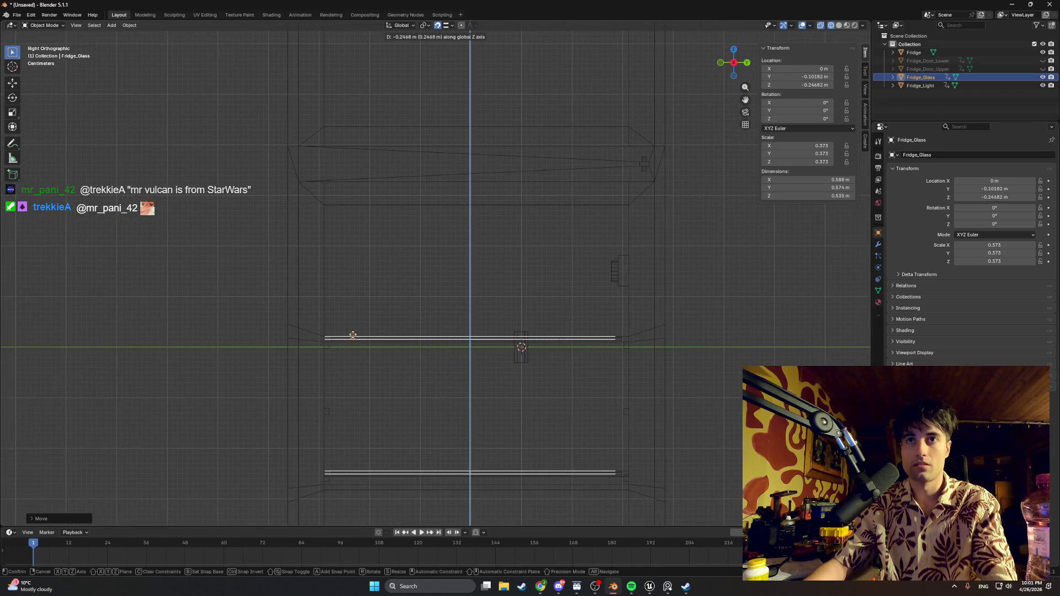
pyautogui.click(332, 338)
# - Fine-tune the glass shelves to Y -0.089089 m and select Fridge_Light
pyautogui.scroll(2, 296, 339)
pyautogui.scroll(2, 441, 262)
pyautogui.scroll(2, 388, 386)
pyautogui.scroll(-1, 390, 317)
pyautogui.scroll(2, 355, 331)
pyautogui.press('g')
pyautogui.press('y')
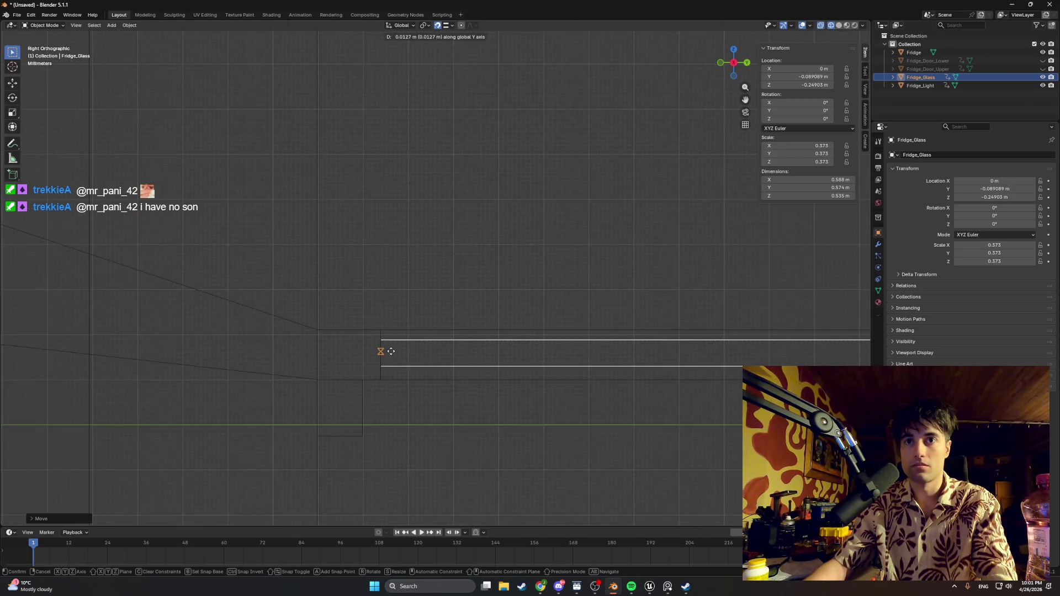
pyautogui.click(382, 349)
pyautogui.scroll(-5, 404, 349)
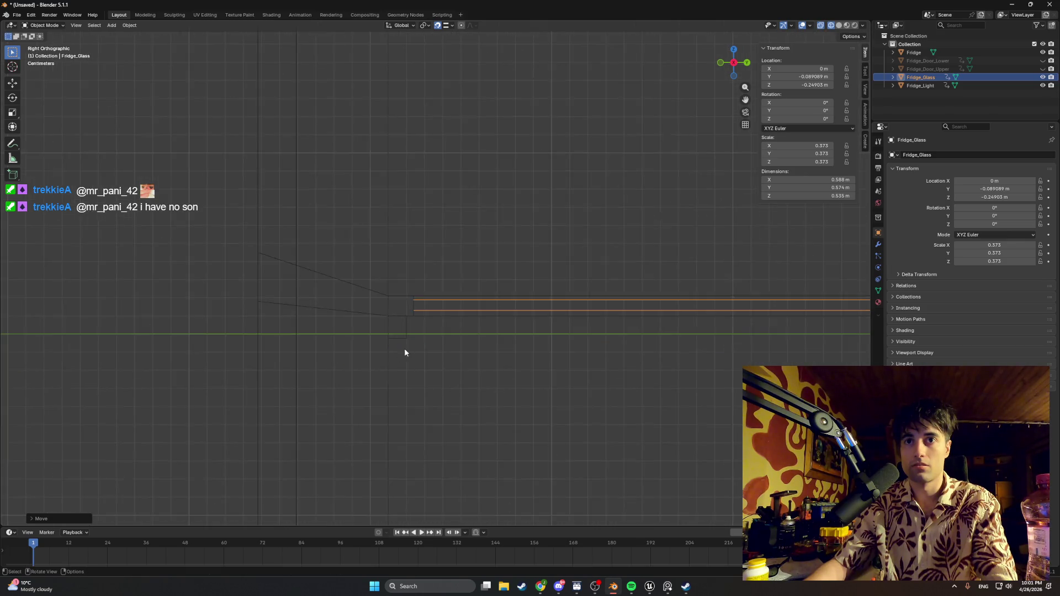
pyautogui.scroll(1, 589, 230)
pyautogui.moveTo(589, 230); pyautogui.dragTo(379, 395)
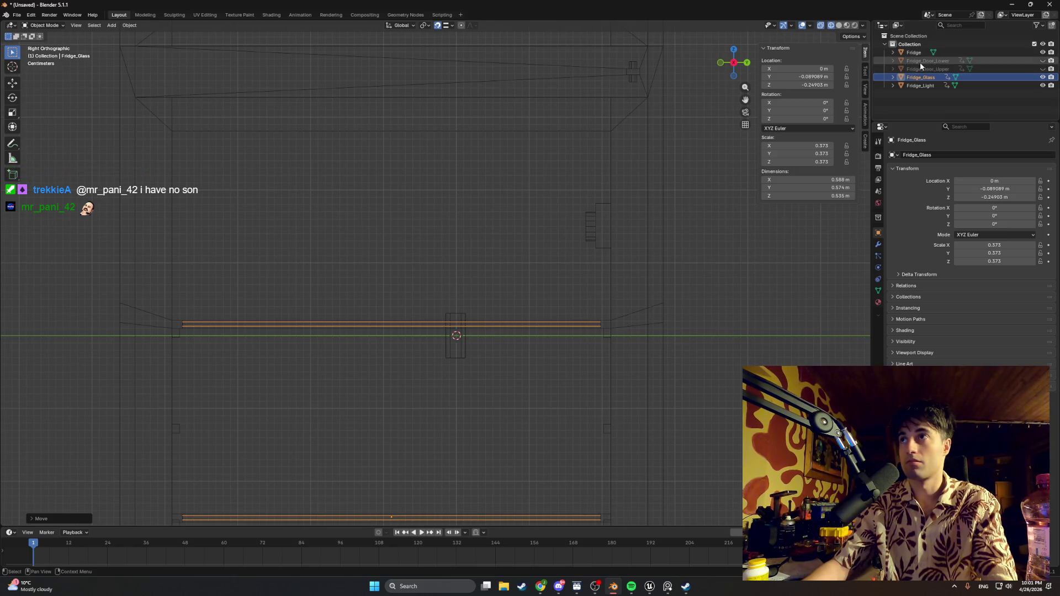
pyautogui.click(912, 86)
pyautogui.press('g')
pyautogui.press('z')
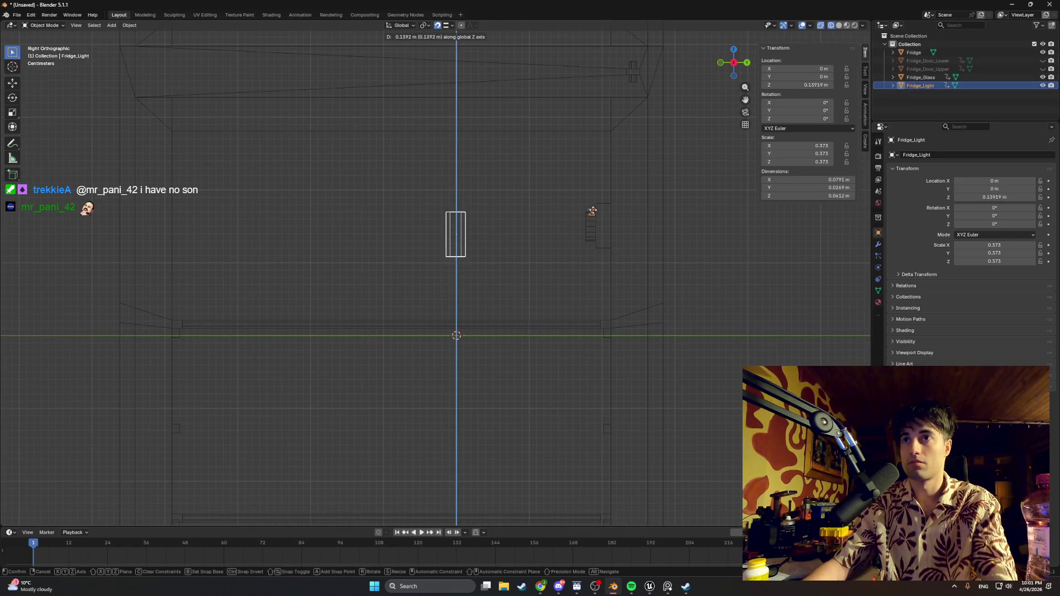
pyautogui.press('ctrl')
pyautogui.click(610, 206)
pyautogui.scroll(4, 608, 213)
pyautogui.press('g')
pyautogui.press('y')
pyautogui.click(611, 216)
pyautogui.scroll(4, 521, 333)
pyautogui.press('g')
pyautogui.press('z')
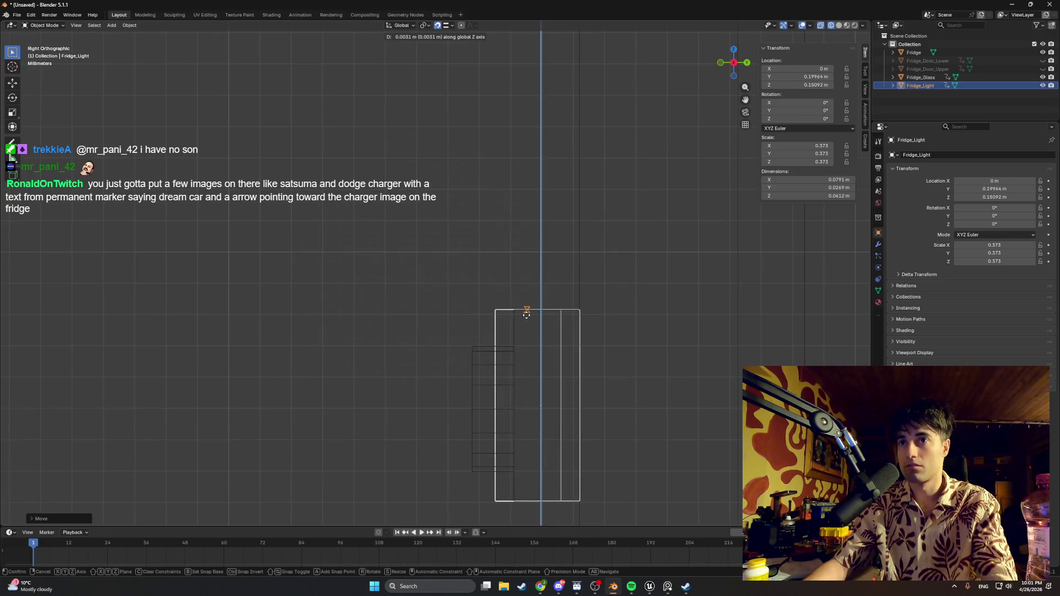
pyautogui.click(552, 316)
pyautogui.moveTo(550, 317)
pyautogui.mouseDown()
pyautogui.moveTo(519, 323)
pyautogui.moveTo(532, 323)
pyautogui.mouseUp()
pyautogui.scroll(3, 533, 328)
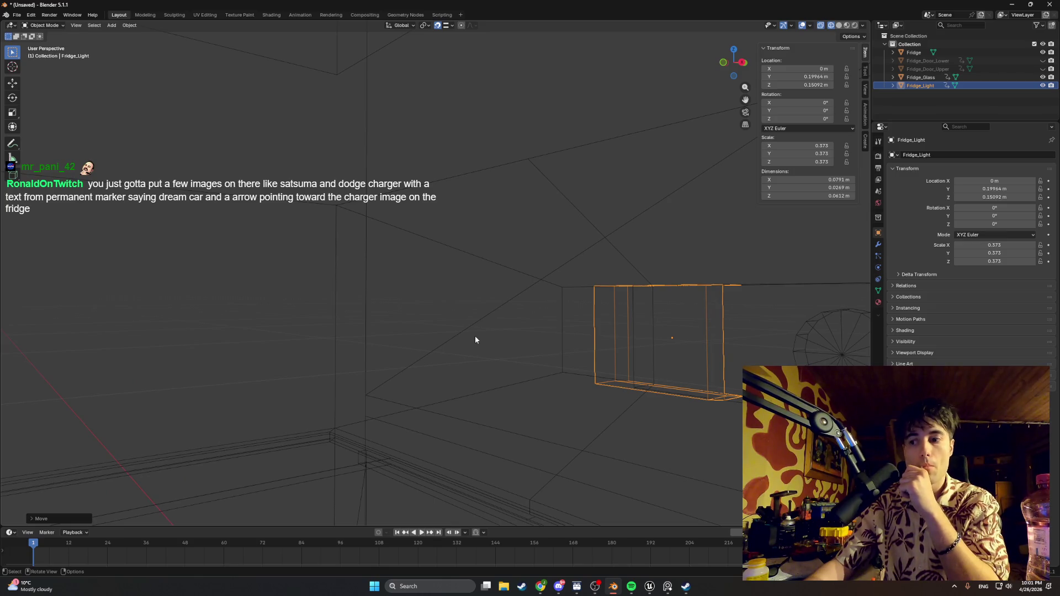
pyautogui.moveTo(481, 346)
pyautogui.mouseDown()
pyautogui.moveTo(395, 352)
pyautogui.moveTo(478, 362)
pyautogui.moveTo(407, 367)
pyautogui.moveTo(601, 353)
pyautogui.moveTo(336, 315)
pyautogui.moveTo(677, 357)
pyautogui.mouseUp()
pyautogui.scroll(2, 503, 345)
pyautogui.press('g')
pyautogui.press('x')
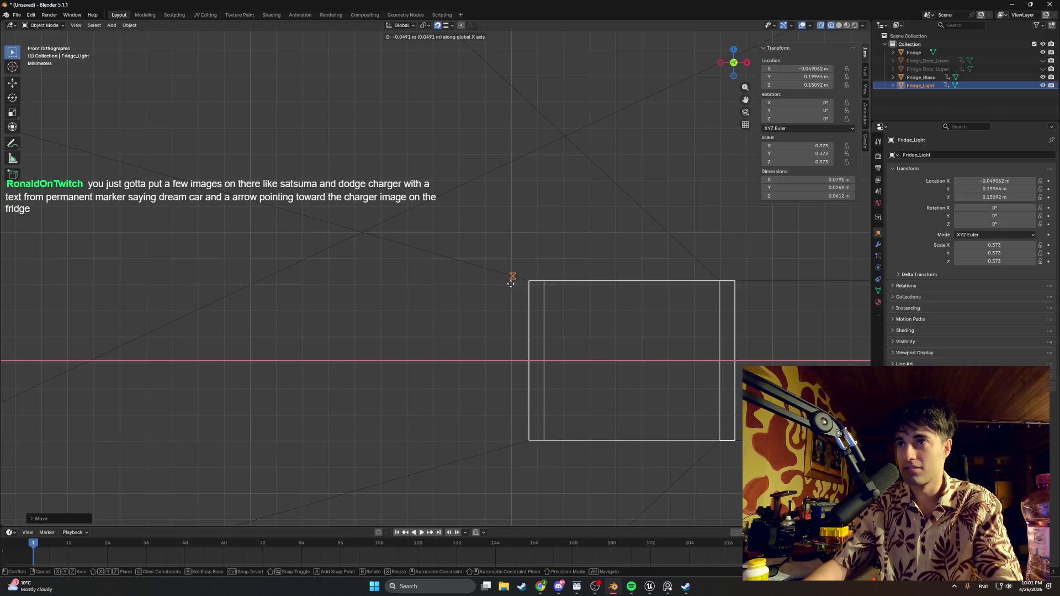
pyautogui.click(510, 283)
pyautogui.moveTo(569, 294)
pyautogui.mouseDown()
pyautogui.moveTo(721, 310)
pyautogui.moveTo(691, 334)
pyautogui.mouseUp()
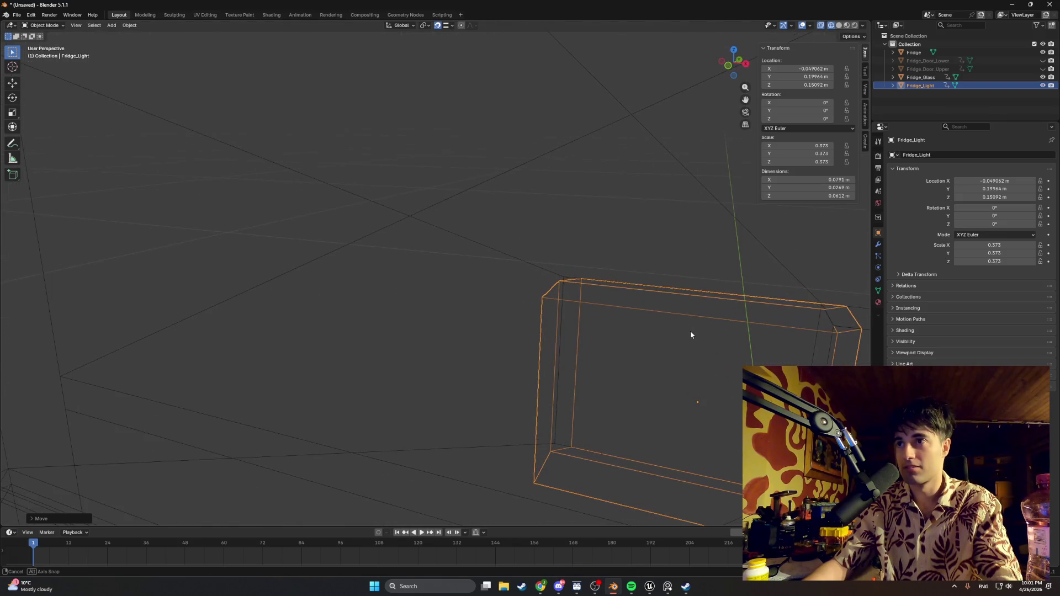
pyautogui.moveTo(807, 324)
pyautogui.mouseDown()
pyautogui.moveTo(254, 335)
pyautogui.moveTo(426, 340)
pyautogui.moveTo(425, 316)
pyautogui.mouseUp()
pyautogui.press('t')
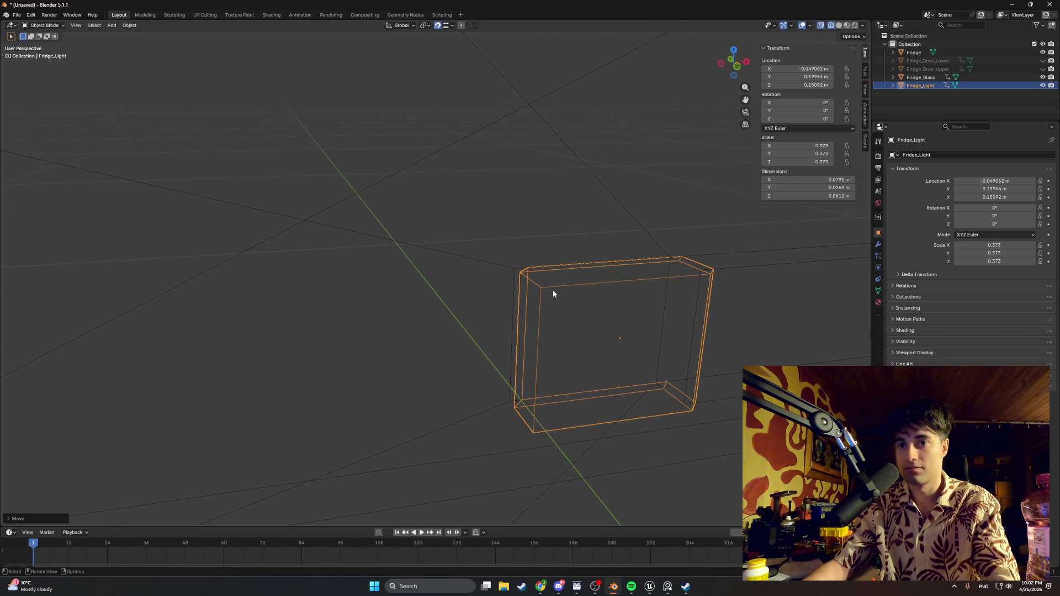
pyautogui.press('g')
pyautogui.press('x')
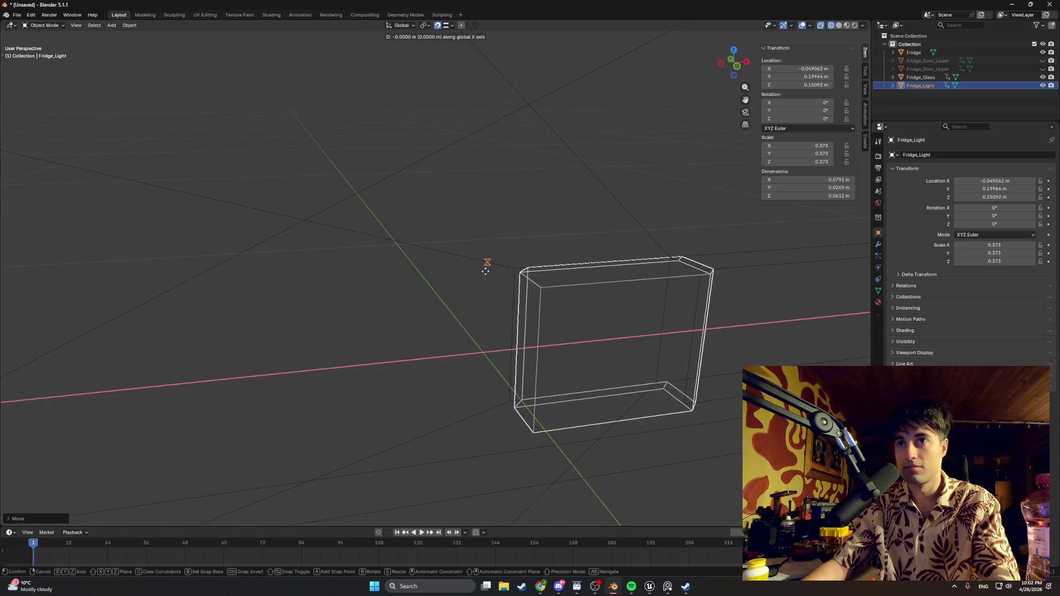
pyautogui.press('Escape')
pyautogui.press('g')
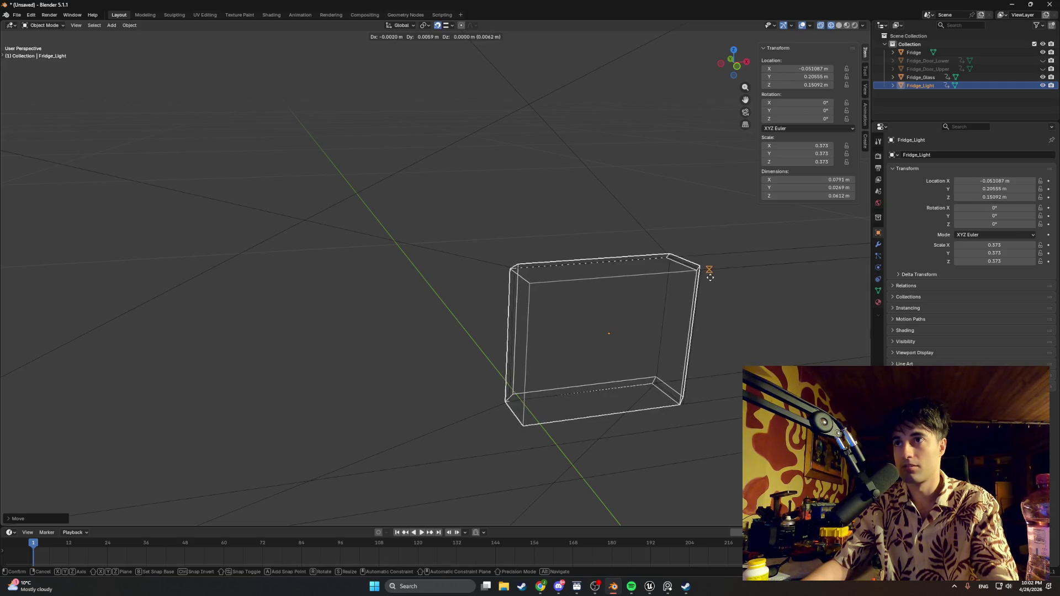
pyautogui.click(693, 280)
pyautogui.scroll(-5, 665, 280)
pyautogui.scroll(-6, 557, 327)
pyautogui.moveTo(433, 303)
pyautogui.mouseDown()
pyautogui.moveTo(379, 331)
pyautogui.moveTo(422, 327)
pyautogui.moveTo(375, 323)
pyautogui.moveTo(403, 321)
pyautogui.mouseUp()
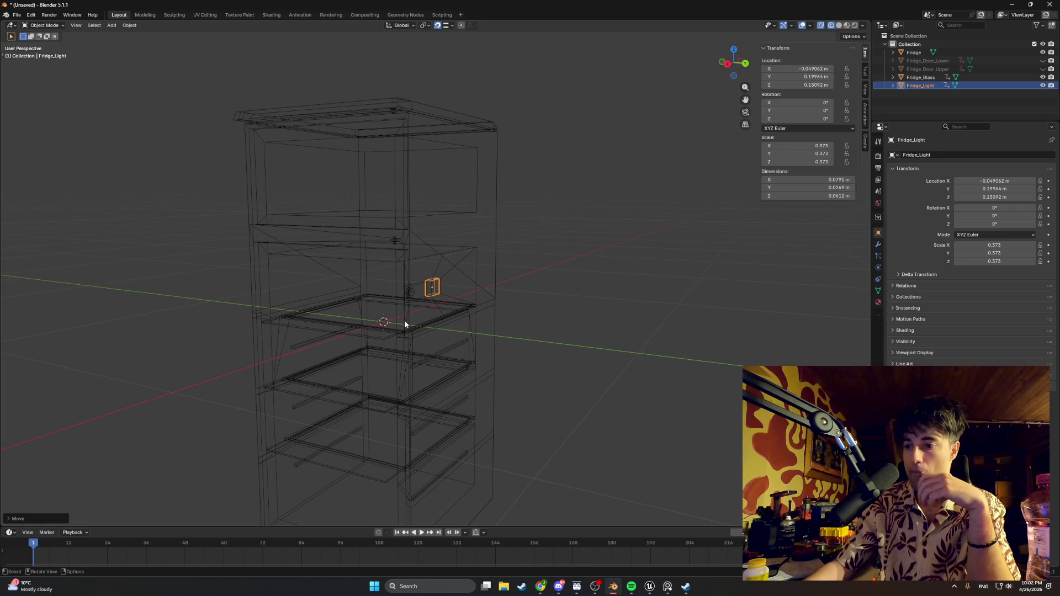
pyautogui.scroll(-6, 405, 321)
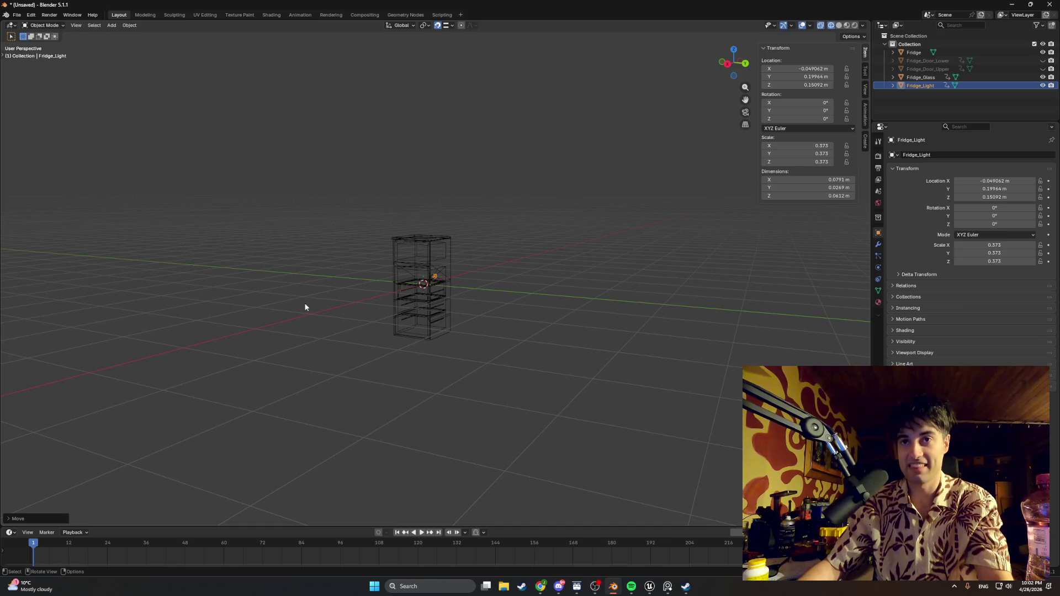
# - View the fridge from the back in wireframe shading
pyautogui.press('z')
pyautogui.click(376, 282)
pyautogui.scroll(2, 408, 287)
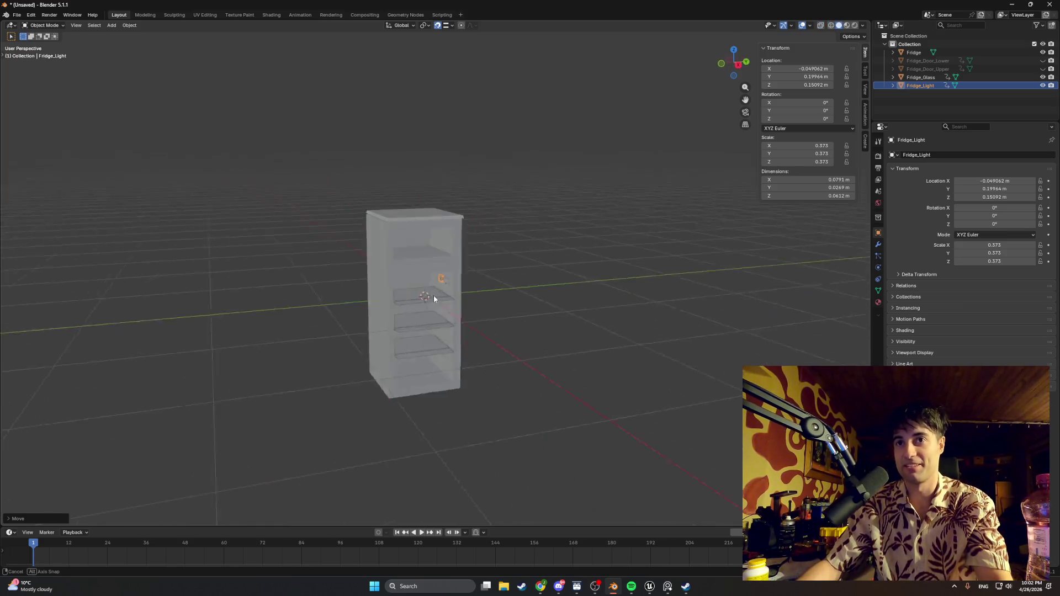
pyautogui.scroll(3, 449, 298)
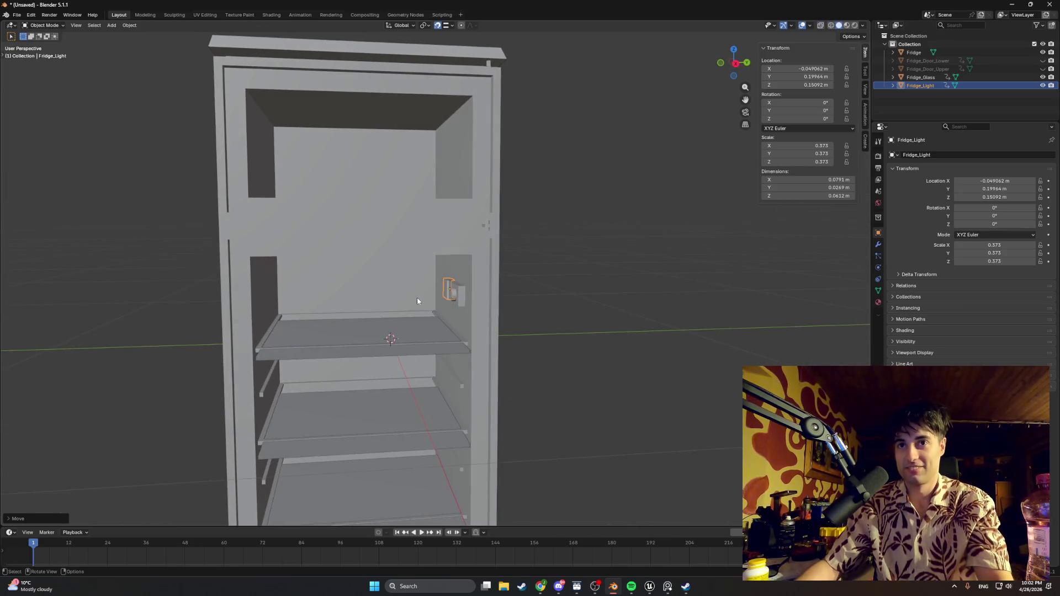
pyautogui.press('ctrl+KP_1')
pyautogui.press('z')
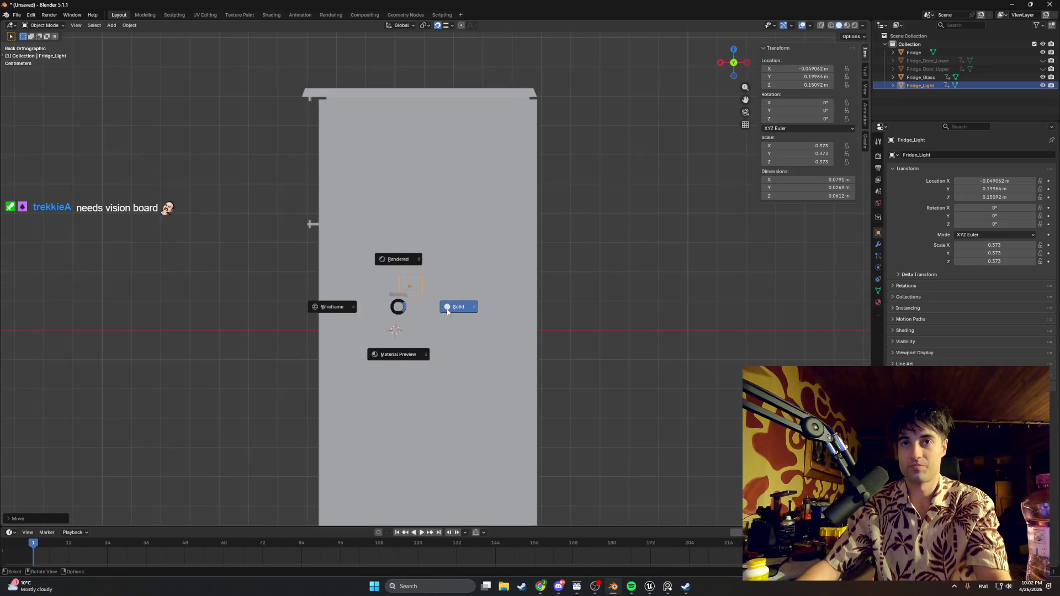
pyautogui.click(371, 309)
# - Move Fridge_Glass sideways to X -0.126 m and check it from the front
pyautogui.click(922, 78)
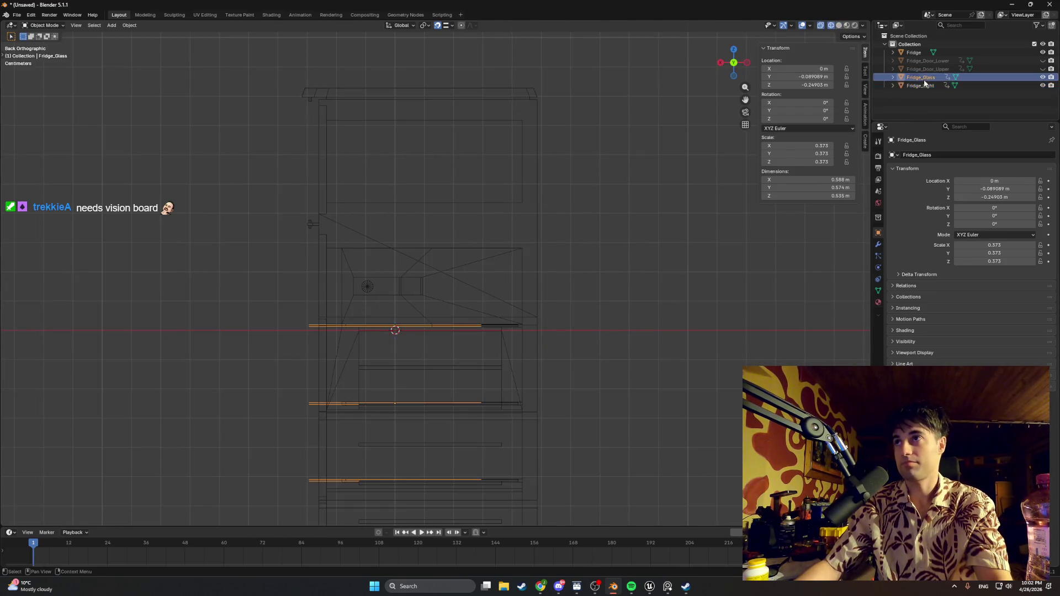
pyautogui.scroll(4, 319, 374)
pyautogui.press('g')
pyautogui.click(445, 329)
pyautogui.moveTo(382, 340)
pyautogui.mouseDown()
pyautogui.moveTo(219, 317)
pyautogui.moveTo(323, 333)
pyautogui.mouseUp()
pyautogui.press('KP_1')
pyautogui.scroll(5, 350, 325)
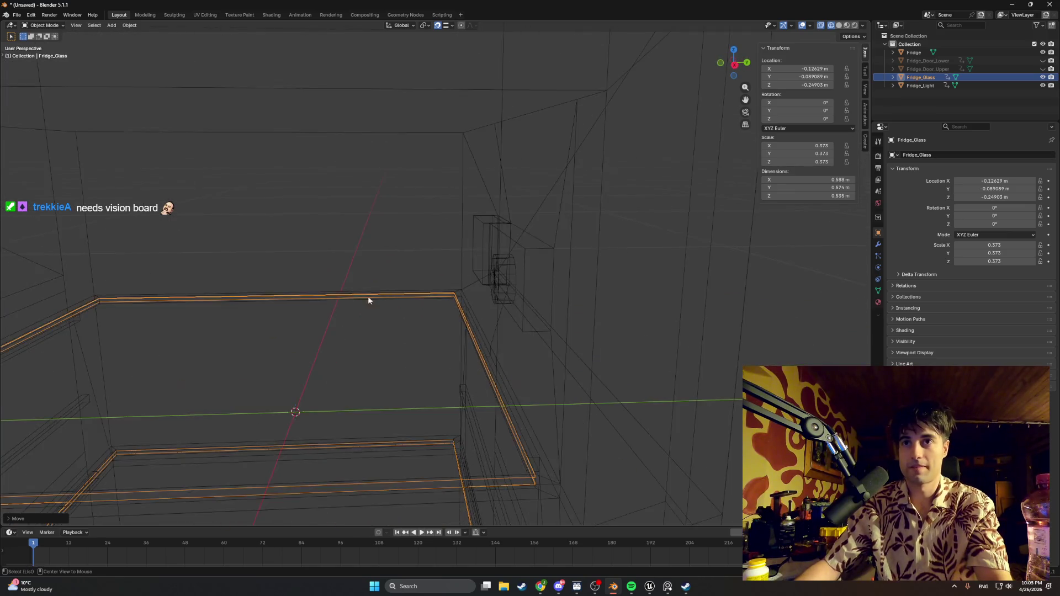
pyautogui.scroll(3, 244, 409)
pyautogui.moveTo(561, 333); pyautogui.dragTo(547, 314)
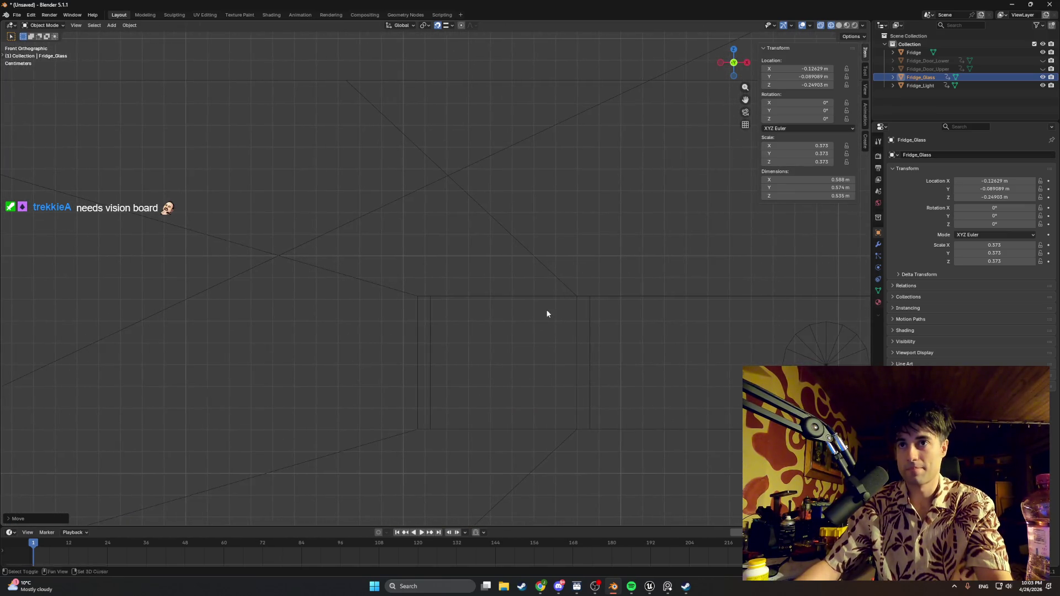
# - Cancel a further move of the shelves and select the Fridge_Light box
pyautogui.press('g')
pyautogui.rightClick(433, 317)
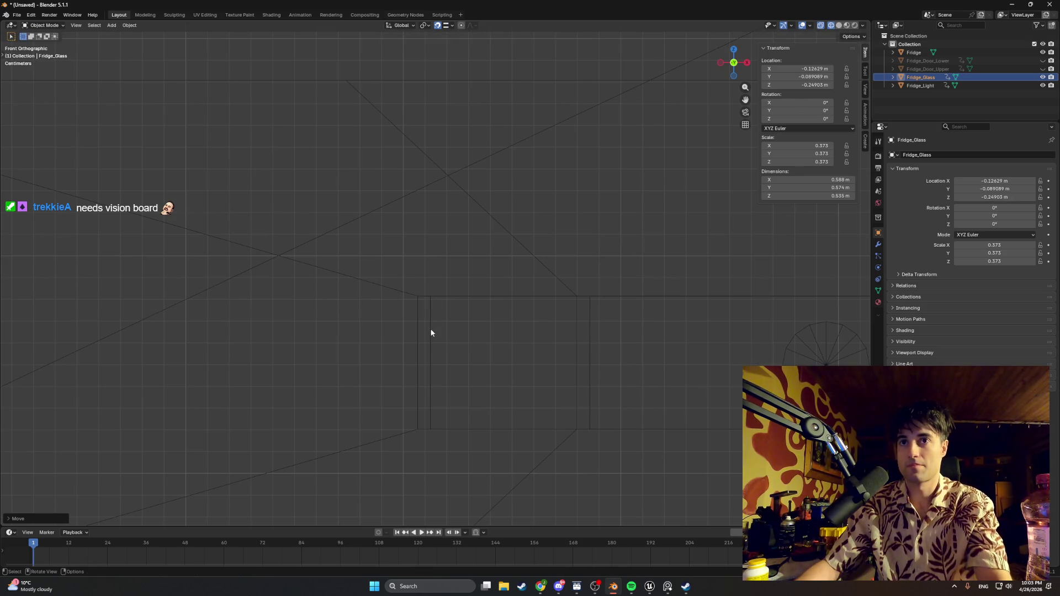
pyautogui.click(920, 86)
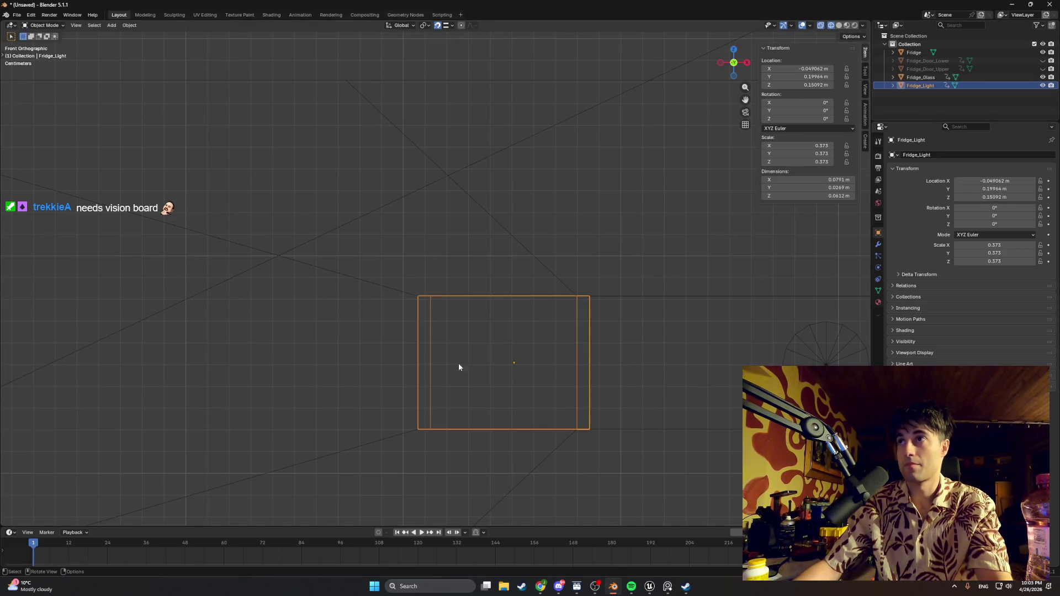
# - Nudge the Fridge_Light box slightly higher and to the left in several moves
pyautogui.press('g')
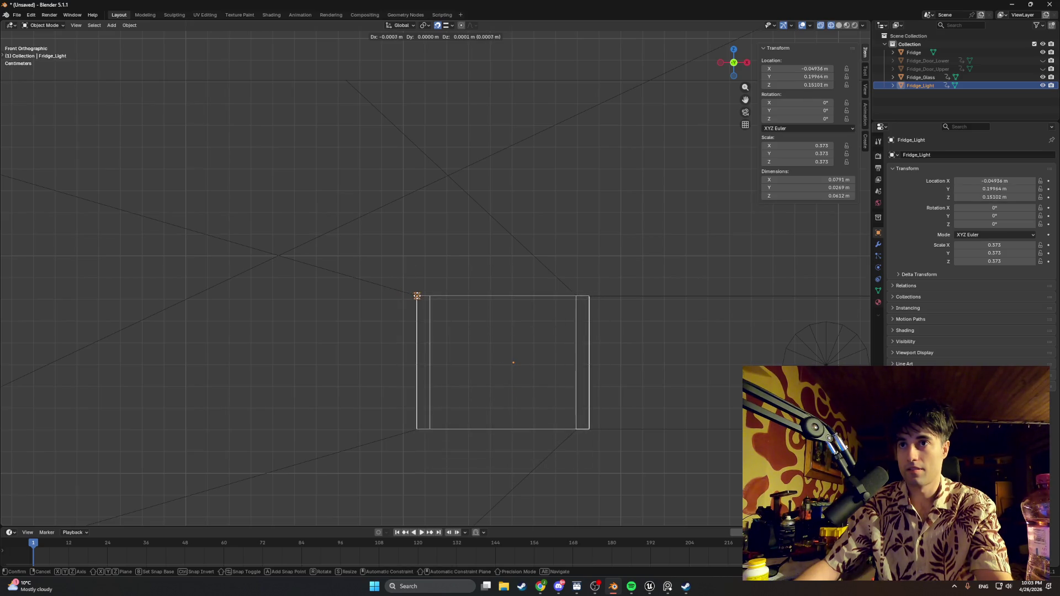
pyautogui.click(425, 307)
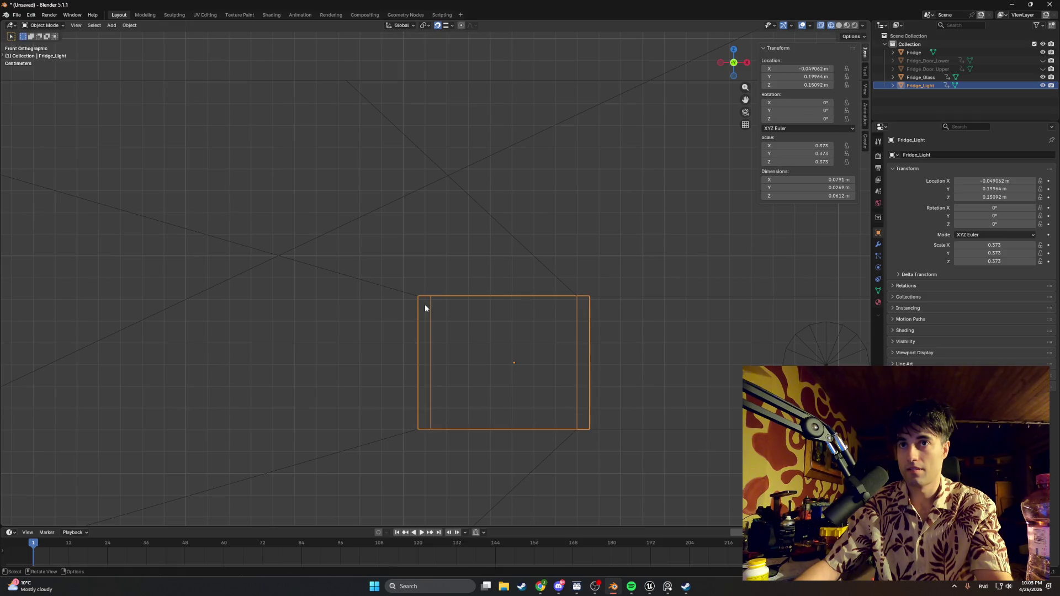
pyautogui.moveTo(499, 336); pyautogui.dragTo(356, 354)
pyautogui.scroll(2, 409, 318)
pyautogui.press('g')
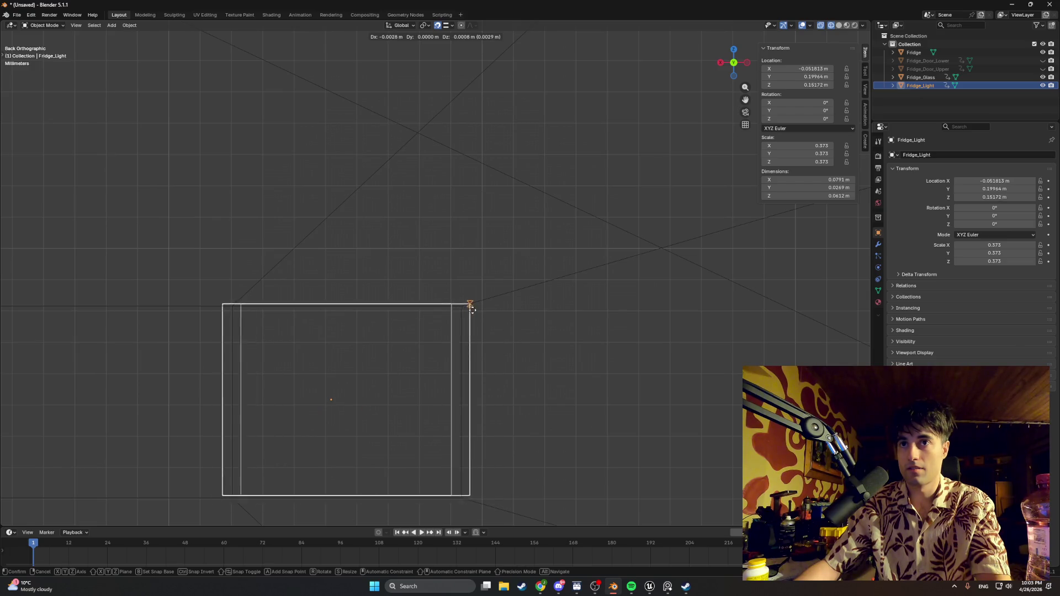
pyautogui.click(440, 309)
pyautogui.moveTo(384, 346); pyautogui.dragTo(561, 353)
pyautogui.press('g')
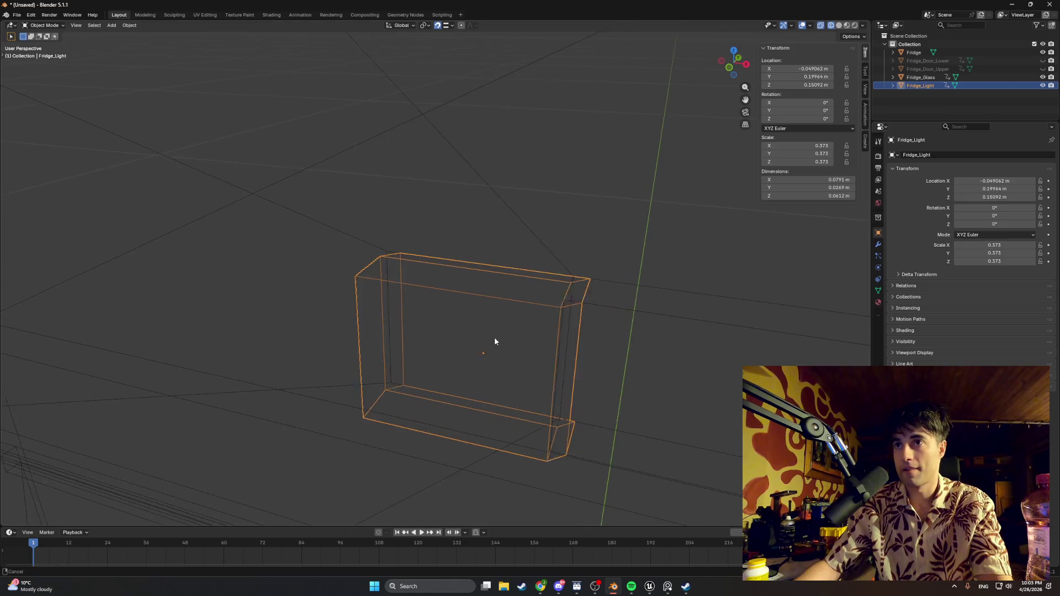
pyautogui.moveTo(493, 335)
pyautogui.mouseDown()
pyautogui.moveTo(463, 330)
pyautogui.moveTo(519, 341)
pyautogui.moveTo(483, 326)
pyautogui.mouseUp()
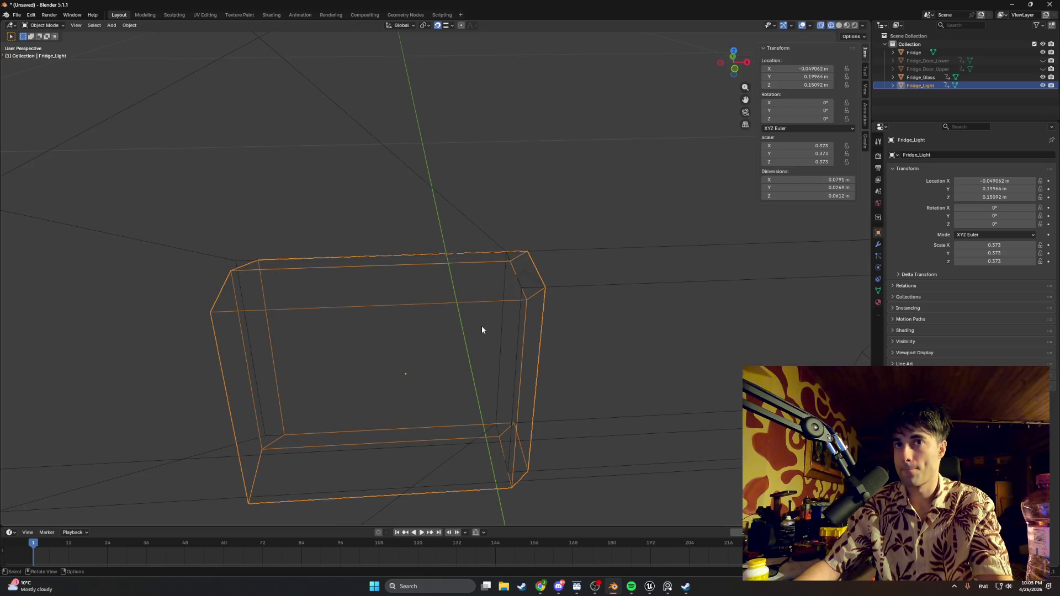
# - Set the snap target to Vertex and make snapped moves of the light box
pyautogui.click(452, 25)
pyautogui.click(428, 101)
pyautogui.click(429, 86)
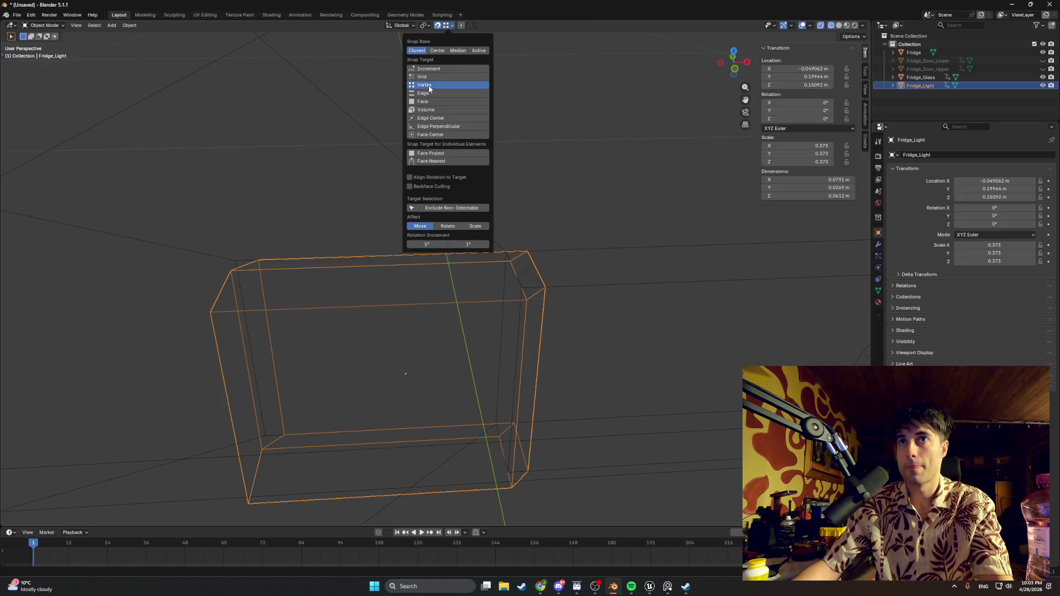
pyautogui.moveTo(291, 228); pyautogui.dragTo(253, 237)
pyautogui.press('g')
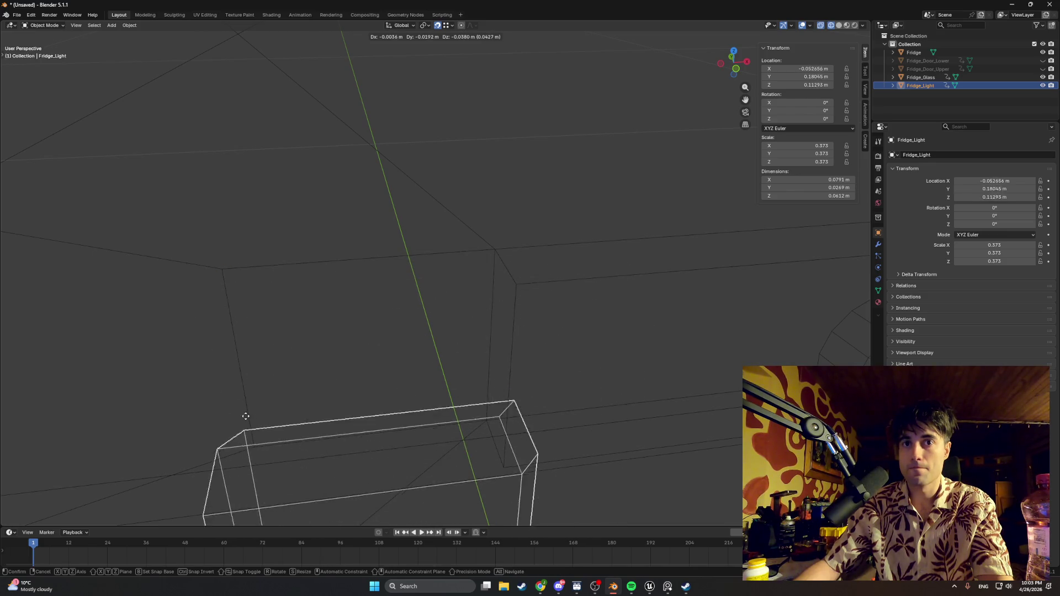
pyautogui.click(255, 447)
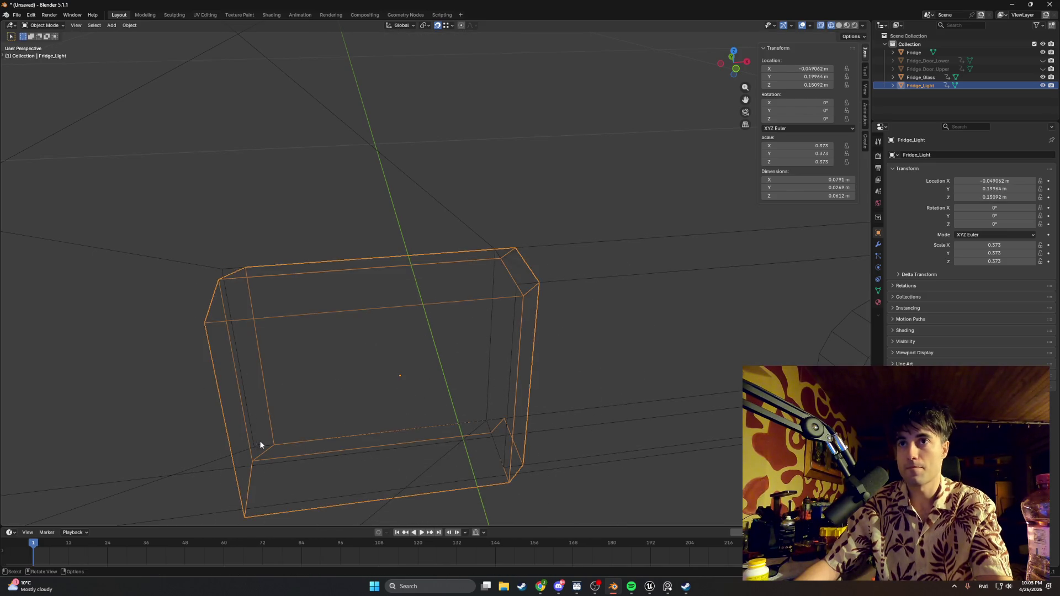
pyautogui.press('g')
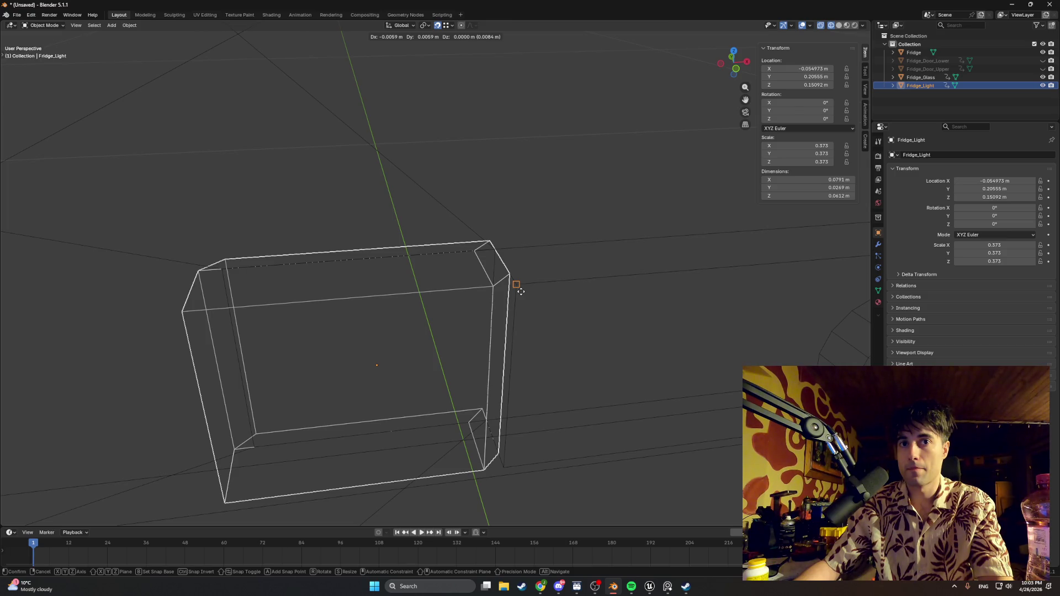
pyautogui.click(521, 291)
# - In Left view, Ctrl-snap the light box to a vertex at X -0.054973 m
pyautogui.press('ctrl+KP_3')
pyautogui.scroll(3, 493, 299)
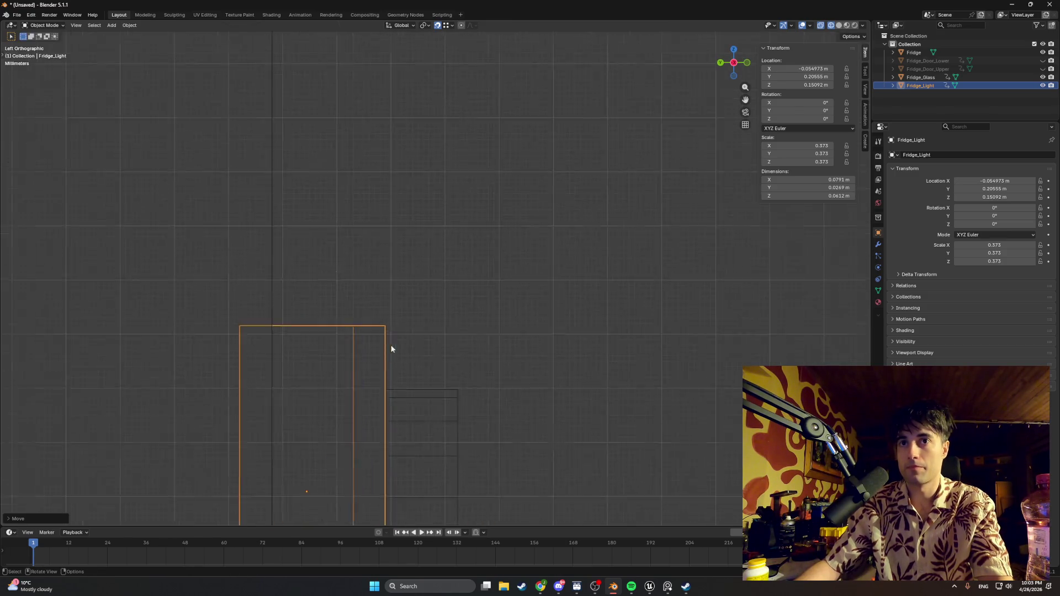
pyautogui.press('g')
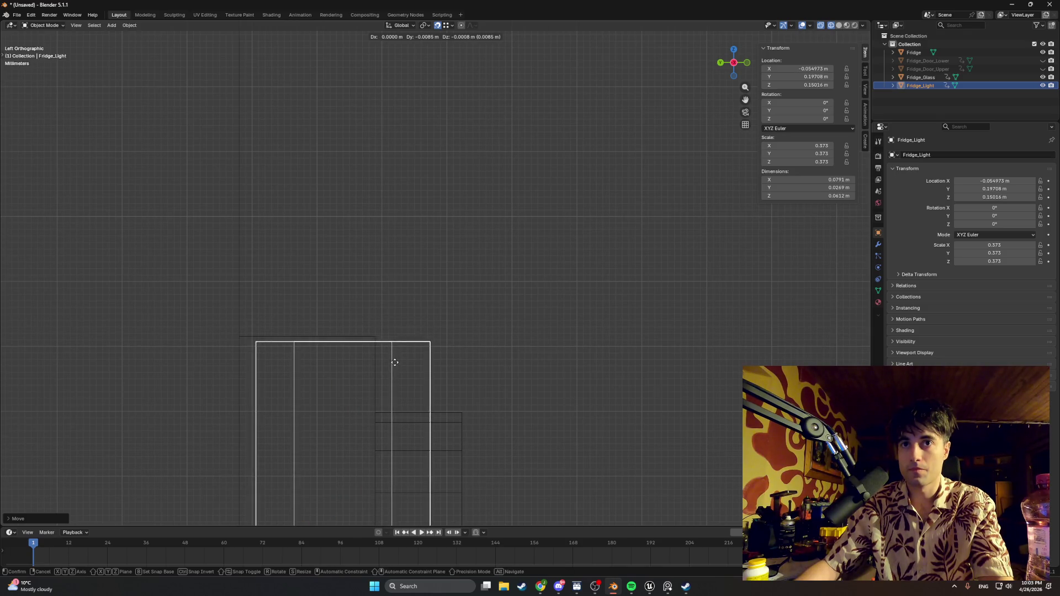
pyautogui.click(382, 369)
pyautogui.scroll(-5, 394, 229)
pyautogui.press('g')
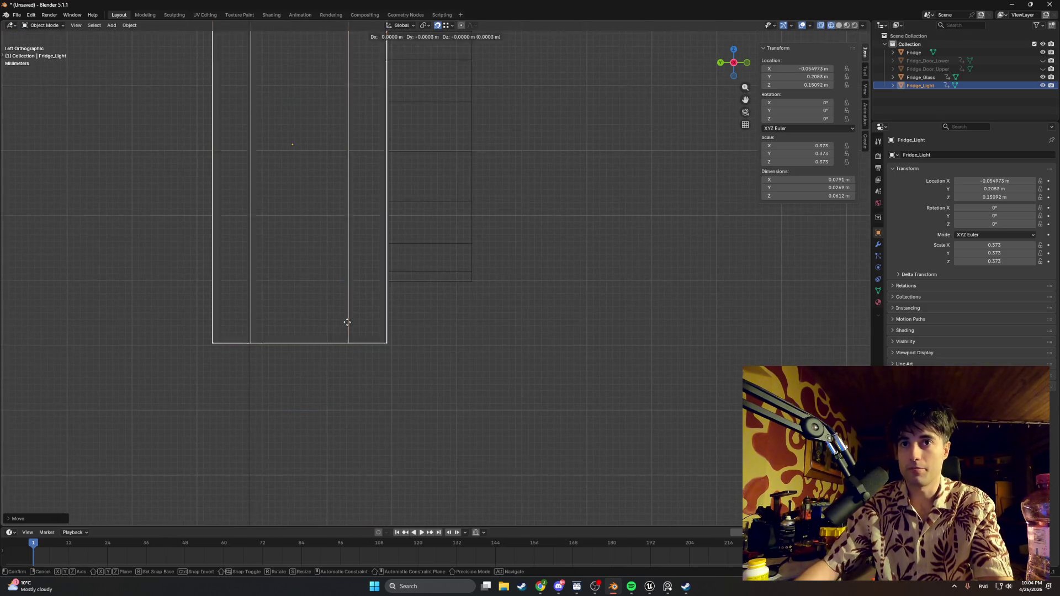
pyautogui.press('ctrl')
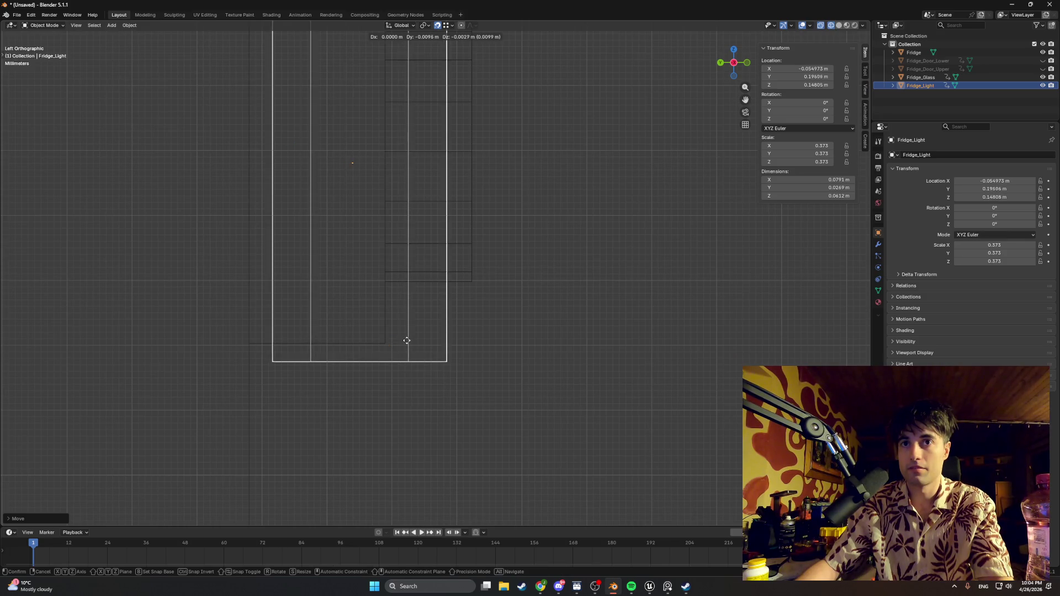
pyautogui.click(389, 330)
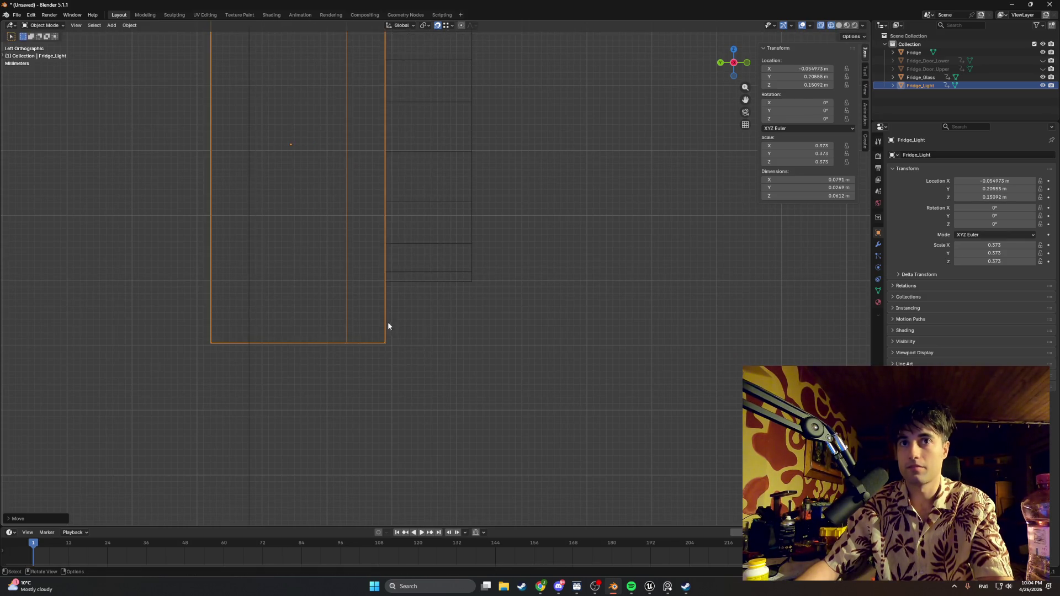
# - Check the light box position from the top view, then return to perspective
pyautogui.press('KP_7')
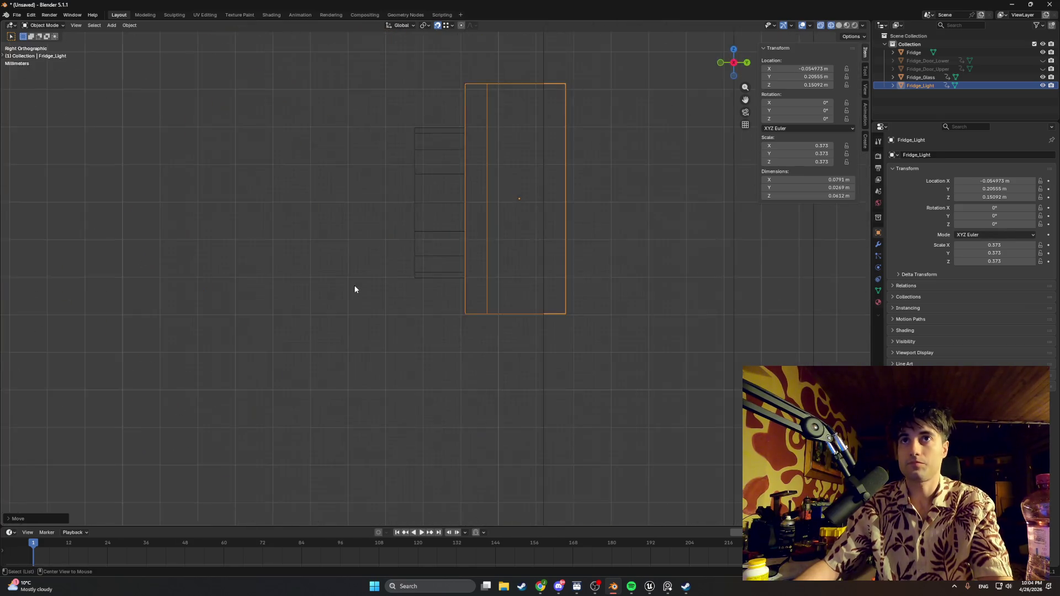
pyautogui.press('g')
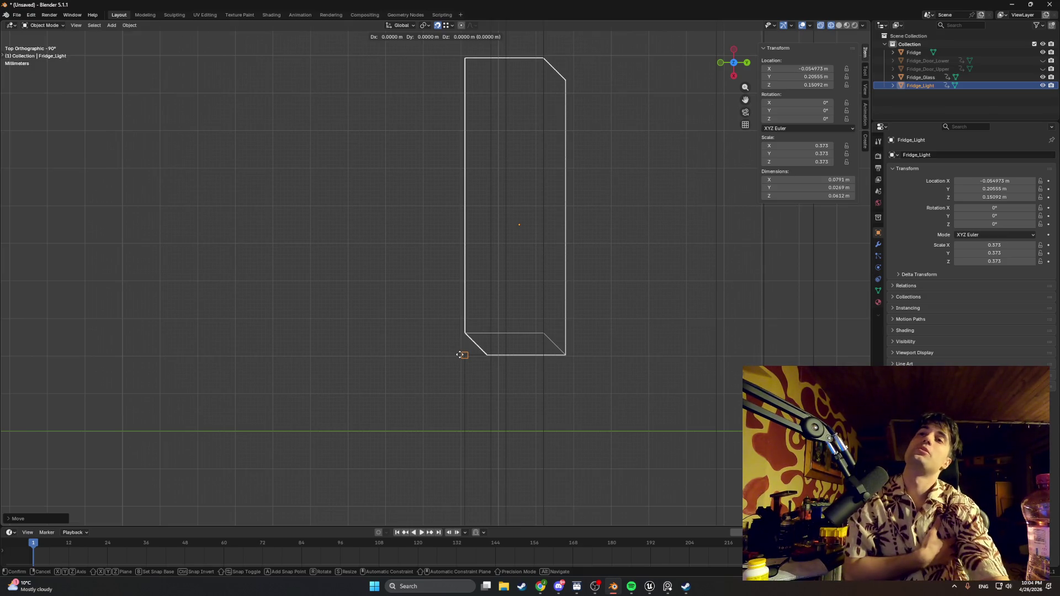
pyautogui.rightClick(459, 355)
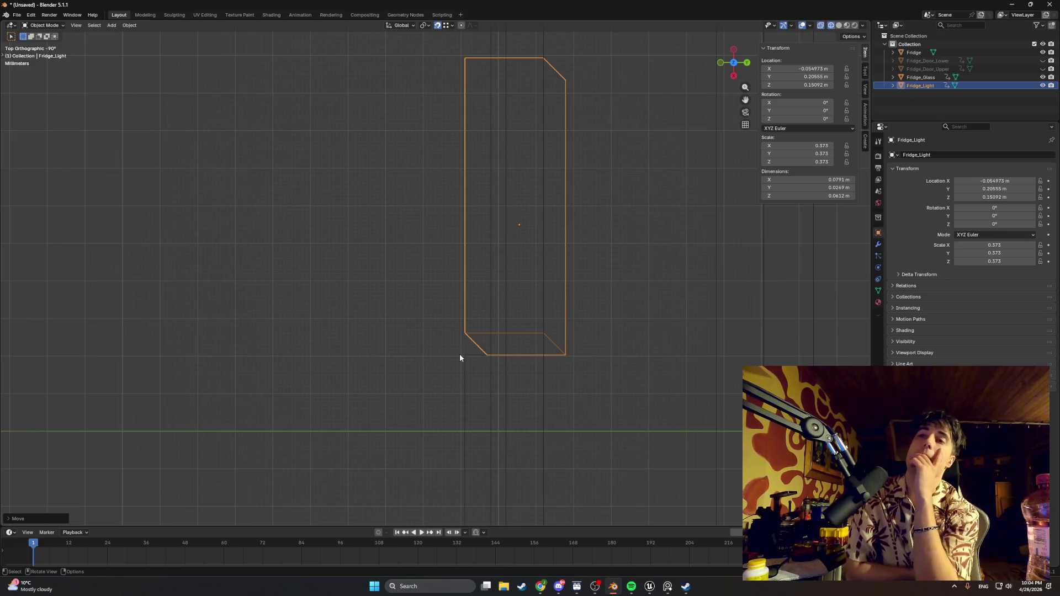
pyautogui.press('g')
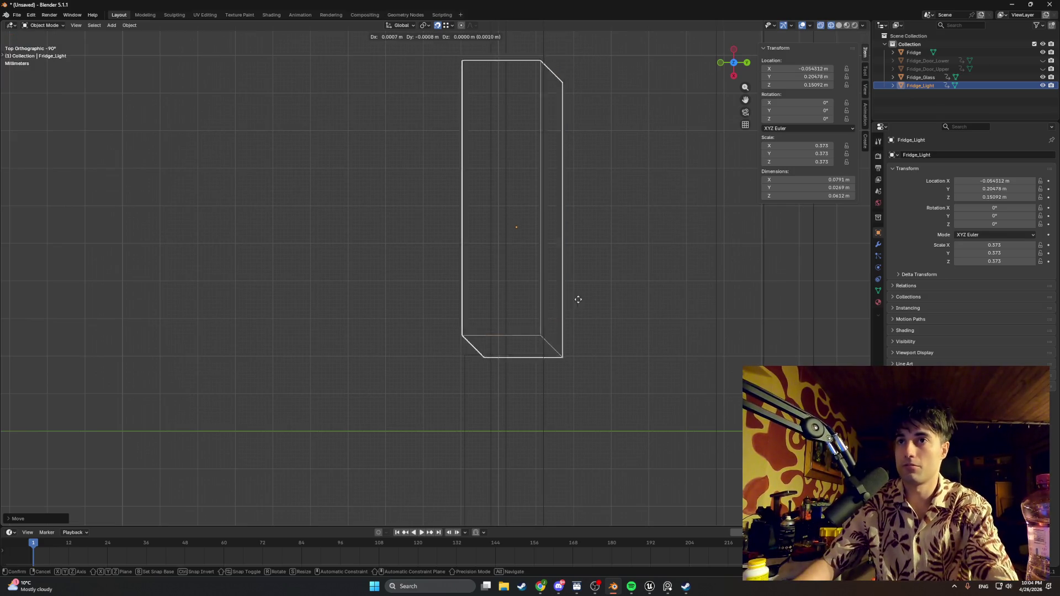
pyautogui.click(540, 352)
pyautogui.moveTo(540, 352)
pyautogui.mouseDown()
pyautogui.moveTo(519, 301)
pyautogui.moveTo(572, 238)
pyautogui.moveTo(529, 220)
pyautogui.moveTo(409, 256)
pyautogui.moveTo(593, 218)
pyautogui.mouseUp()
pyautogui.scroll(-5, 473, 237)
# - Hide the Fridge_Glass shelves and the Fridge_Light box in the Outliner
pyautogui.click(1043, 77)
pyautogui.click(1043, 85)
pyautogui.scroll(-3, 712, 191)
pyautogui.scroll(-3, 541, 230)
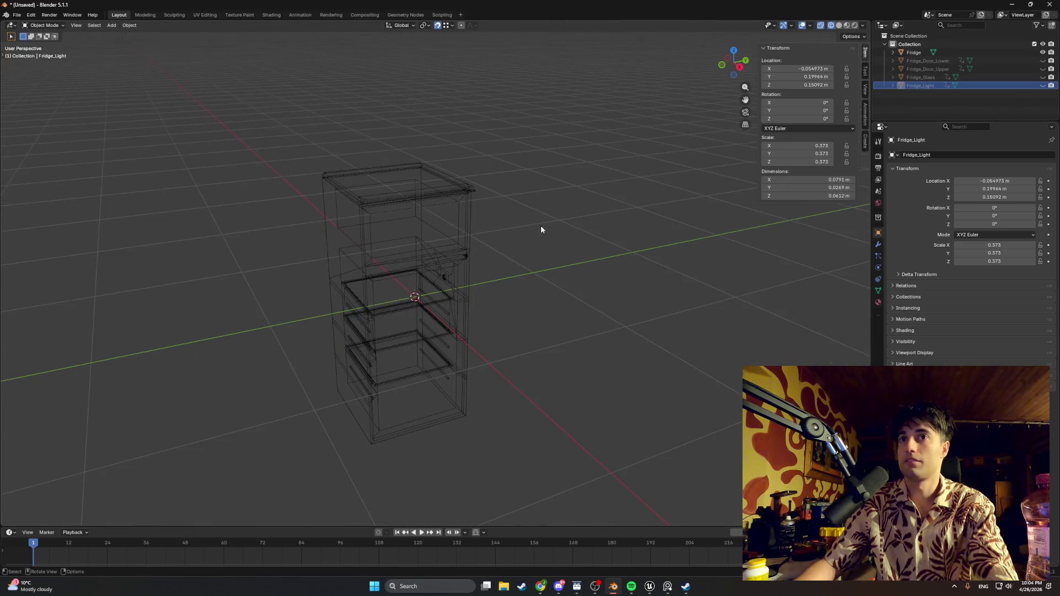
# - Switch the viewport from wireframe to Solid shading with all fridge parts selected
pyautogui.press('a')
pyautogui.moveTo(496, 329)
pyautogui.mouseDown()
pyautogui.moveTo(408, 318)
pyautogui.moveTo(469, 320)
pyautogui.mouseUp()
pyautogui.press('z')
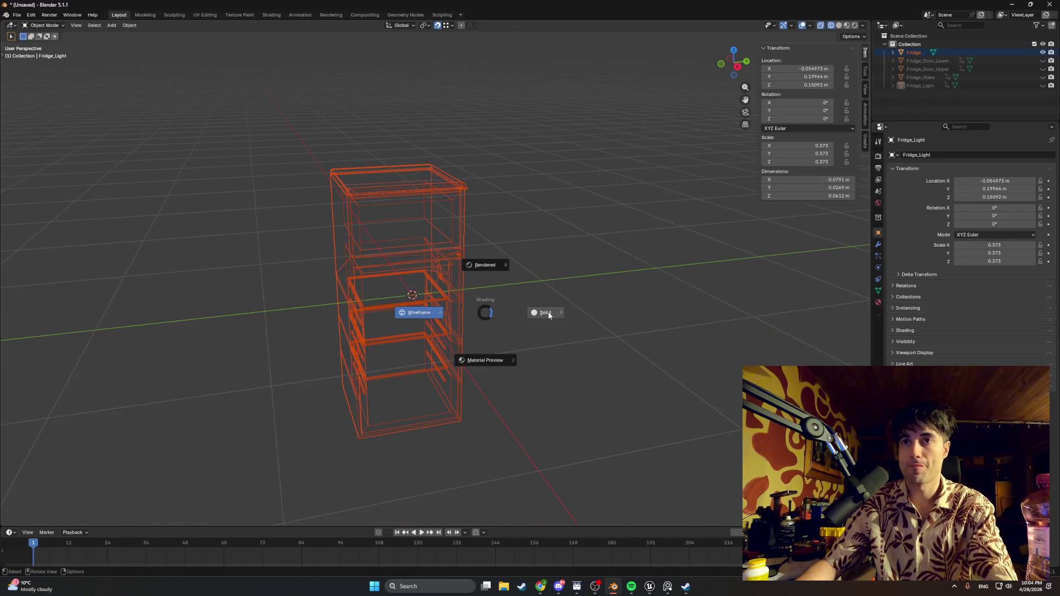
pyautogui.click(485, 313)
# - Select the Fridge body object and enter Edit Mode with all its geometry selected
pyautogui.click(507, 280)
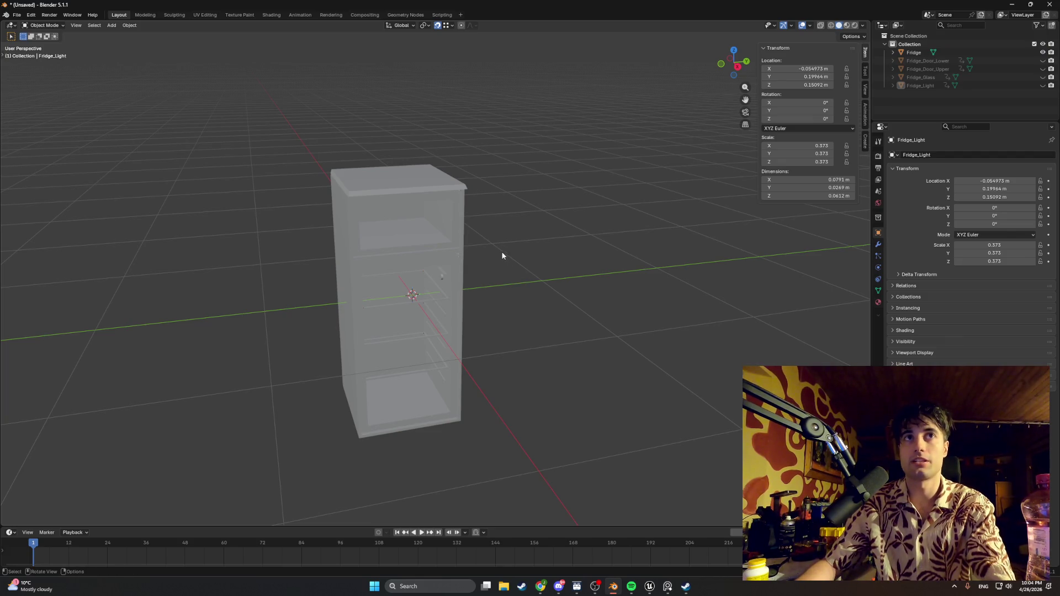
pyautogui.click(913, 52)
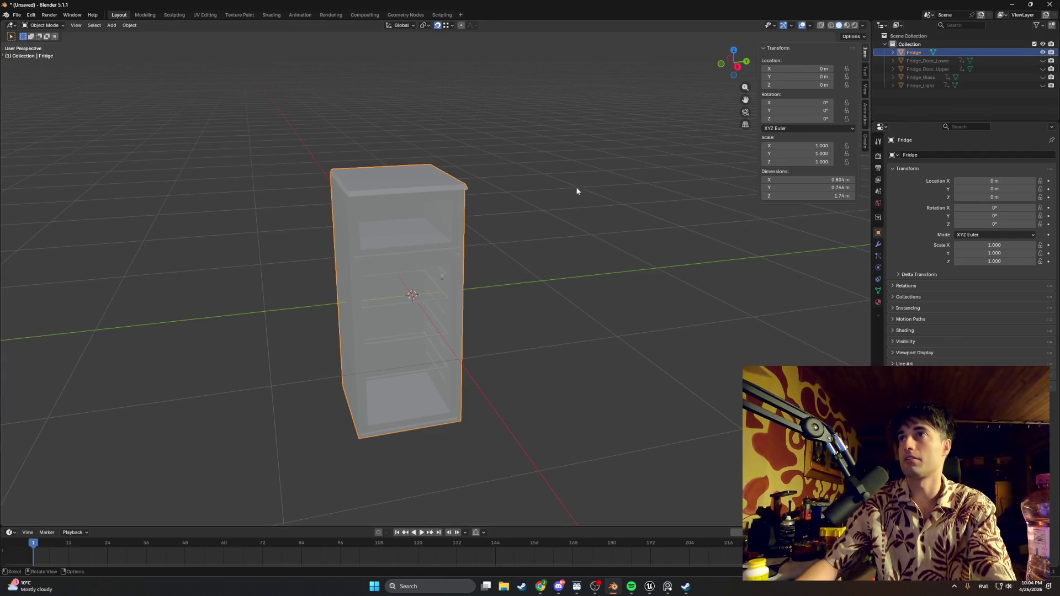
pyautogui.press('Tab')
pyautogui.press('a')
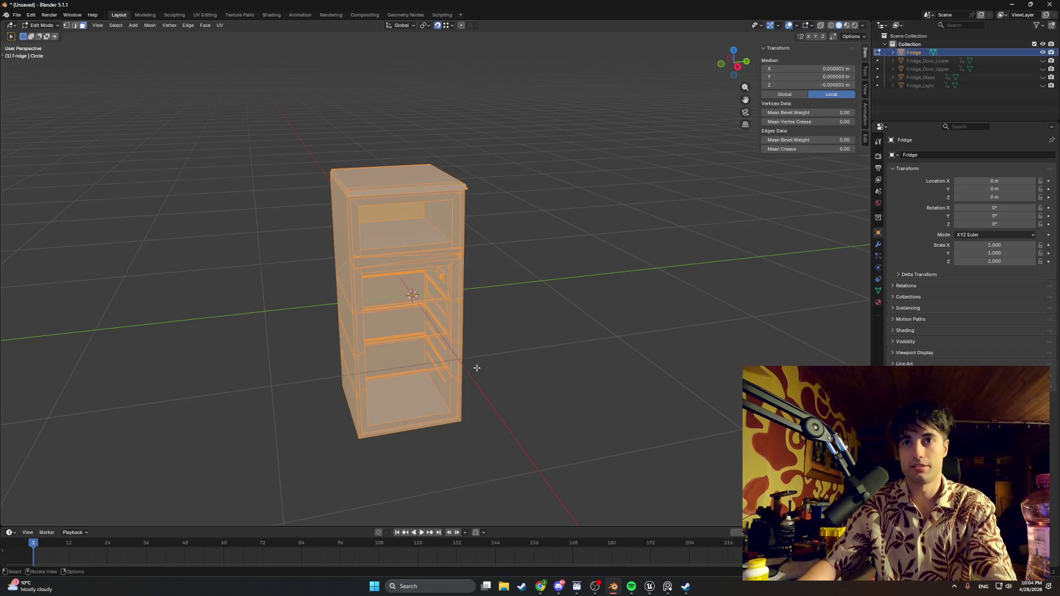
pyautogui.moveTo(479, 363); pyautogui.dragTo(501, 320)
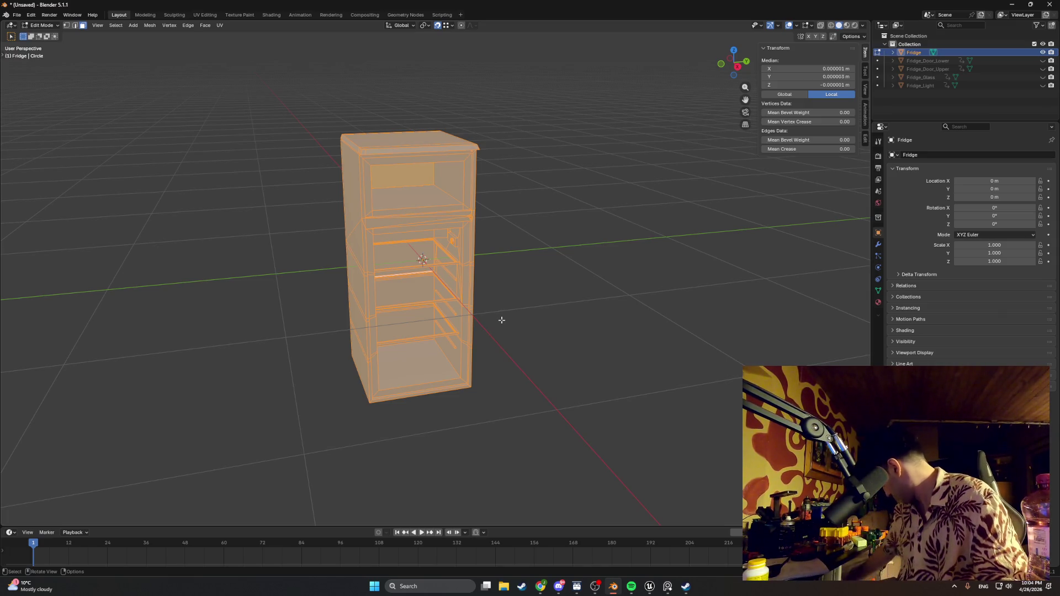
# - After checking the reference browser windows, merge the fridge body's vertices by distance
pyautogui.moveTo(541, 587)
pyautogui.click(525, 548)
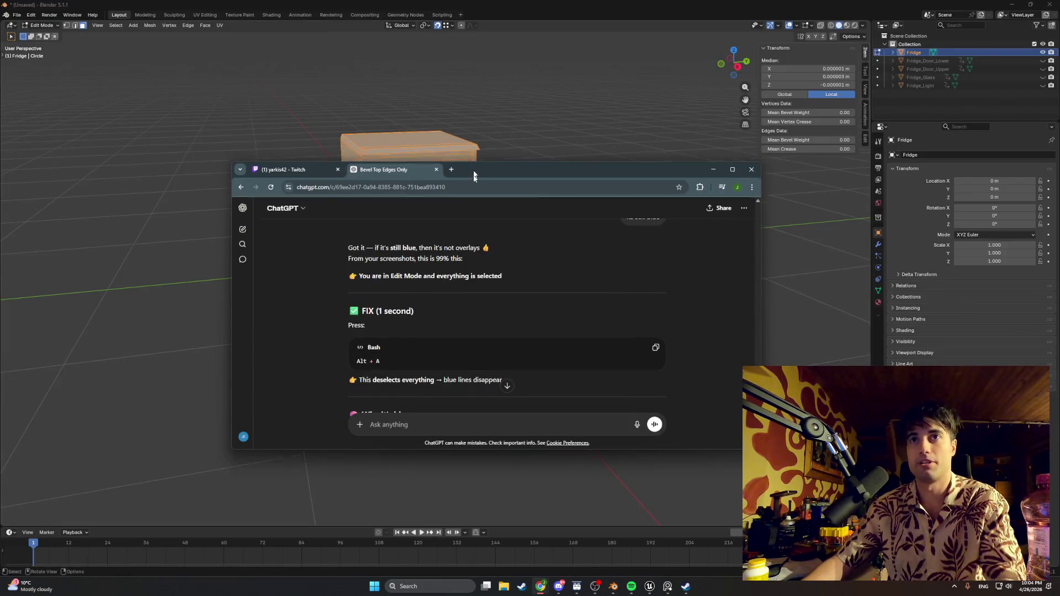
pyautogui.hotkey('alt', 'Tab')
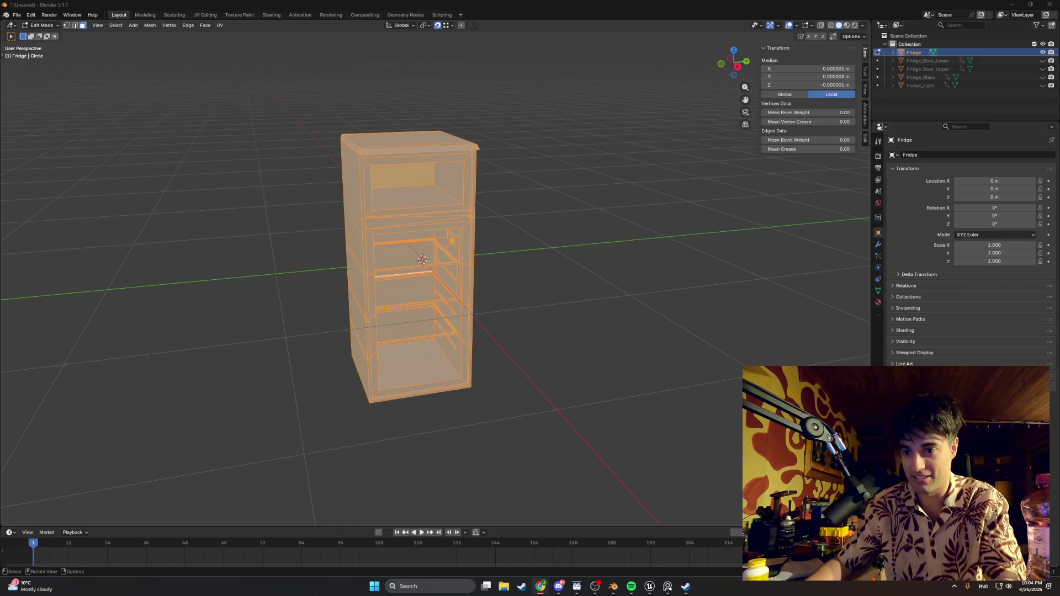
pyautogui.click(552, 497)
pyautogui.scroll(-10, 527, 202)
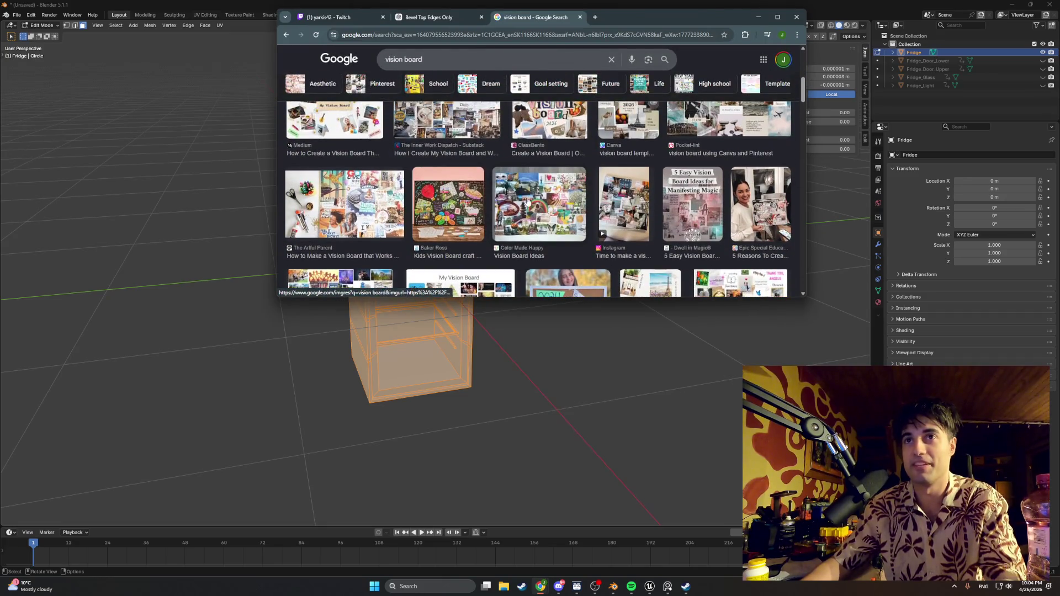
pyautogui.click(759, 17)
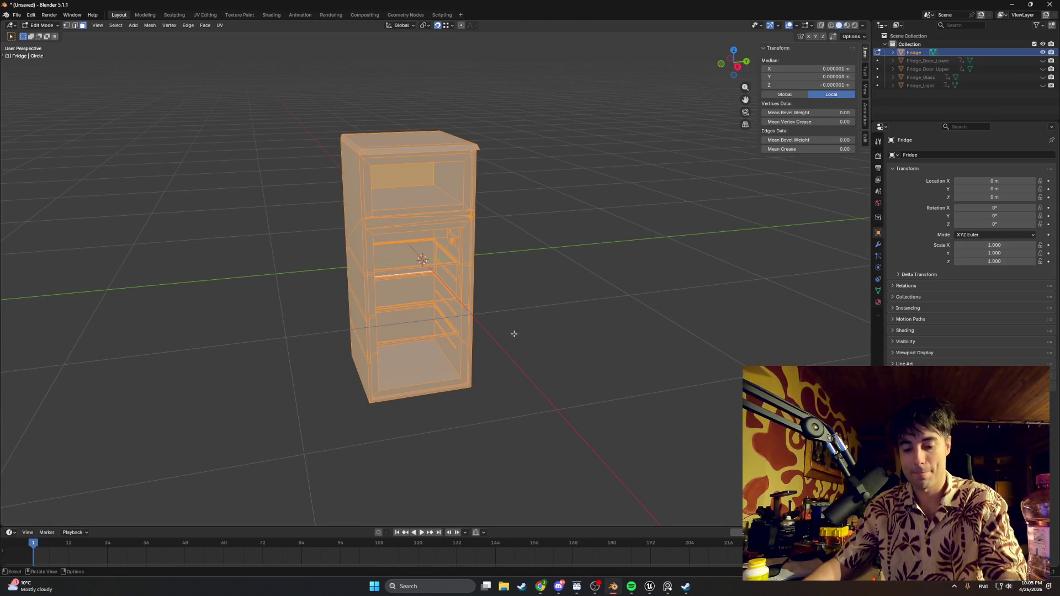
pyautogui.press('m')
pyautogui.click(509, 362)
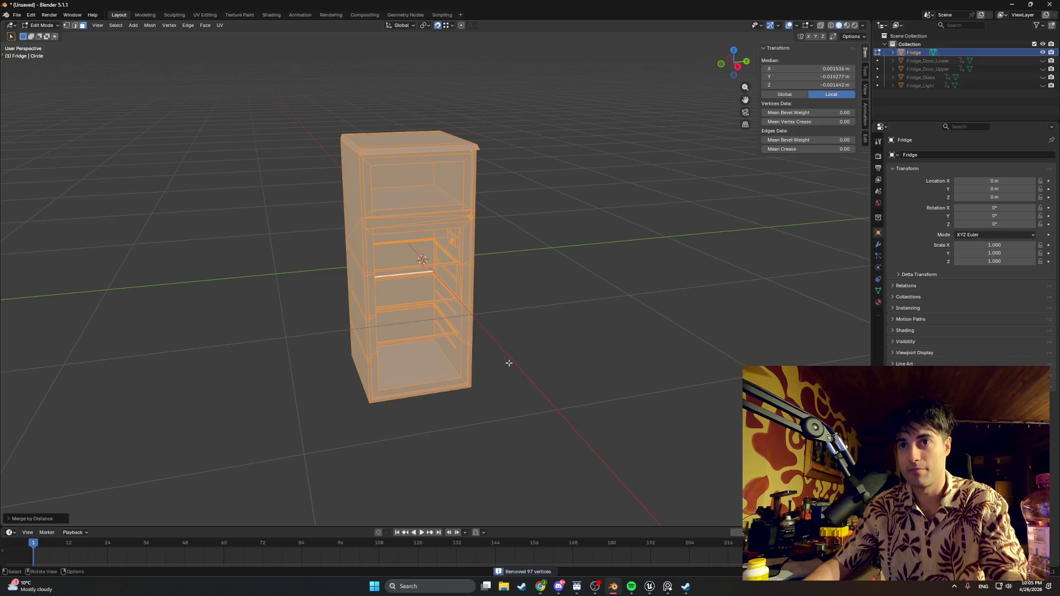
# - Check the Merge by Distance panel, deselect the mesh and orbit to face the fridge interior
pyautogui.click(8, 519)
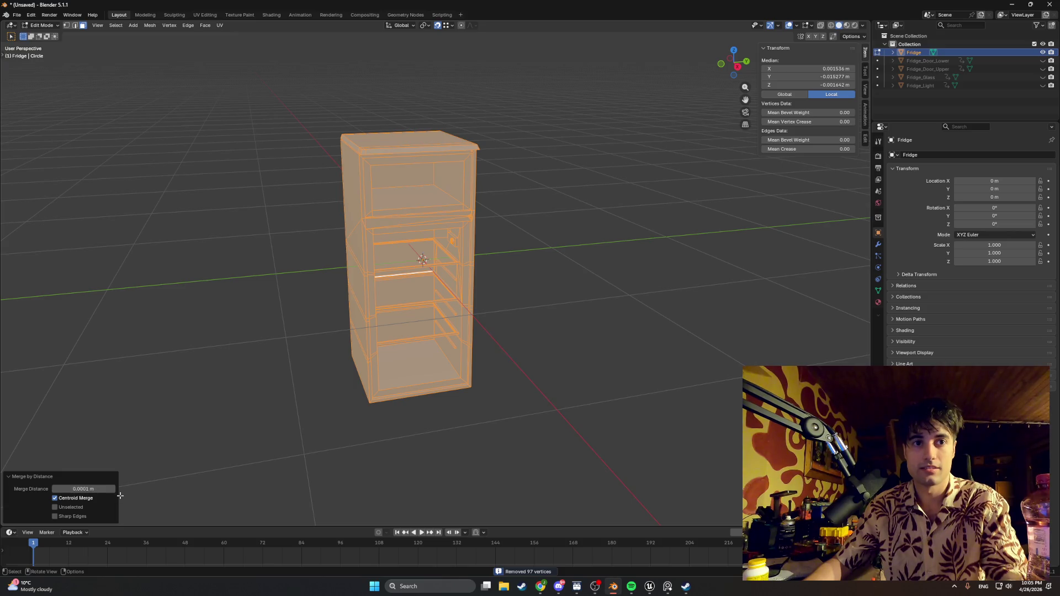
pyautogui.click(147, 479)
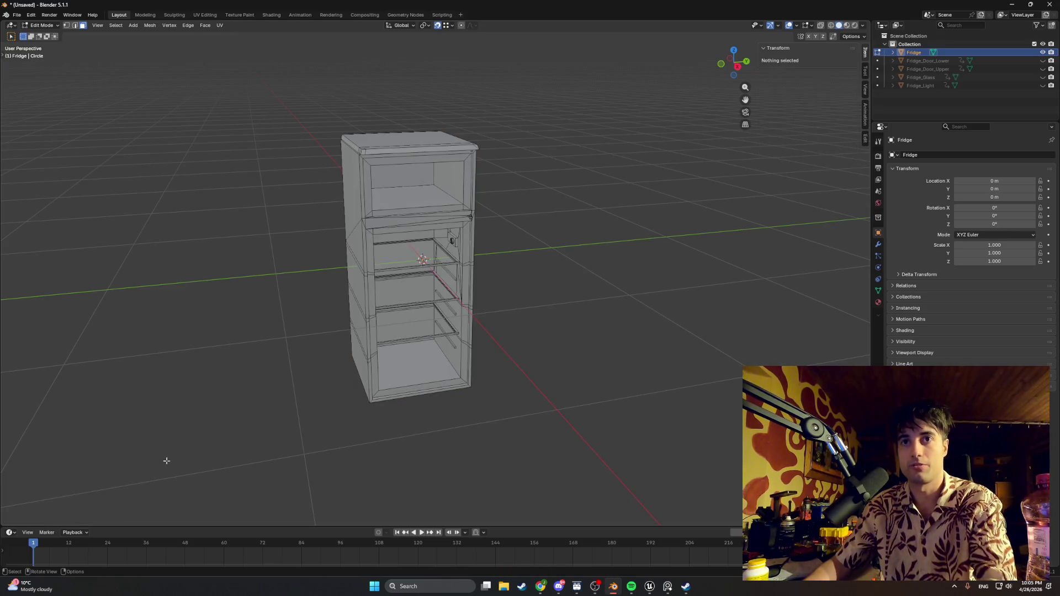
pyautogui.scroll(8, 419, 310)
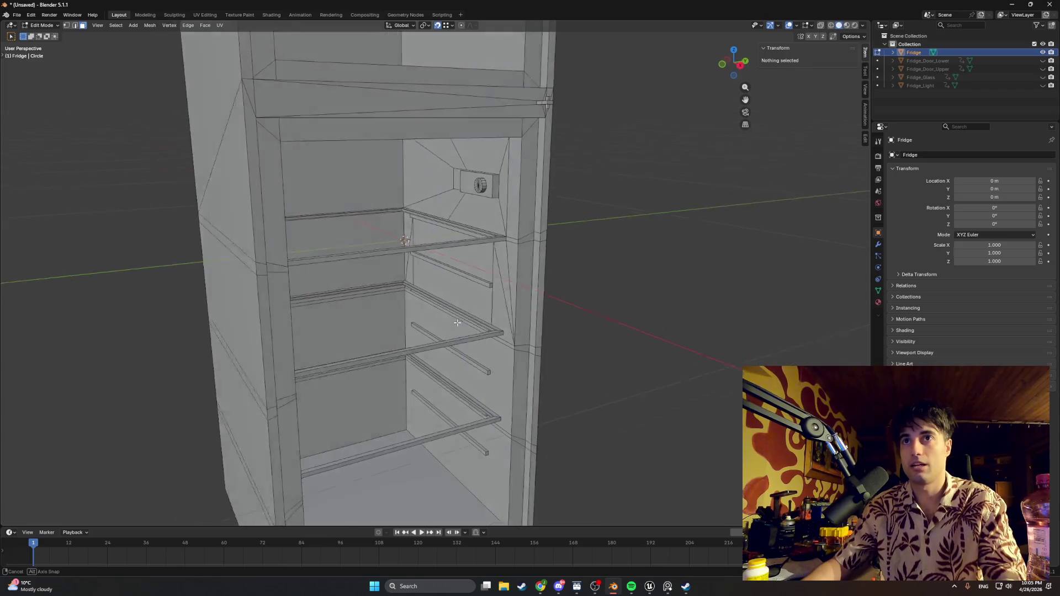
pyautogui.scroll(-4, 457, 323)
pyautogui.scroll(4, 456, 324)
pyautogui.moveTo(455, 324); pyautogui.dragTo(450, 331)
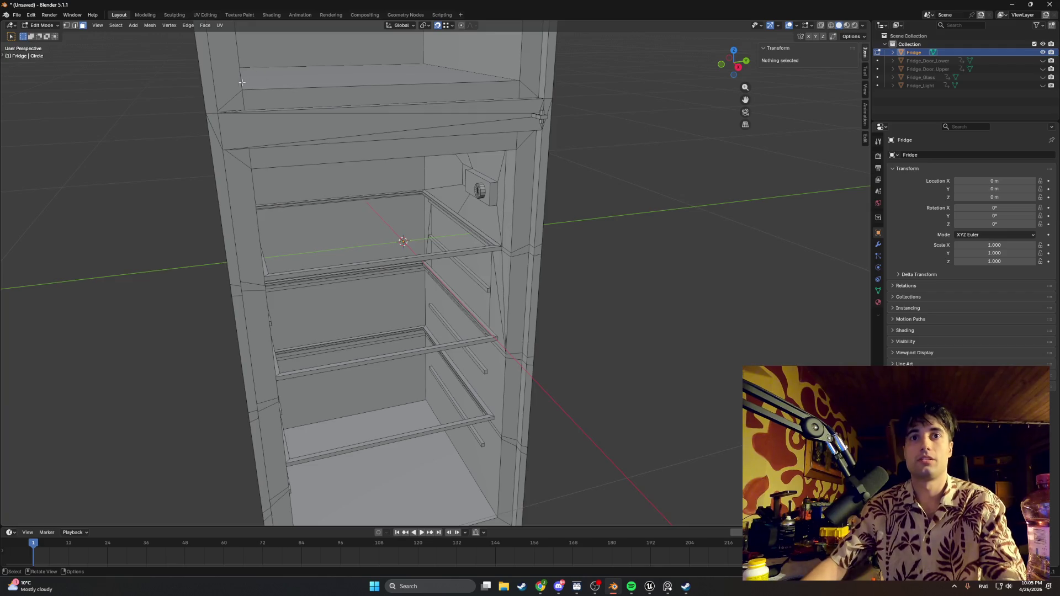
pyautogui.moveTo(325, 165); pyautogui.dragTo(221, 100)
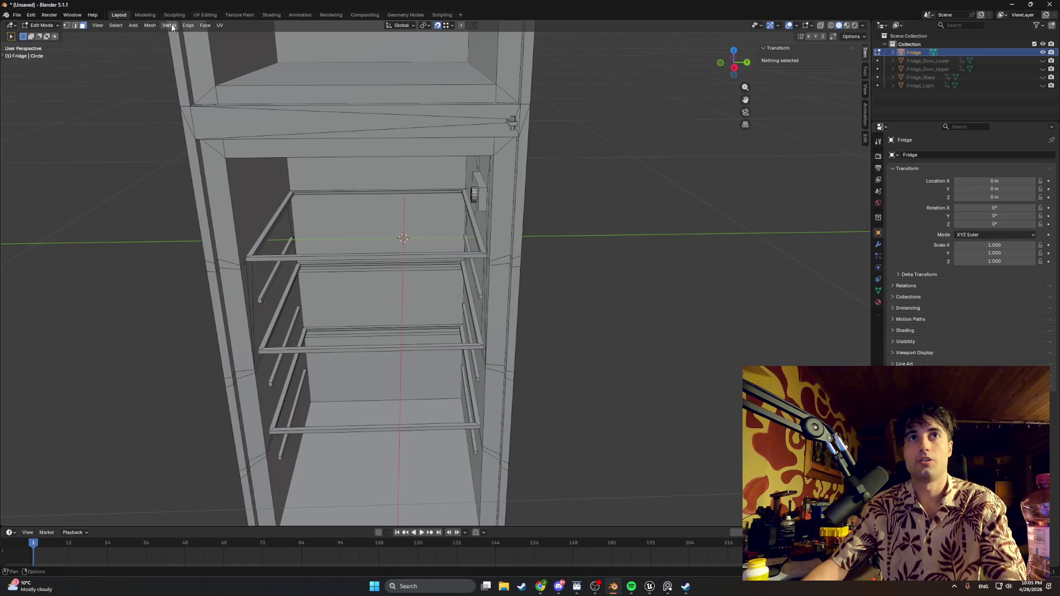
pyautogui.click(219, 25)
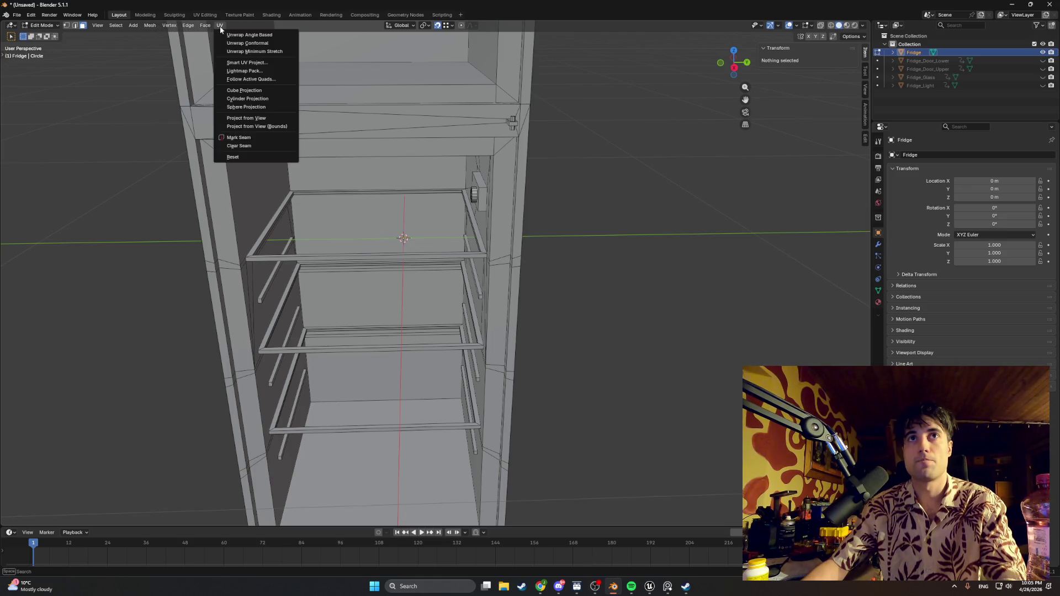
# - Smart UV Project the fridge body and switch to the UV Editing workspace
pyautogui.click(243, 63)
pyautogui.click(232, 140)
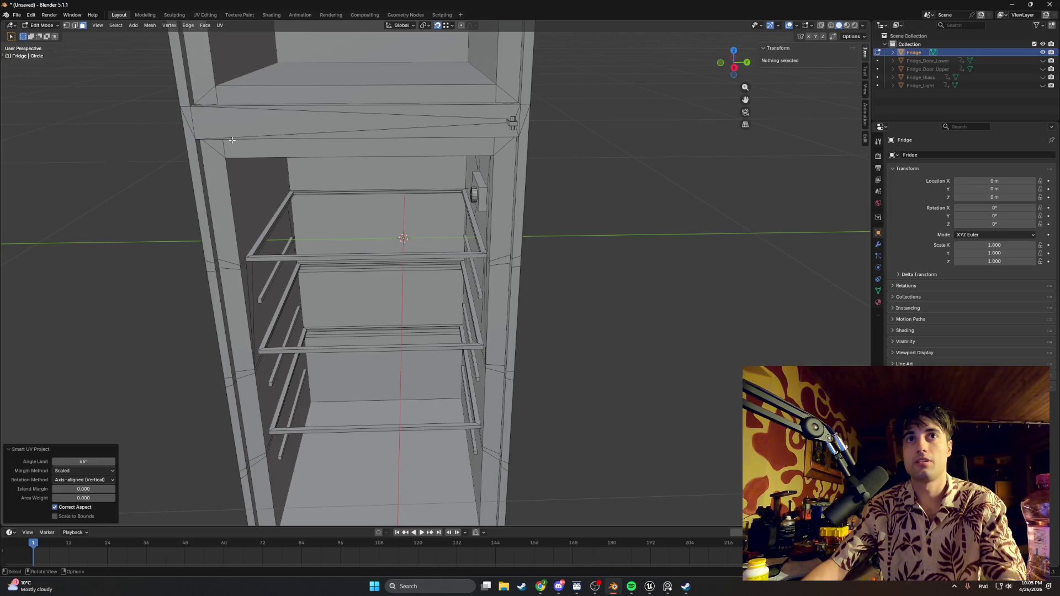
pyautogui.click(204, 15)
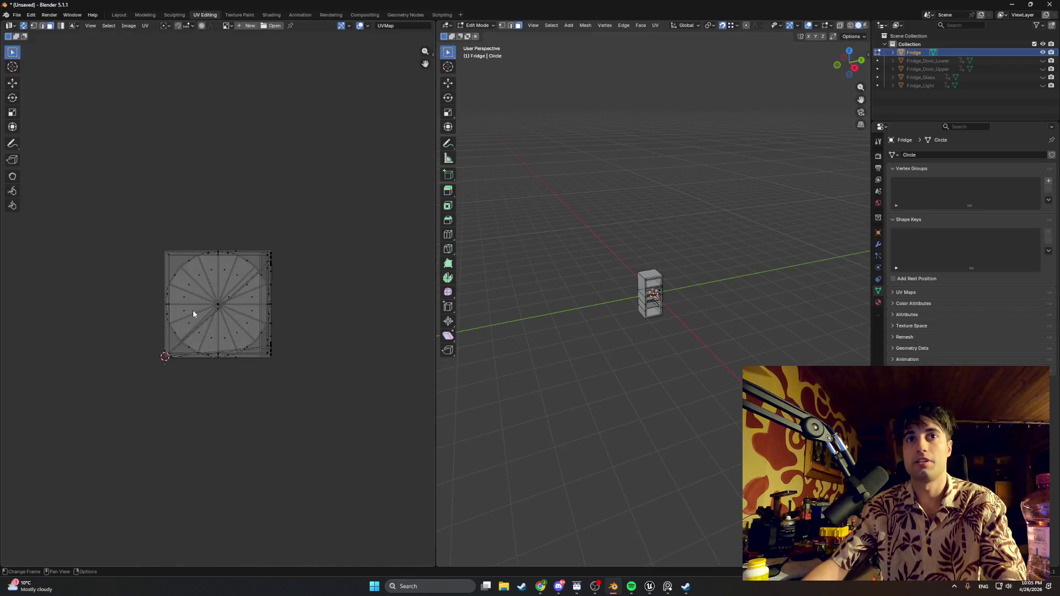
pyautogui.scroll(7, 194, 313)
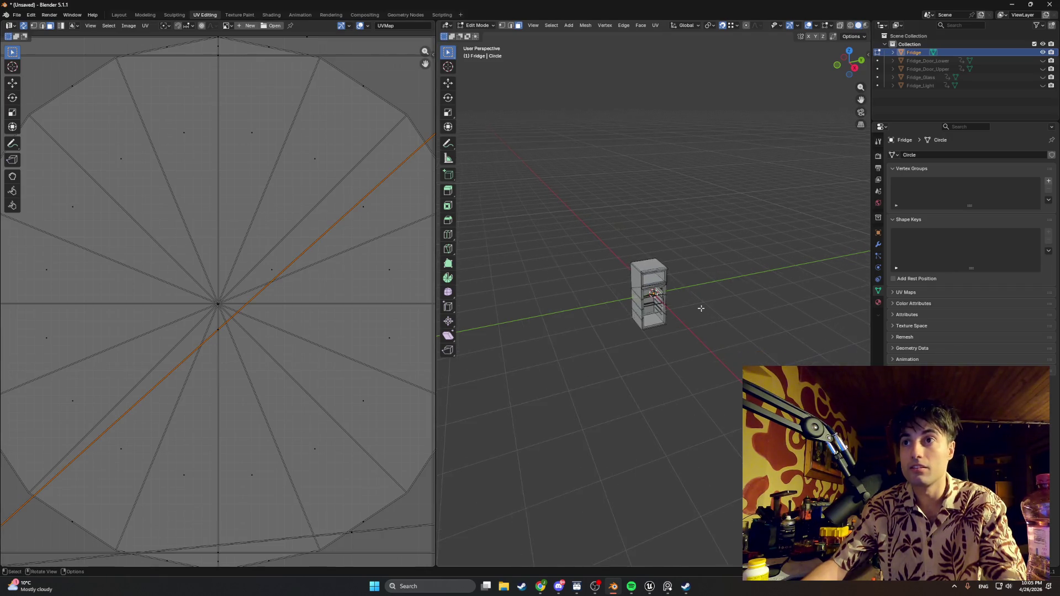
pyautogui.scroll(8, 702, 303)
pyautogui.scroll(-3, 407, 211)
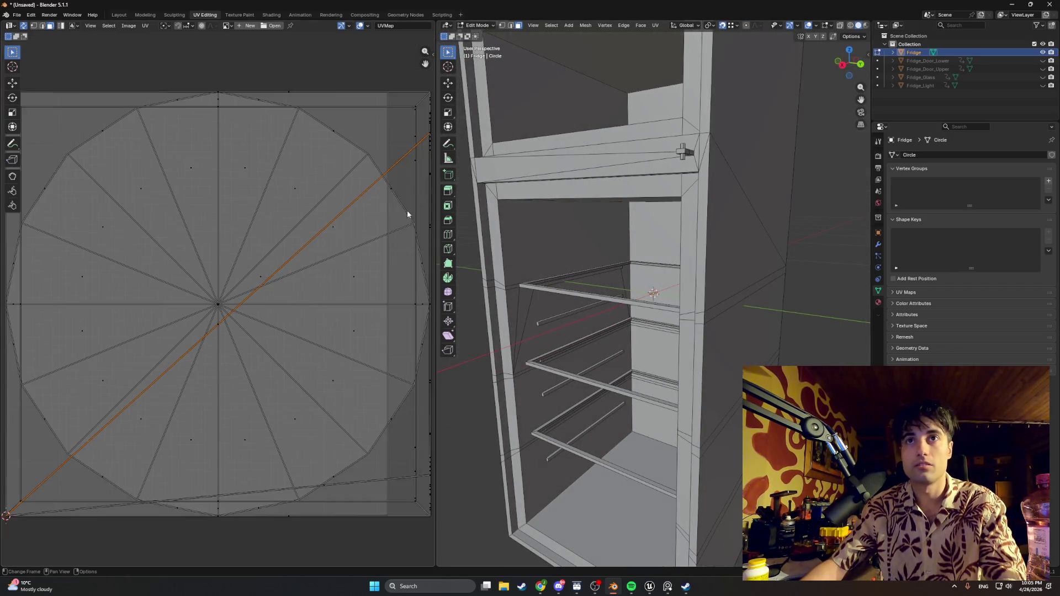
pyautogui.scroll(1, 365, 206)
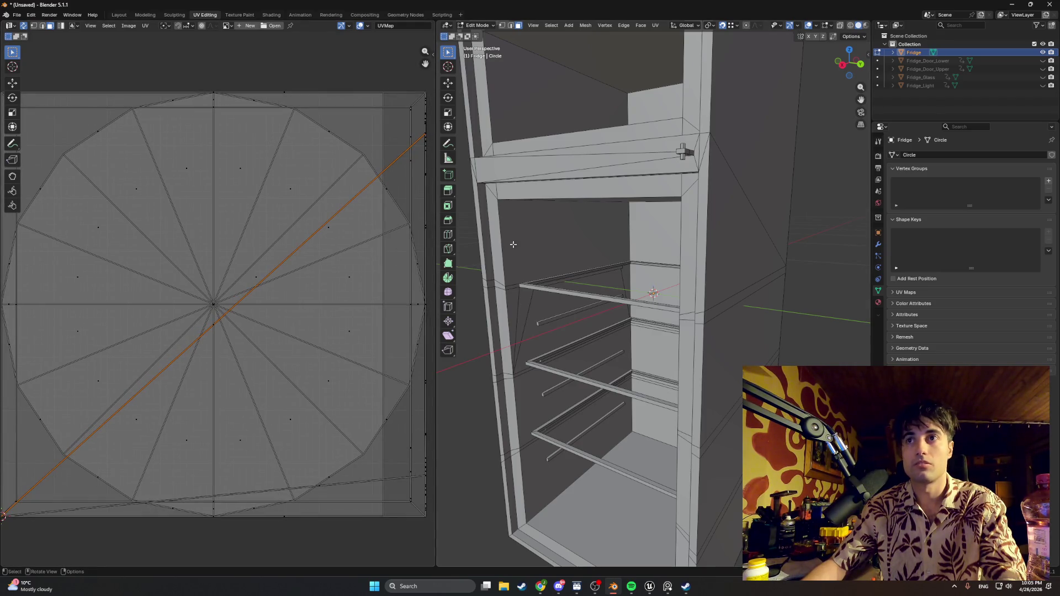
# - Select the back panel, side and ceiling faces to inspect their UV islands
pyautogui.click(552, 237)
pyautogui.hotkey('alt', 'a')
pyautogui.scroll(-2, 659, 236)
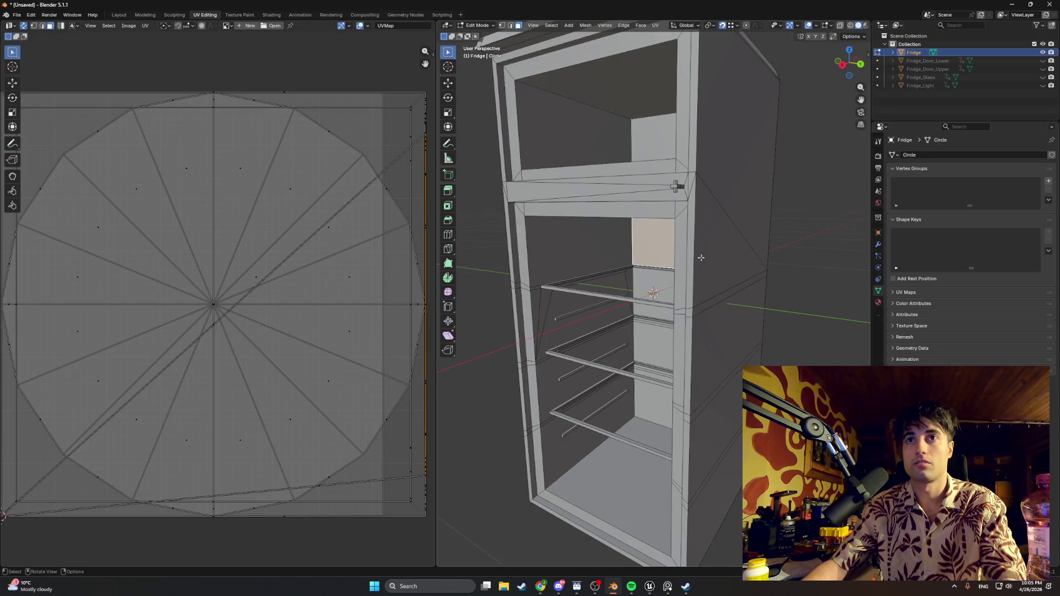
pyautogui.click(741, 168)
pyautogui.click(638, 108)
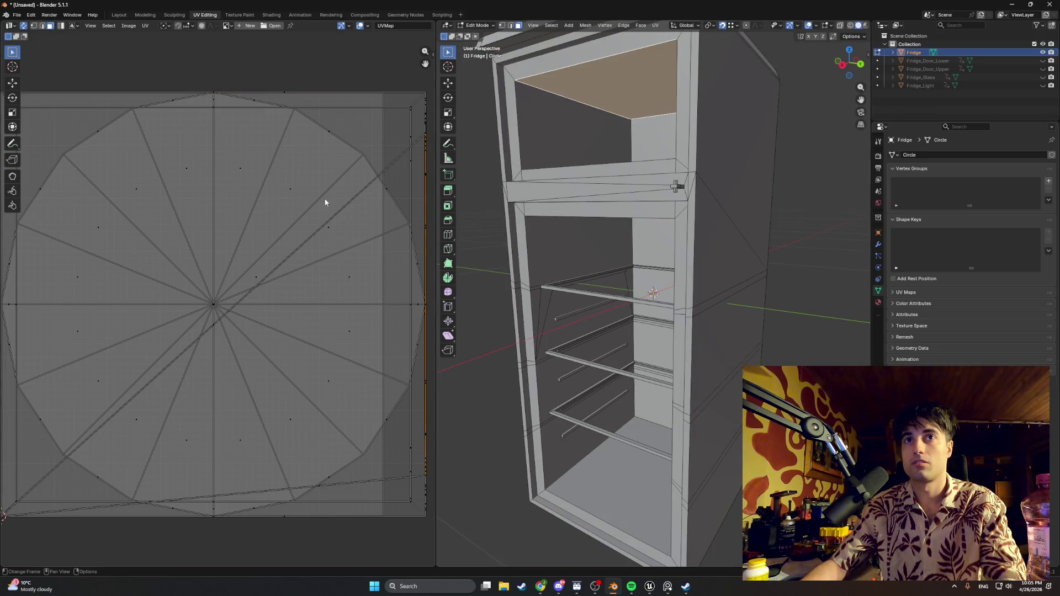
pyautogui.click(292, 194)
pyautogui.moveTo(591, 220)
pyautogui.mouseDown()
pyautogui.moveTo(708, 256)
pyautogui.moveTo(713, 231)
pyautogui.mouseUp()
pyautogui.scroll(6, 713, 230)
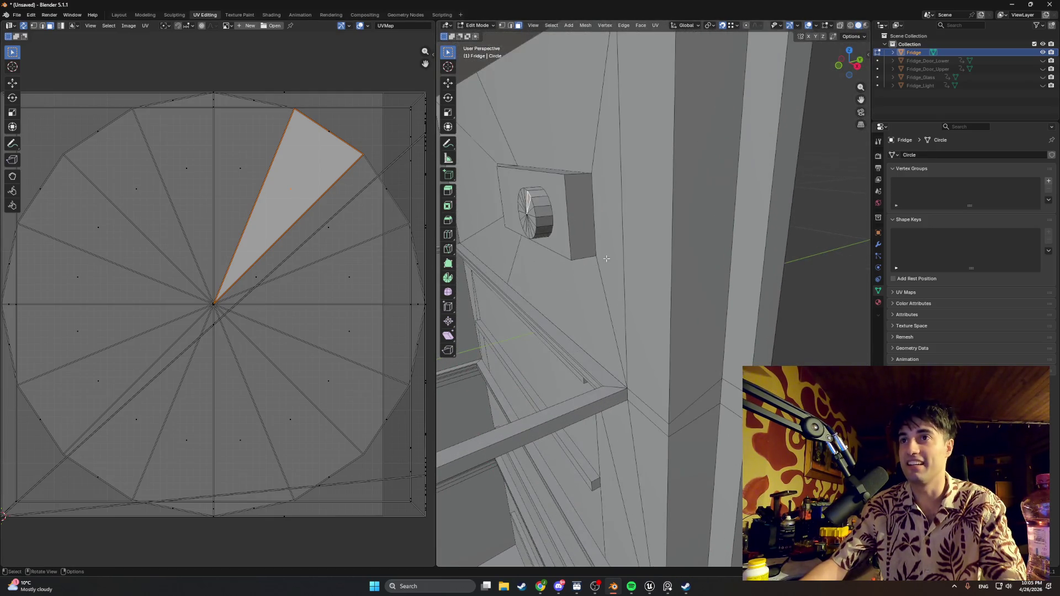
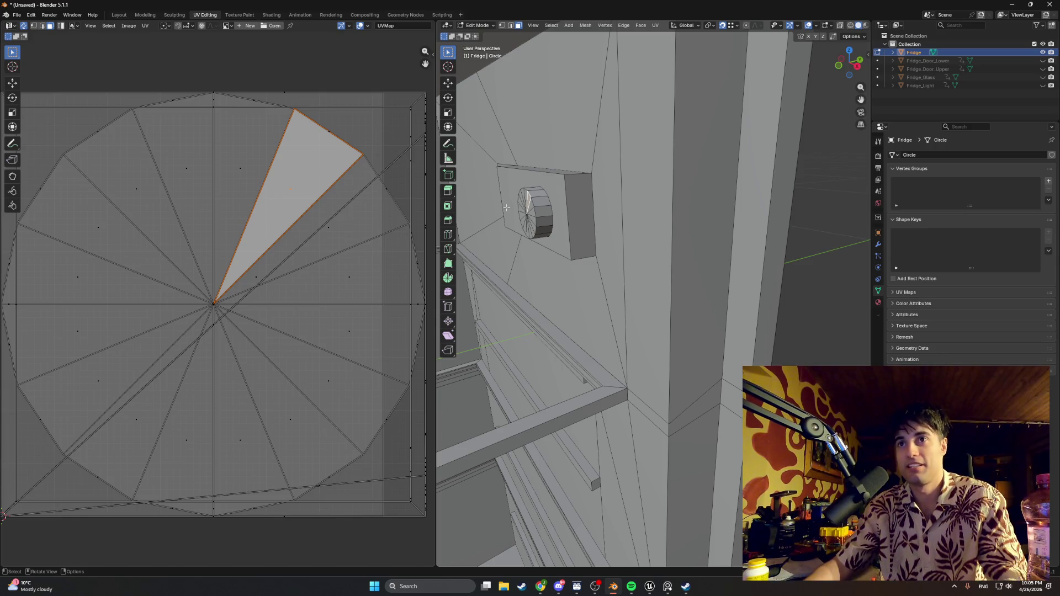
# - Select the large rectangular face behind the circle and orbit to view the circle's extruded side
pyautogui.scroll(4, 568, 209)
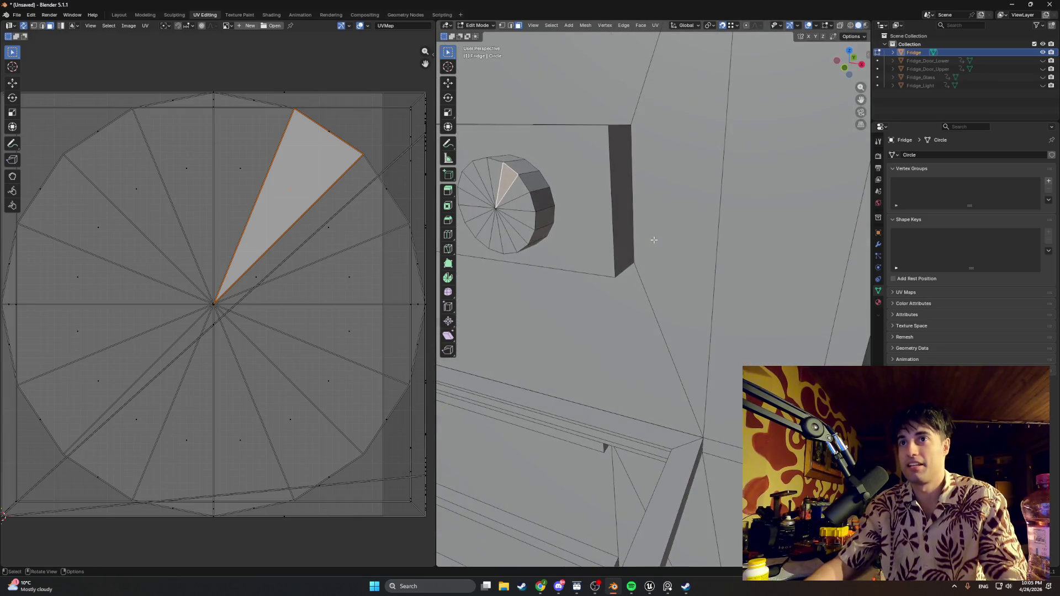
pyautogui.click(576, 219)
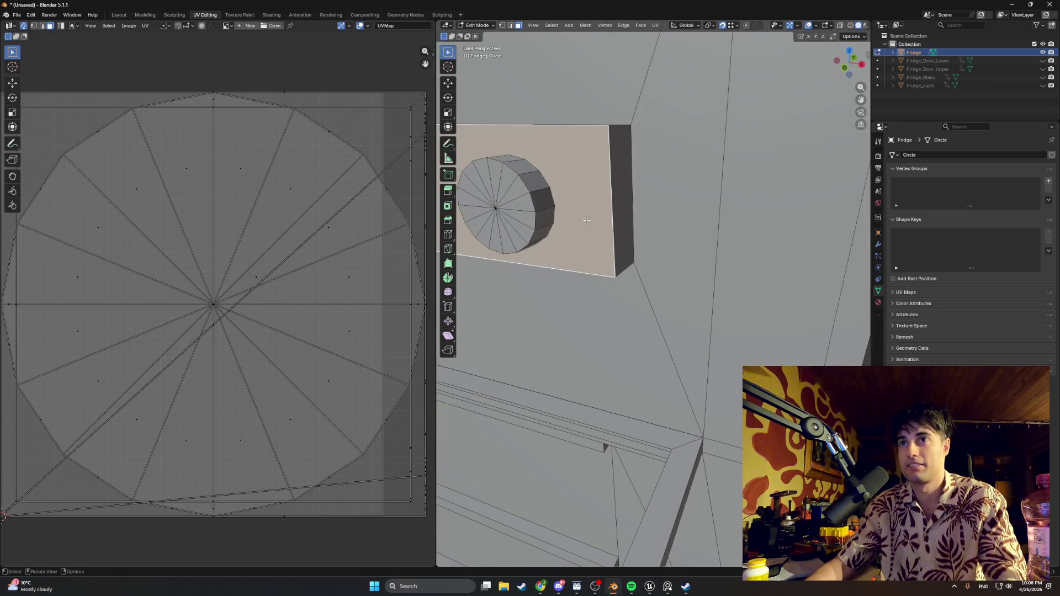
pyautogui.press('shift+KP_7')
pyautogui.moveTo(543, 192)
pyautogui.mouseDown()
pyautogui.moveTo(598, 445)
pyautogui.moveTo(584, 440)
pyautogui.moveTo(554, 220)
pyautogui.moveTo(594, 437)
pyautogui.moveTo(620, 373)
pyautogui.moveTo(490, 245)
pyautogui.moveTo(672, 161)
pyautogui.moveTo(607, 265)
pyautogui.moveTo(585, 271)
pyautogui.mouseUp()
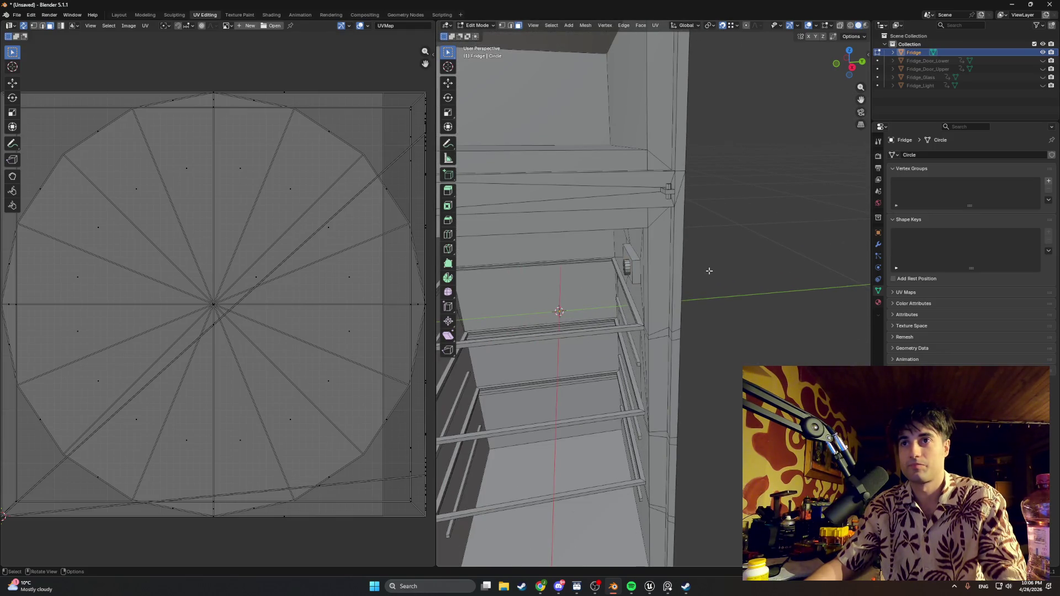
# - Unhide Fridge_Door_Lower, Fridge_Door_Upper, Fridge_Glass and Fridge_Light, then switch to Unreal Engine
pyautogui.click(1043, 61)
pyautogui.moveTo(1043, 62); pyautogui.dragTo(1043, 85)
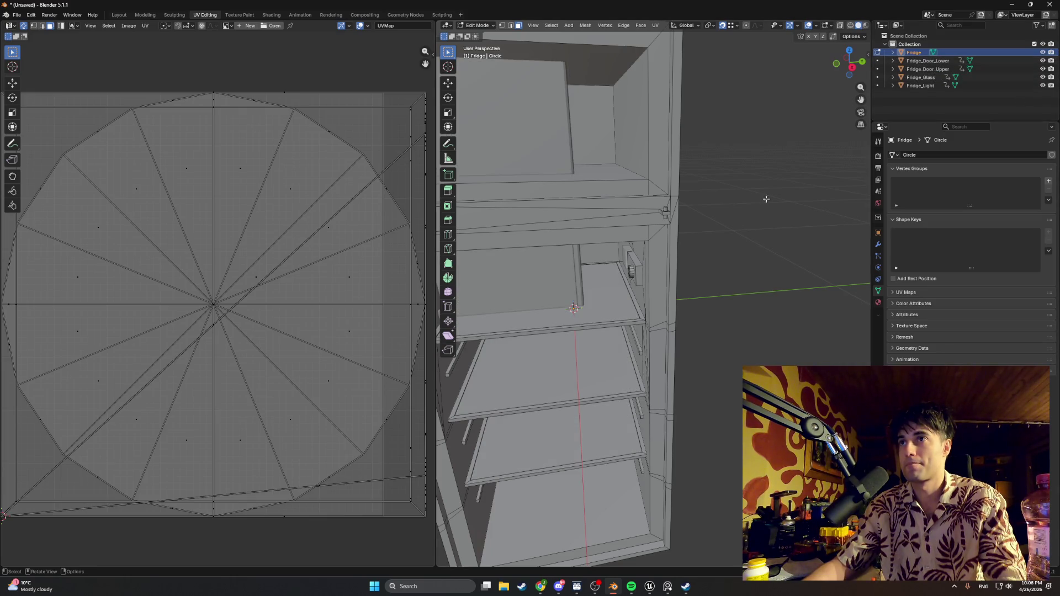
pyautogui.scroll(-2, 283, 242)
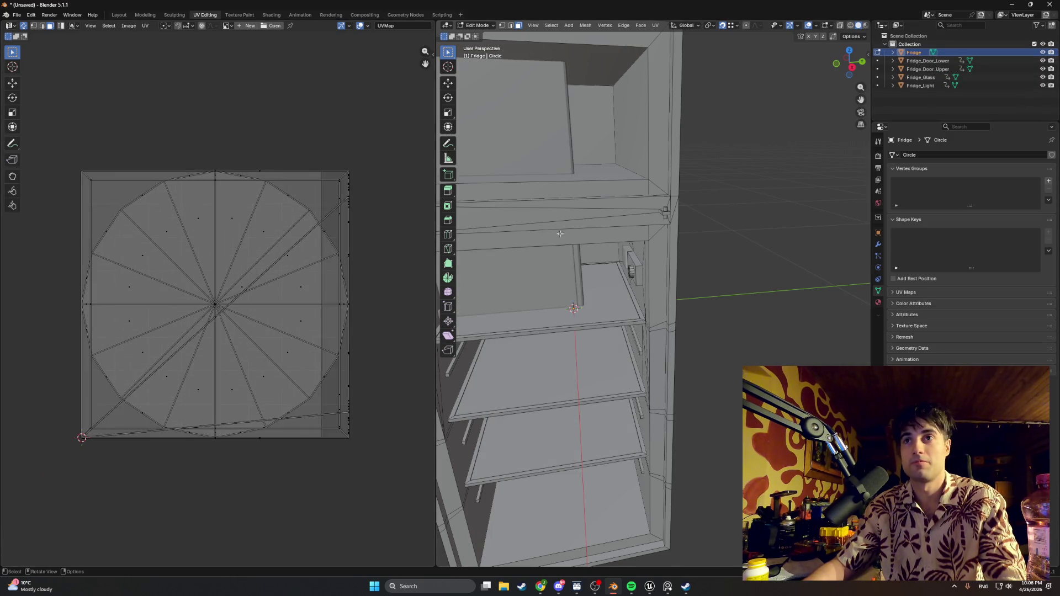
pyautogui.scroll(-5, 561, 235)
pyautogui.scroll(3, 641, 251)
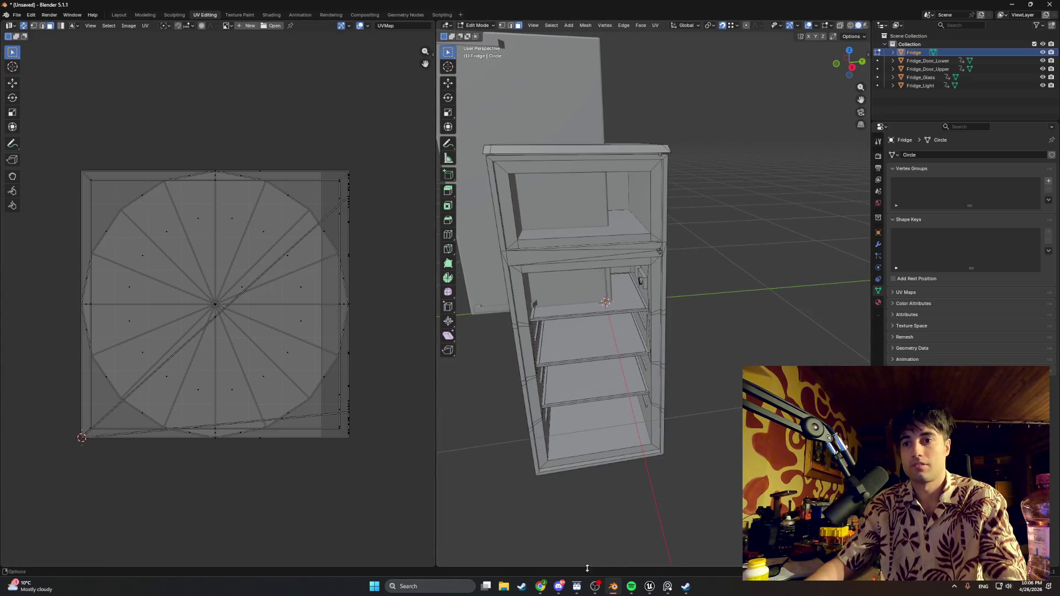
pyautogui.moveTo(645, 588)
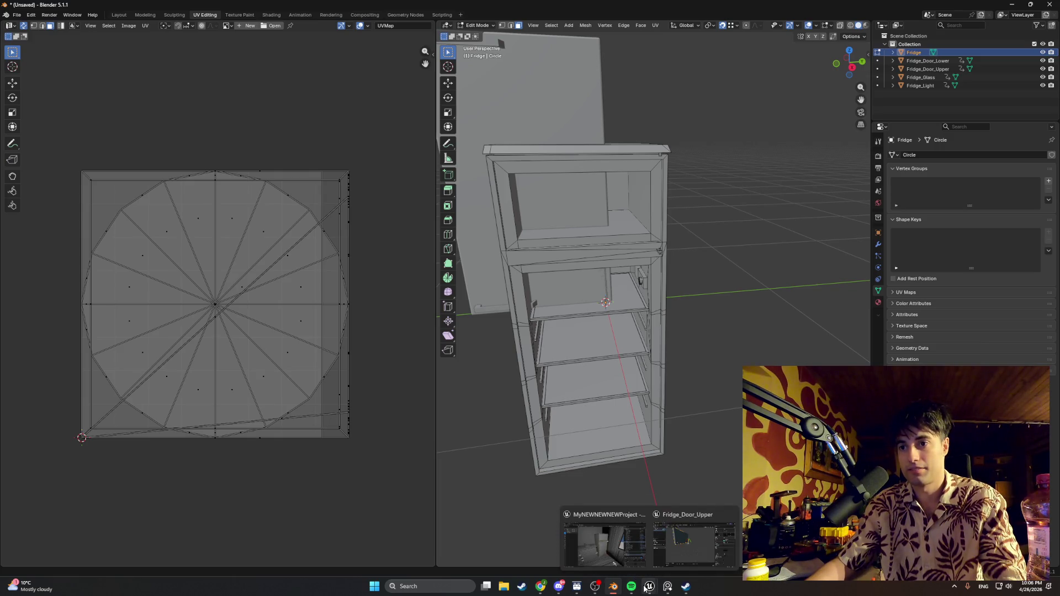
pyautogui.click(605, 550)
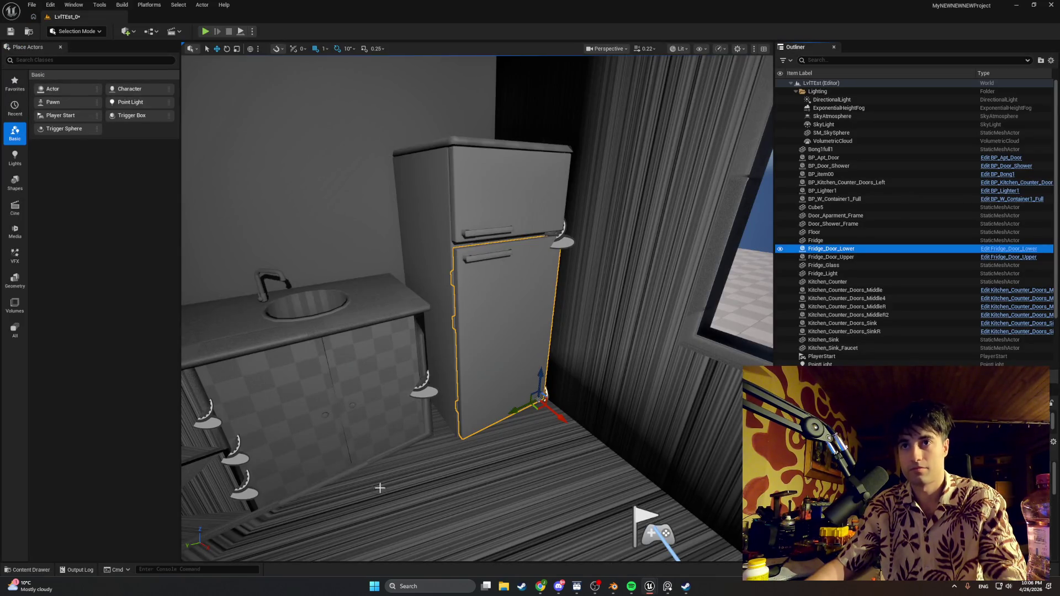
# - Check the Kitchen blueprints folder with the fridge and counter door blueprints, then return to Blender
pyautogui.click(27, 570)
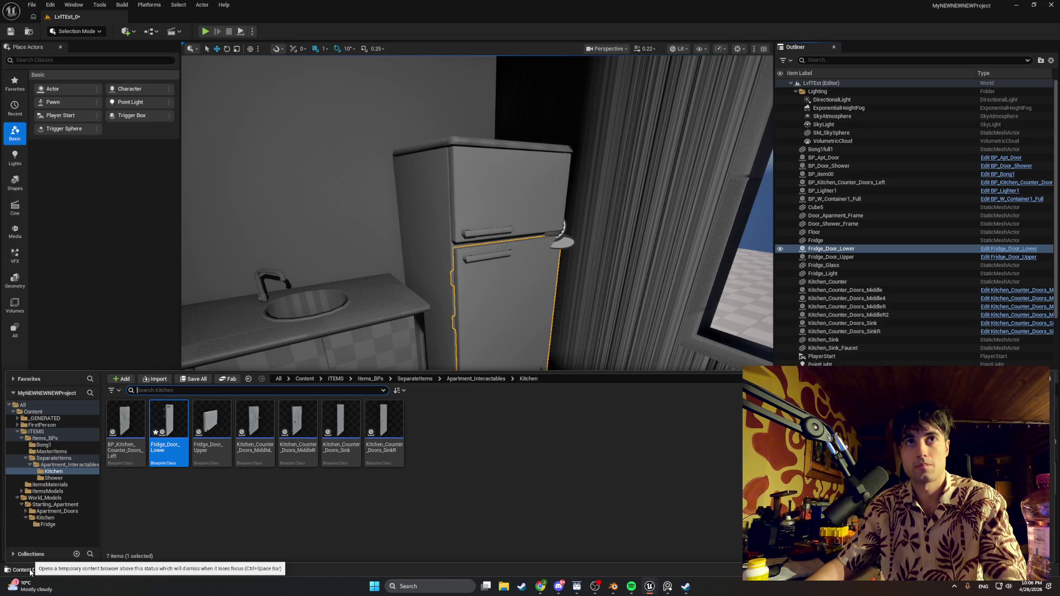
pyautogui.click(612, 586)
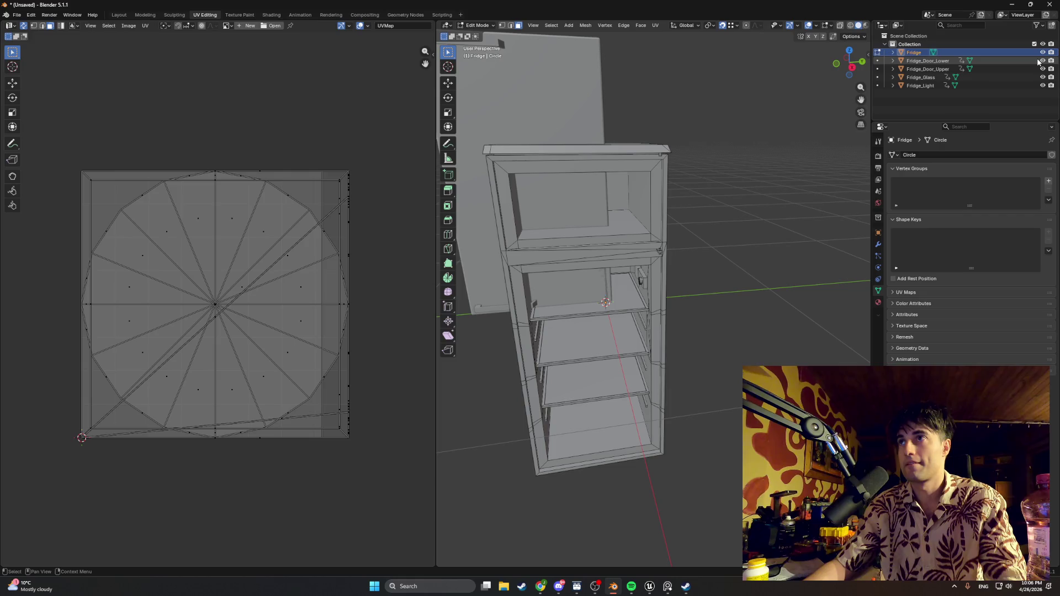
# - Save the Blender scene as Fridgev01.blend
pyautogui.click(16, 14)
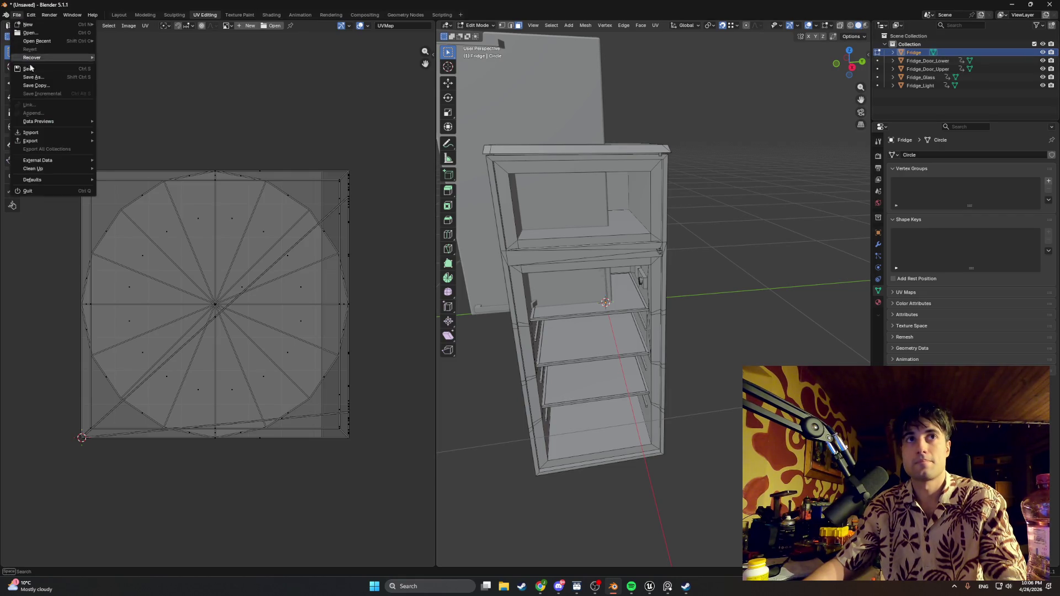
pyautogui.click(30, 69)
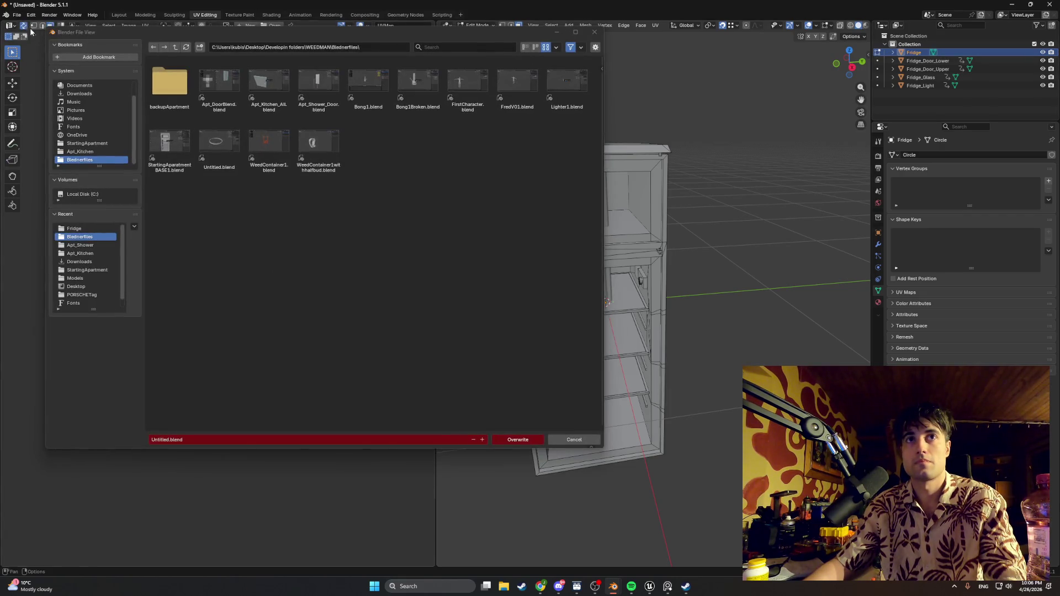
pyautogui.click(179, 436)
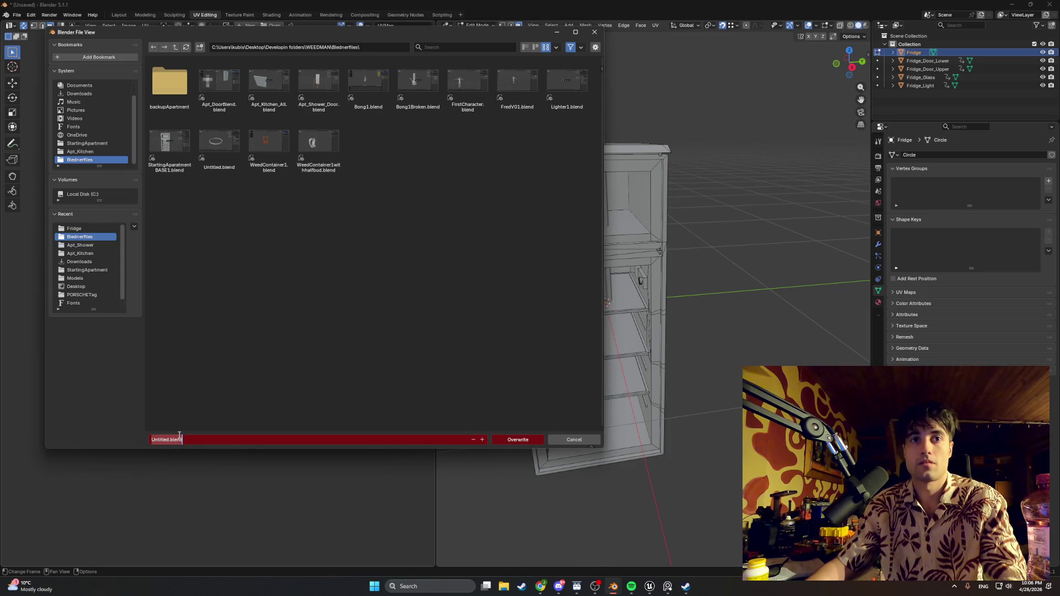
pyautogui.write('Fridgev01')
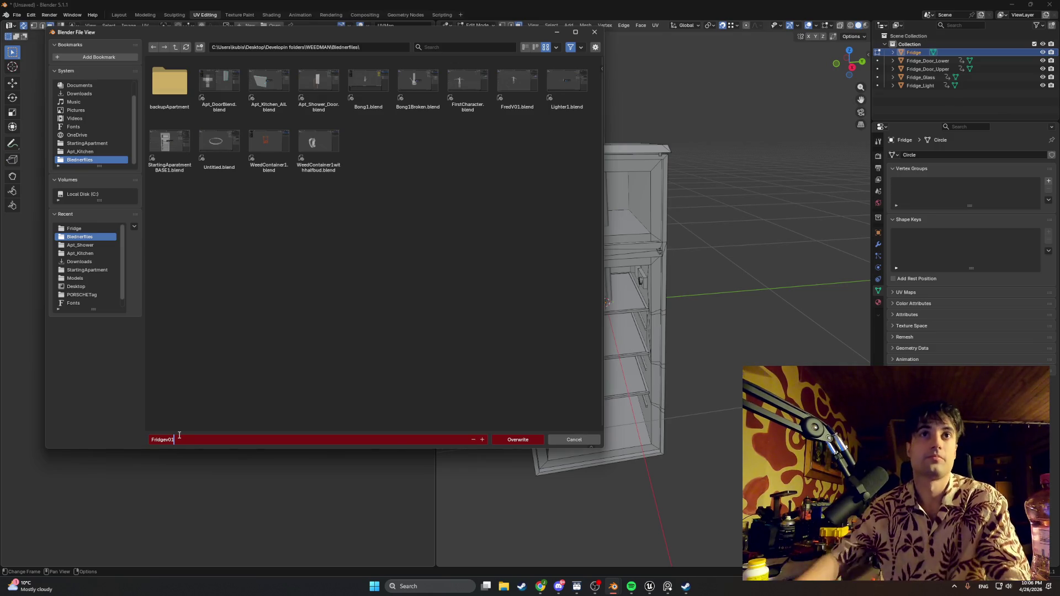
pyautogui.click(528, 440)
pyautogui.click(523, 440)
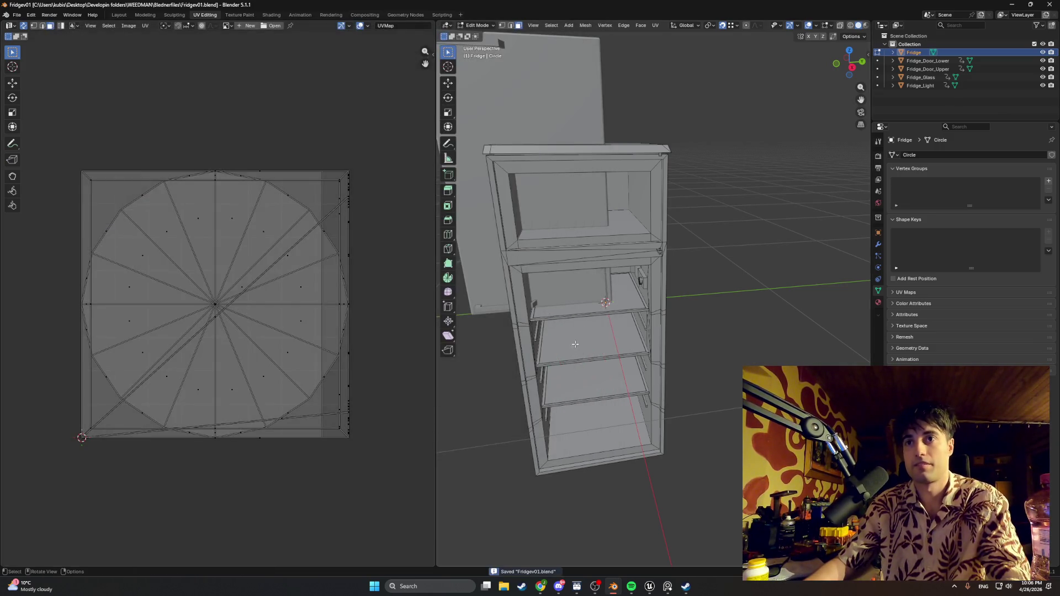
# - Export all five fridge objects to FBX, overwriting Fridge.fbx, and return to Unreal
pyautogui.click(17, 15)
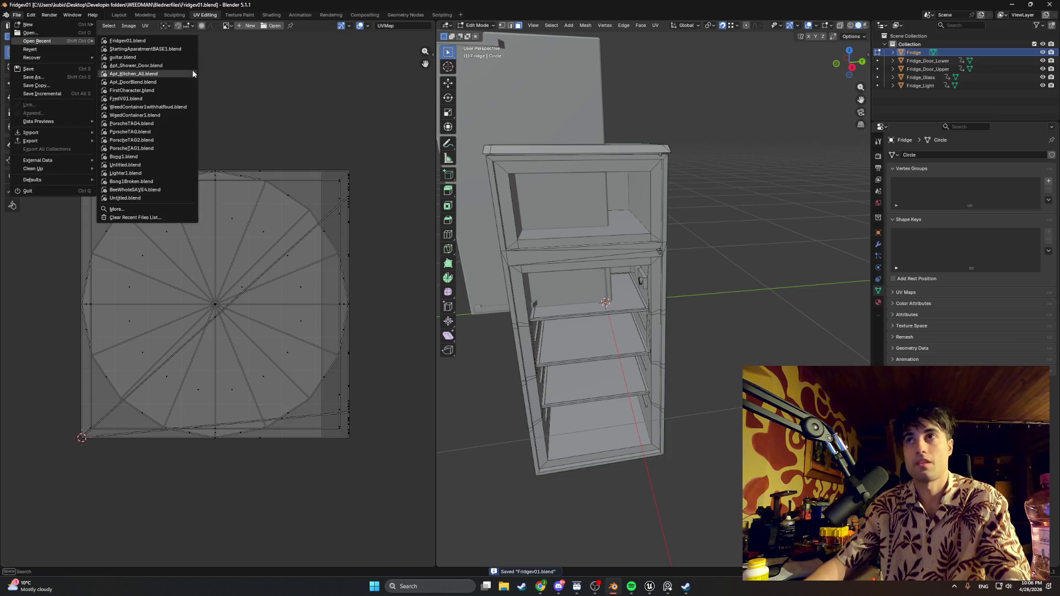
pyautogui.moveTo(56, 147)
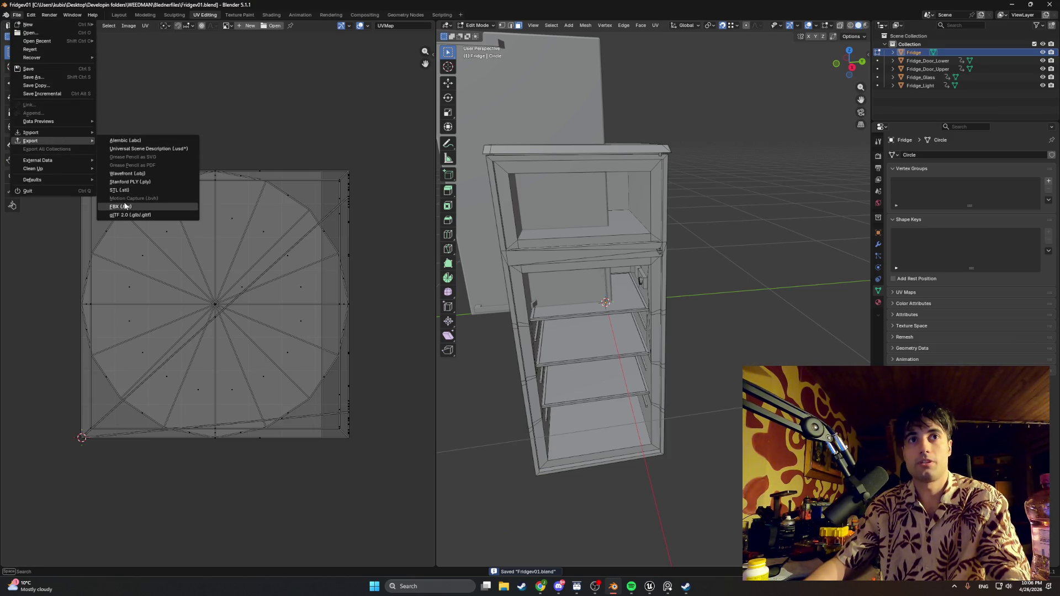
pyautogui.click(125, 207)
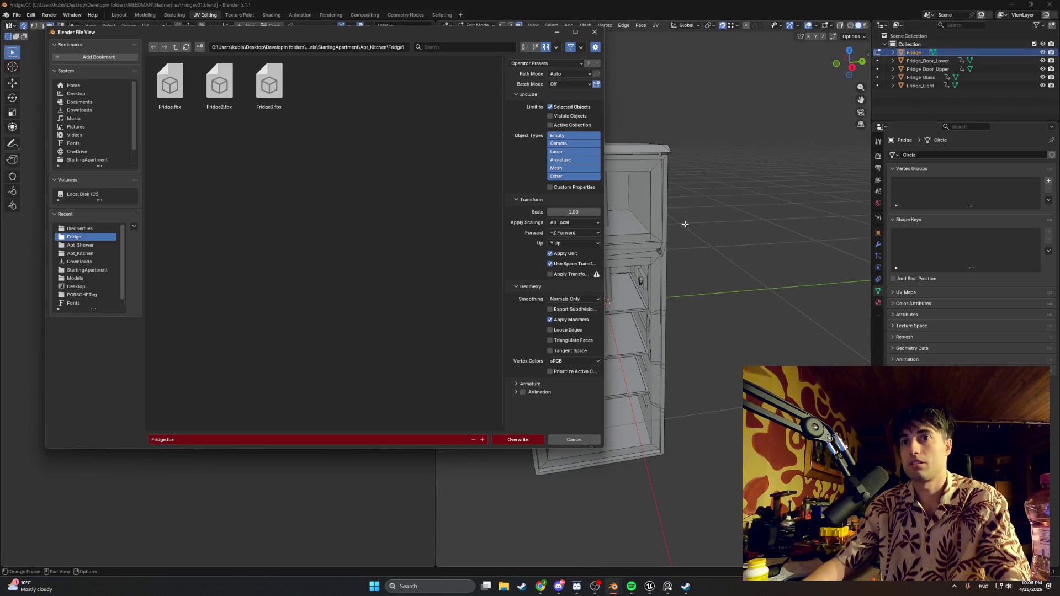
pyautogui.keyDown('shift'); pyautogui.click(920, 86); pyautogui.keyUp('shift')
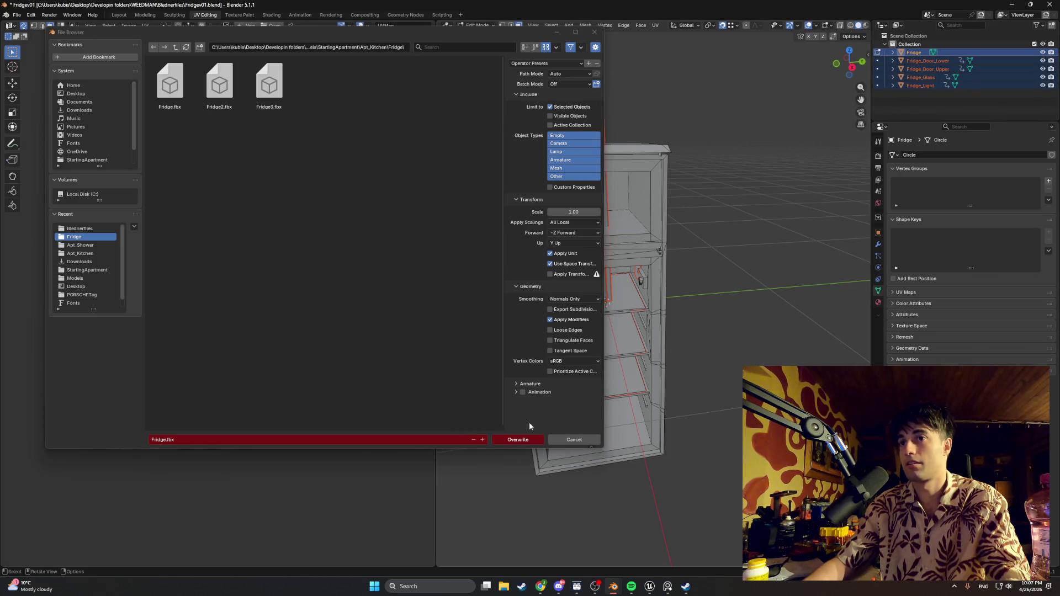
pyautogui.click(504, 442)
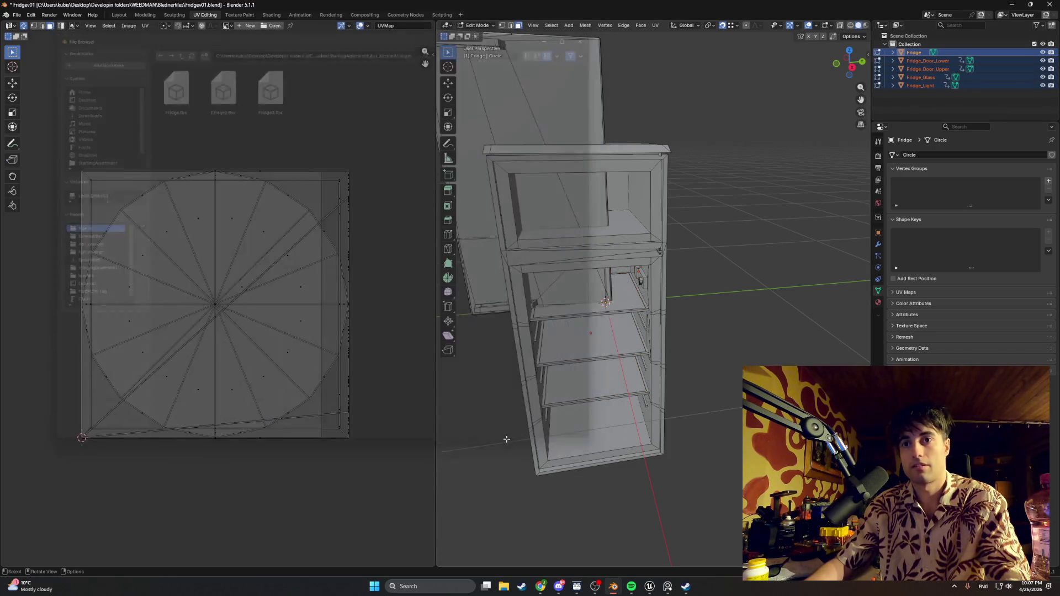
pyautogui.moveTo(649, 586)
pyautogui.click(592, 522)
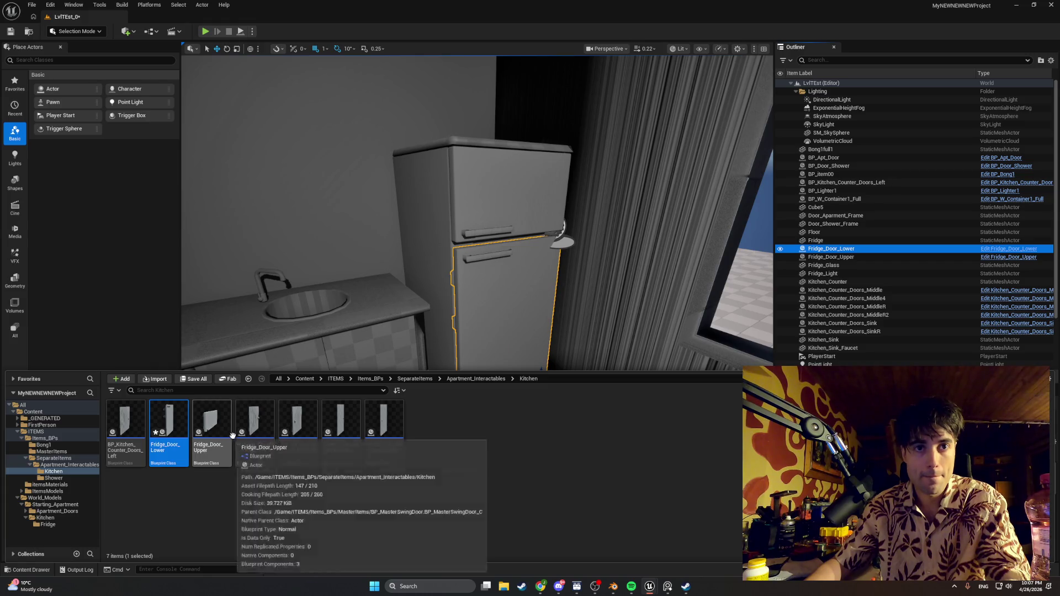
# - Open the Fridge mesh folder and attempt deleting its five assets, then cancel
pyautogui.click(47, 525)
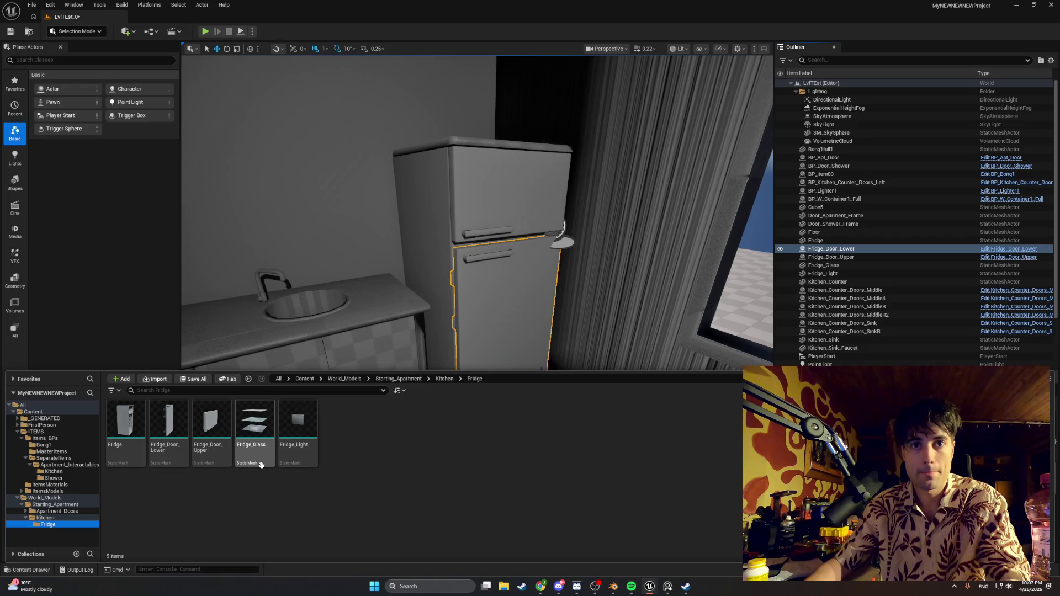
pyautogui.click(298, 444)
pyautogui.hotkey('ctrl', 'a')
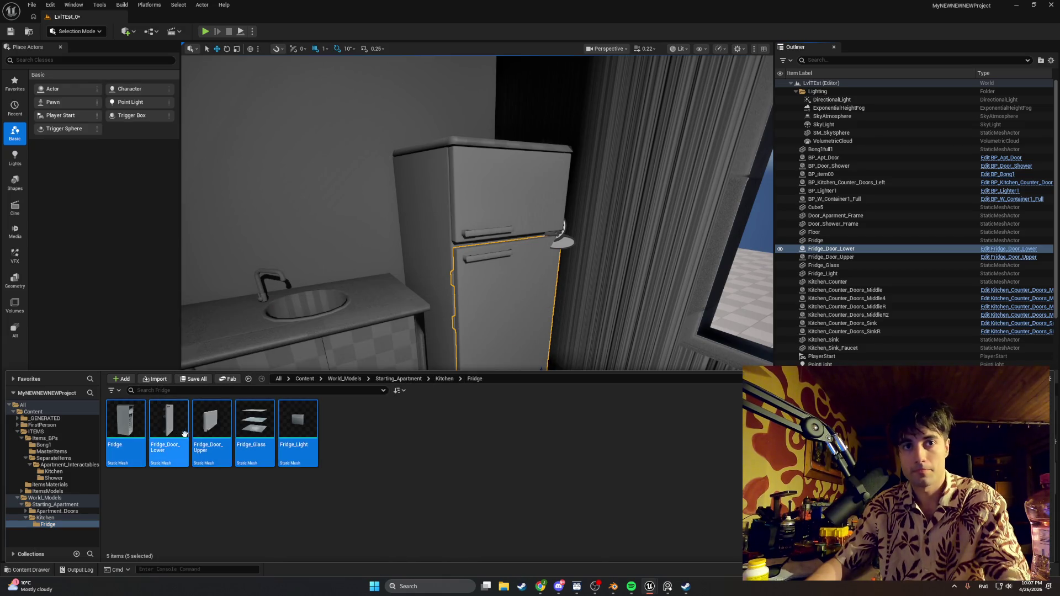
pyautogui.press('Delete')
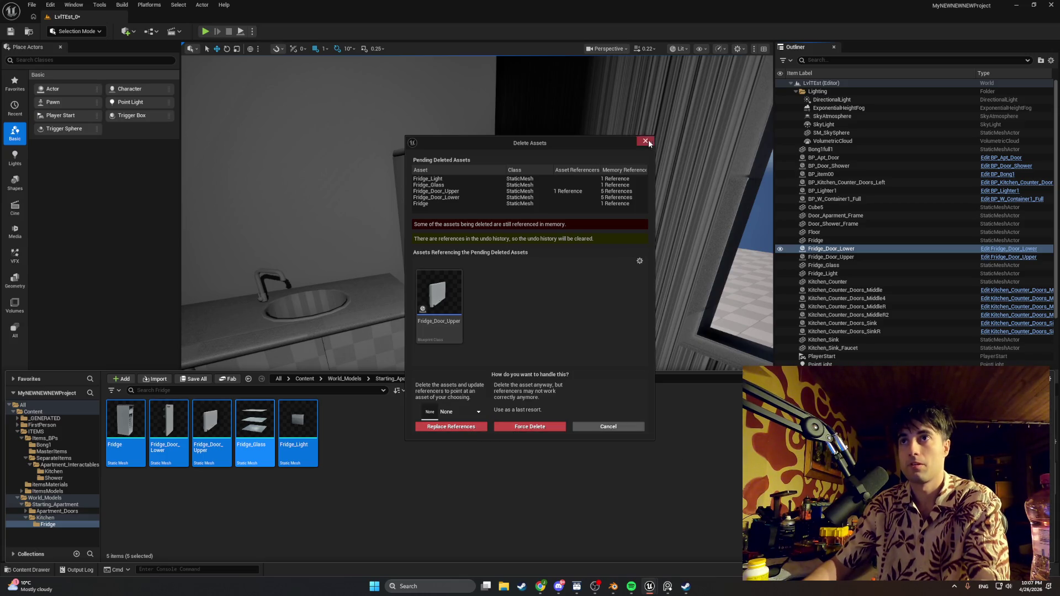
pyautogui.click(645, 141)
# - Delete the fridge, both doors, glass shelves and Fridge_Light from the kitchen level
pyautogui.click(502, 204)
pyautogui.keyDown('ctrl'); pyautogui.click(496, 265); pyautogui.keyUp('ctrl')
pyautogui.keyDown('ctrl'); pyautogui.click(450, 243); pyautogui.keyUp('ctrl')
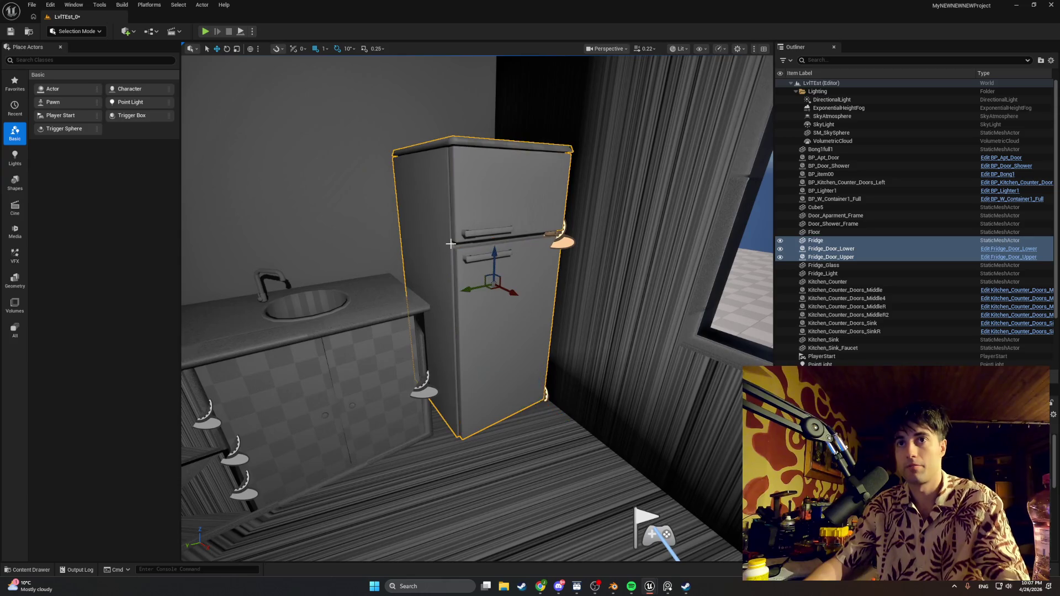
pyautogui.press('Delete')
pyautogui.click(494, 297)
pyautogui.press('Delete')
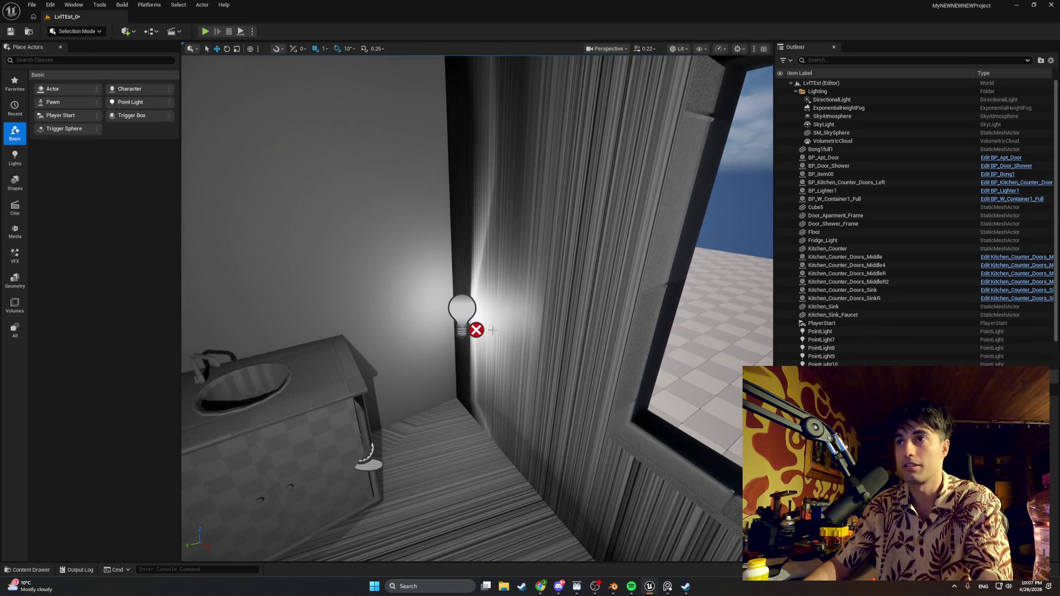
pyautogui.click(820, 332)
pyautogui.click(781, 332)
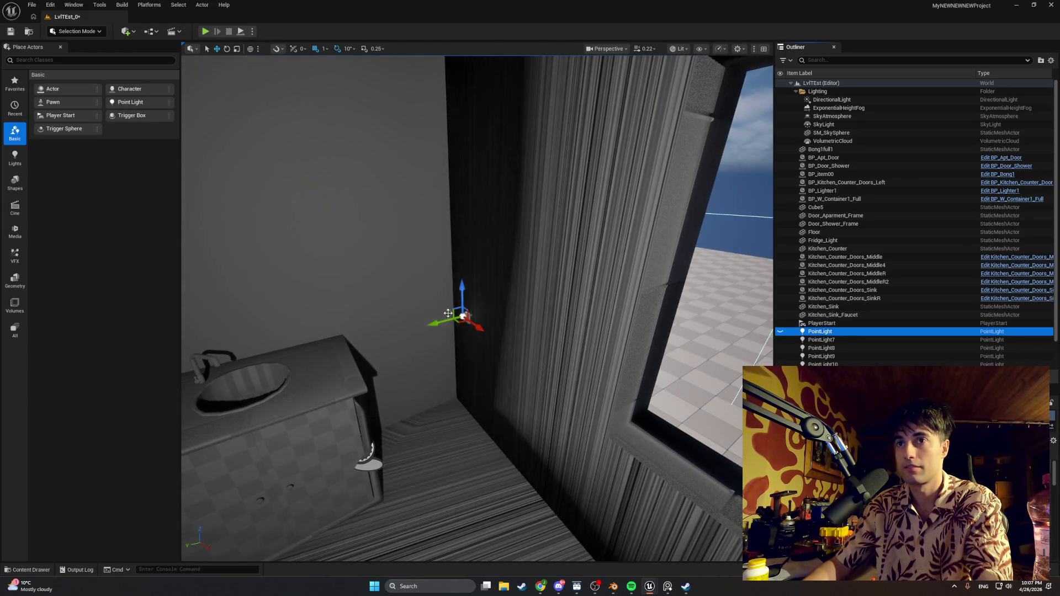
pyautogui.click(470, 317)
pyautogui.press('Delete')
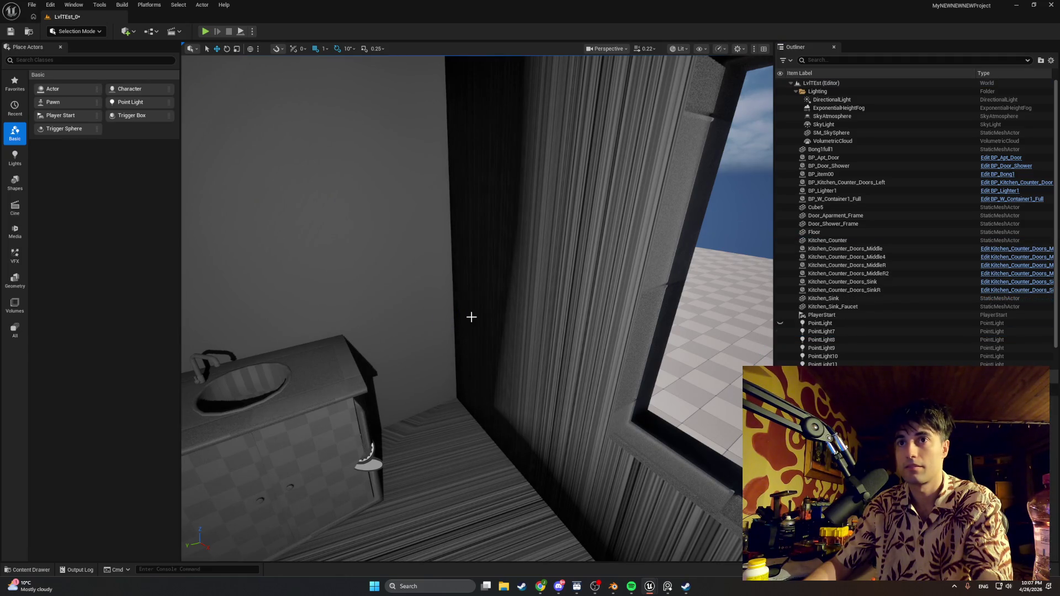
pyautogui.click(780, 323)
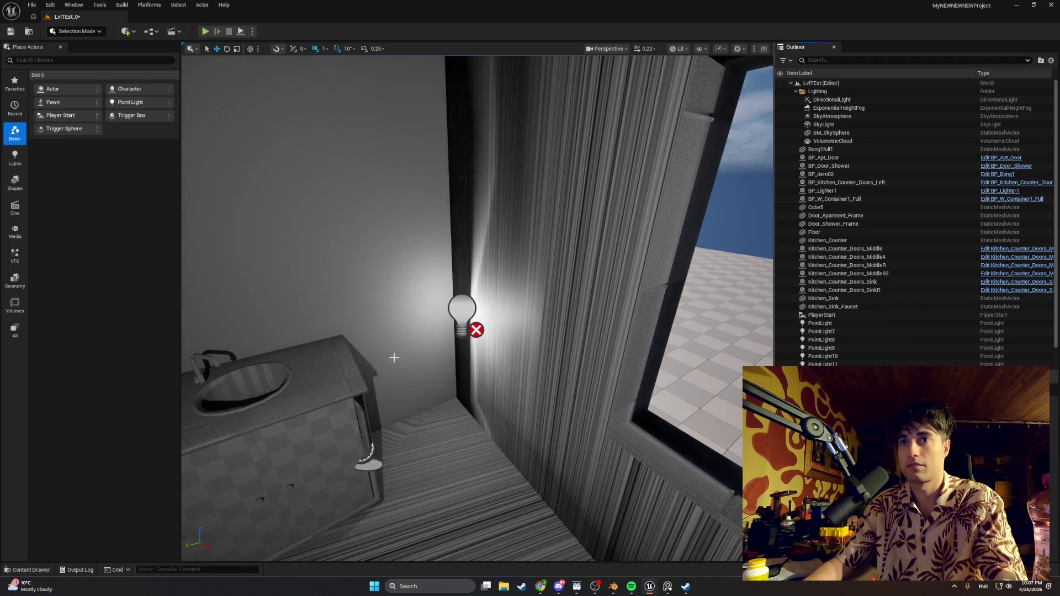
# - Force-delete the five old fridge mesh assets from the Fridge folder
pyautogui.hotkey('ctrl', 'space')
pyautogui.click(298, 425)
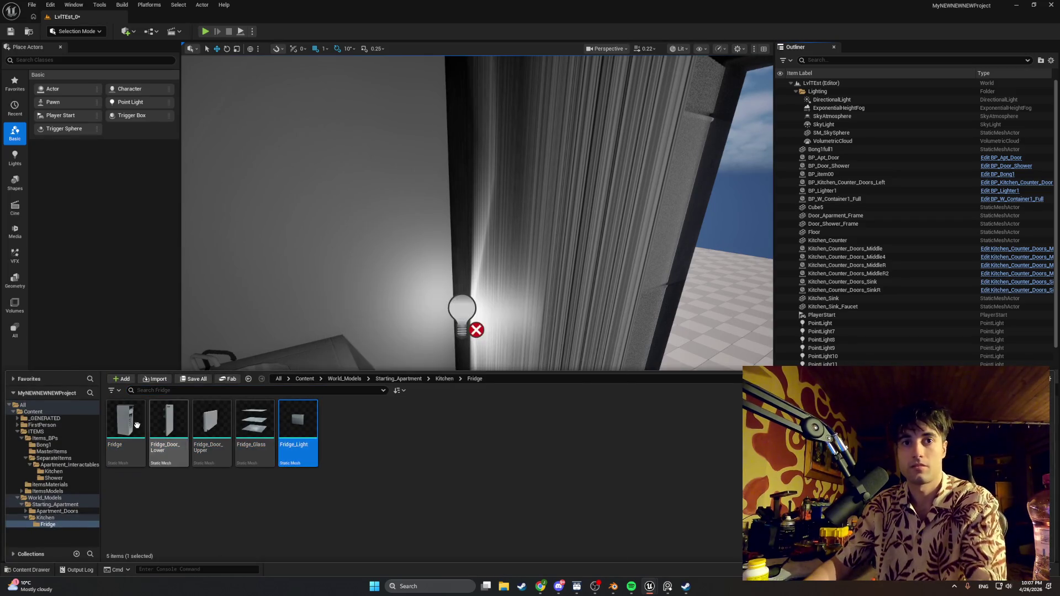
pyautogui.keyDown('shift'); pyautogui.click(132, 426); pyautogui.keyUp('shift')
pyautogui.press('Delete')
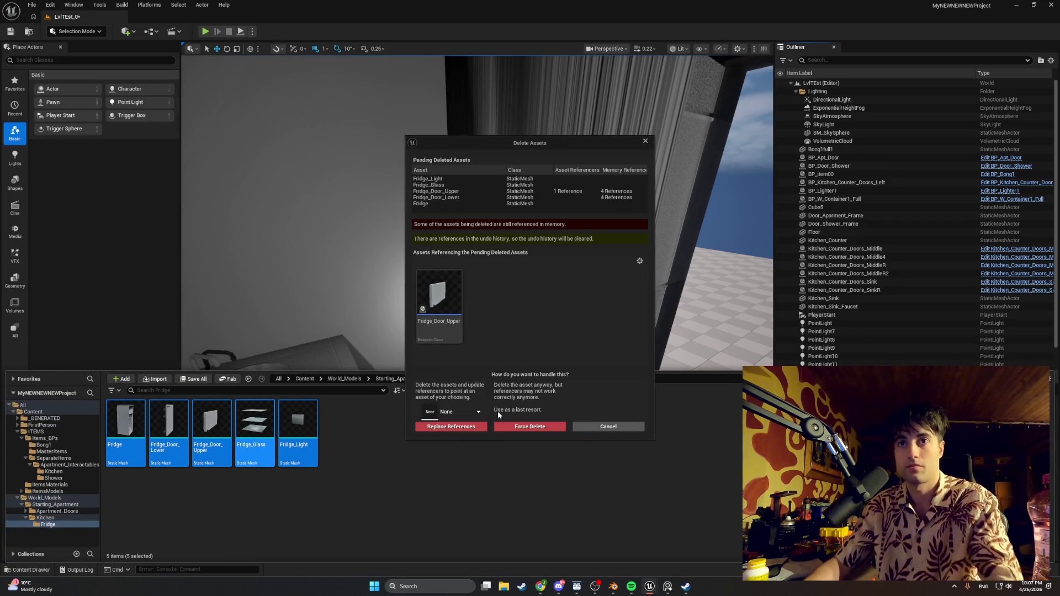
pyautogui.click(502, 422)
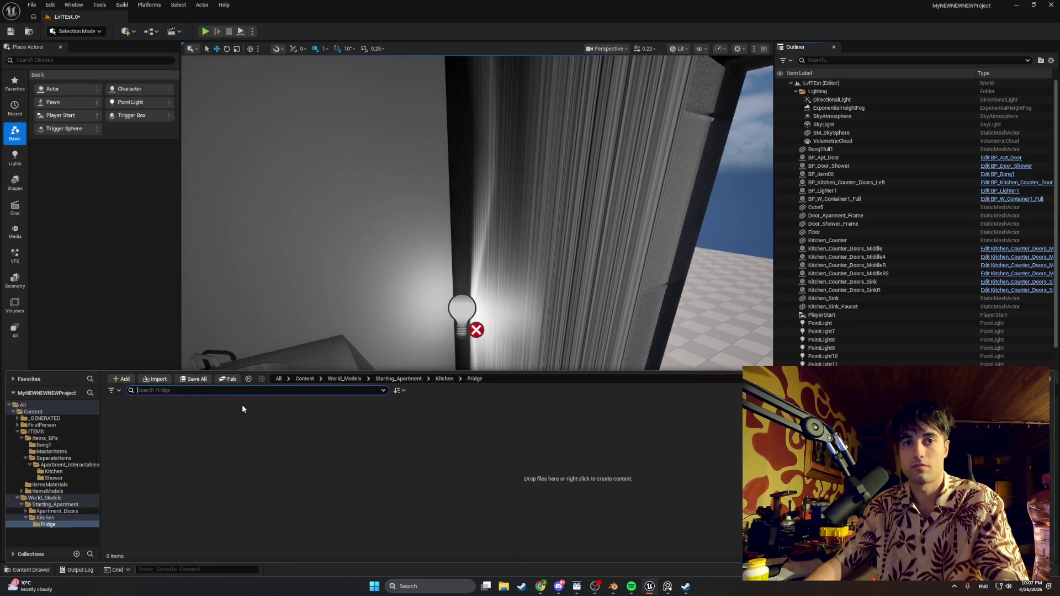
pyautogui.click(156, 379)
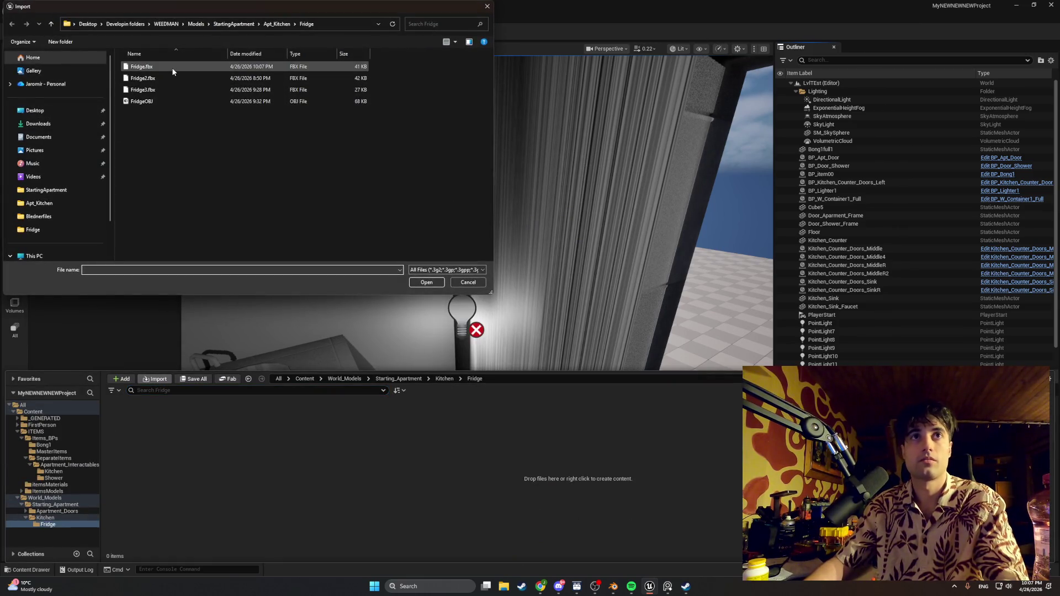
# - Import Fridge.fbx with default settings and drag all five fridge meshes into the kitchen
pyautogui.doubleClick(172, 69)
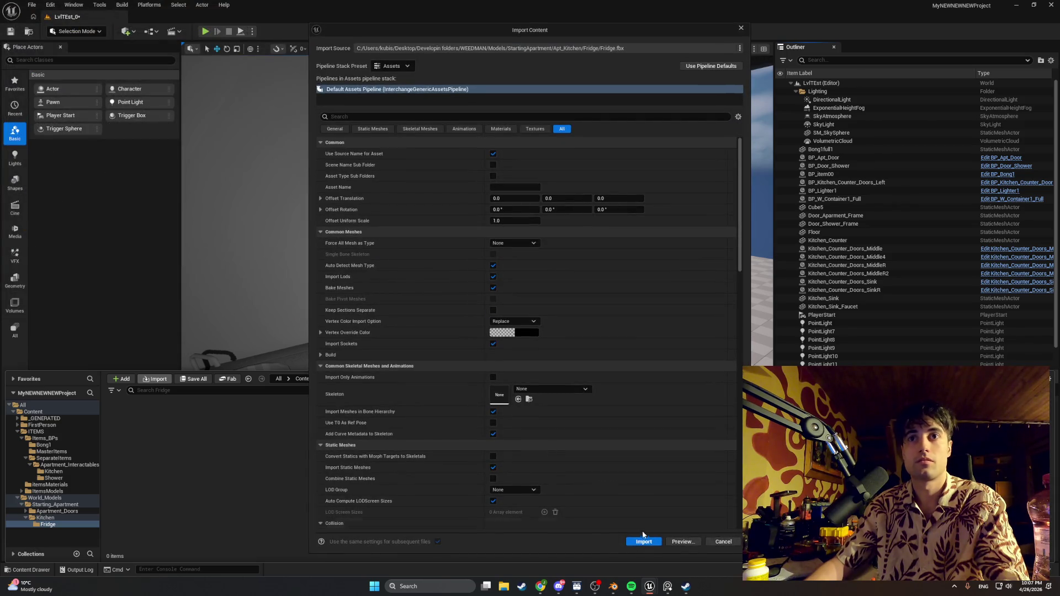
pyautogui.click(645, 533)
pyautogui.moveTo(448, 348); pyautogui.dragTo(448, 349)
pyautogui.hotkey('ctrl', 'space')
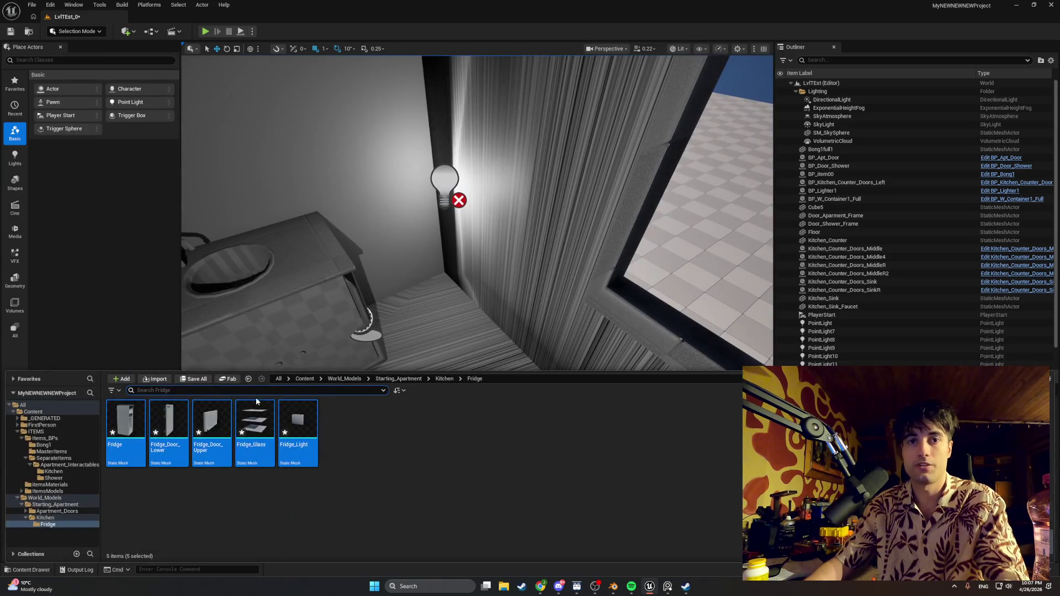
pyautogui.moveTo(126, 442)
pyautogui.mouseDown()
pyautogui.moveTo(455, 297)
pyautogui.moveTo(434, 308)
pyautogui.moveTo(424, 204)
pyautogui.mouseUp()
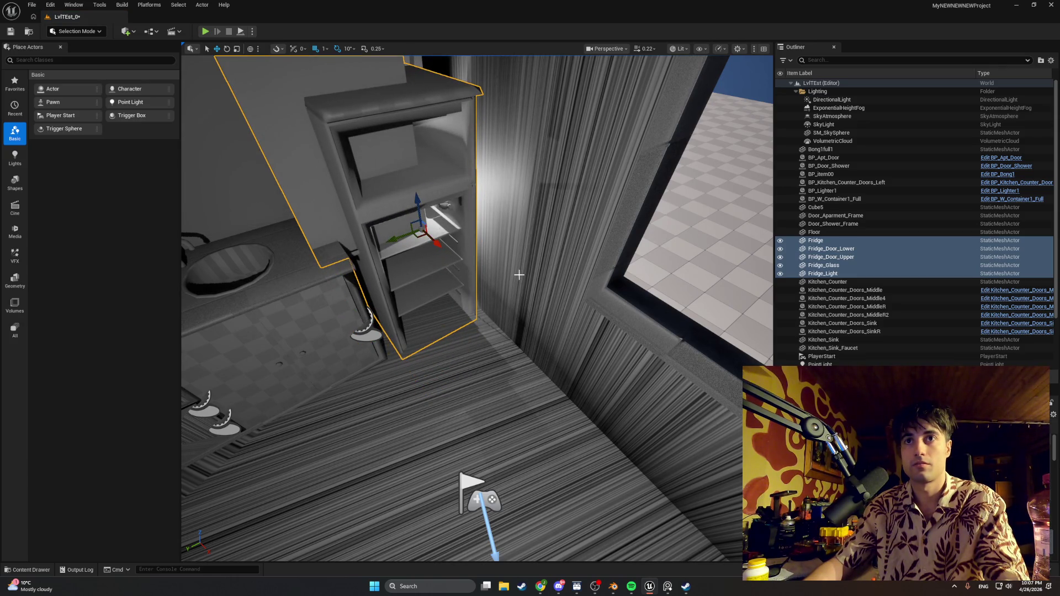
# - Delete the lower and upper door meshes, leaving the fridge body, glass and light by the sink
pyautogui.scroll(6, 472, 288)
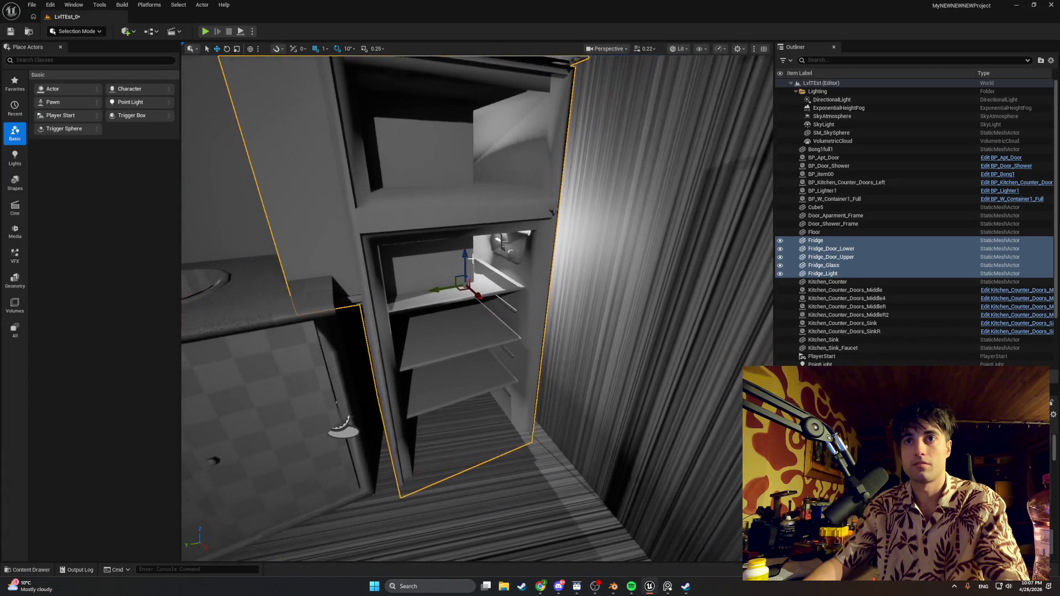
pyautogui.scroll(4, 473, 288)
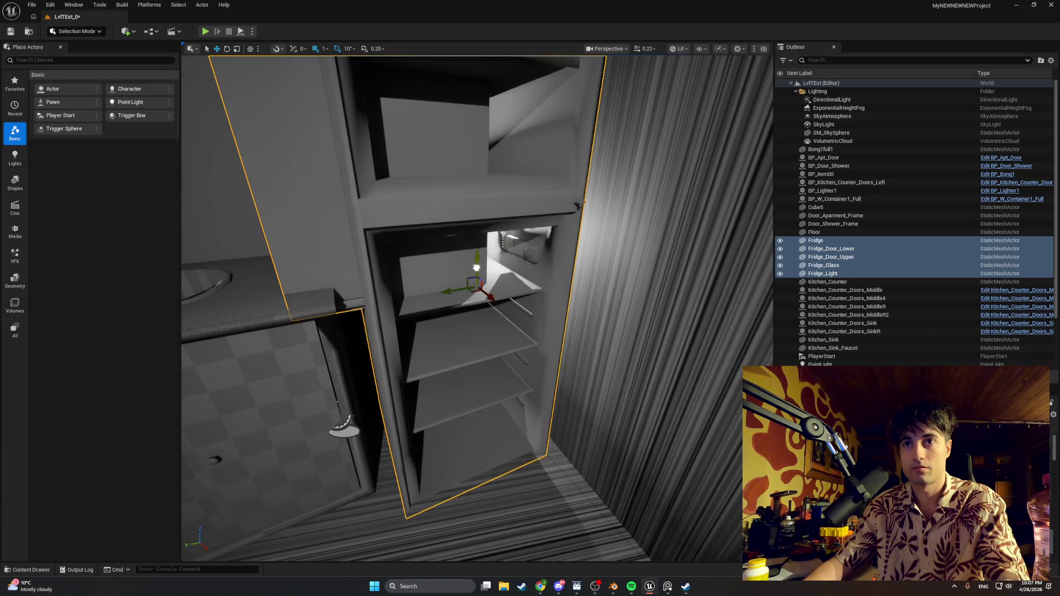
pyautogui.scroll(1, 476, 253)
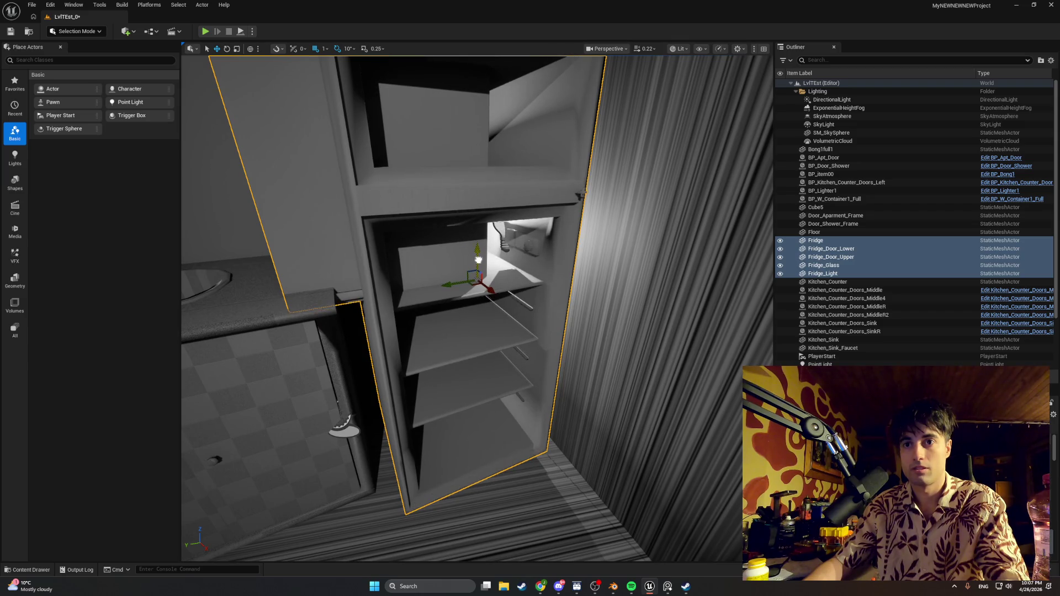
pyautogui.moveTo(556, 335)
pyautogui.mouseDown()
pyautogui.moveTo(530, 364)
pyautogui.moveTo(499, 337)
pyautogui.moveTo(472, 187)
pyautogui.mouseUp()
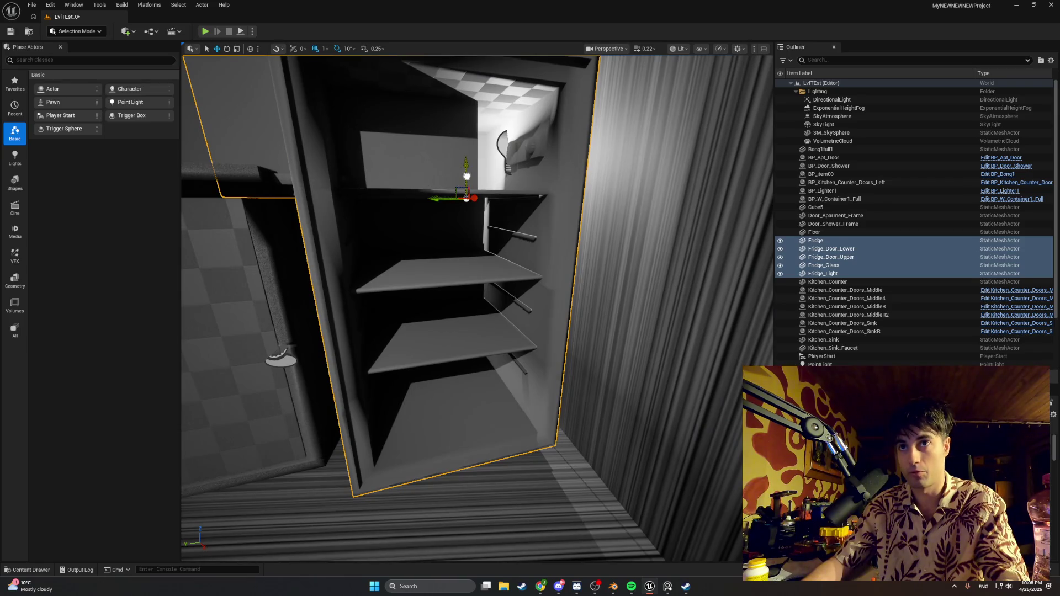
pyautogui.moveTo(462, 175); pyautogui.dragTo(473, 160)
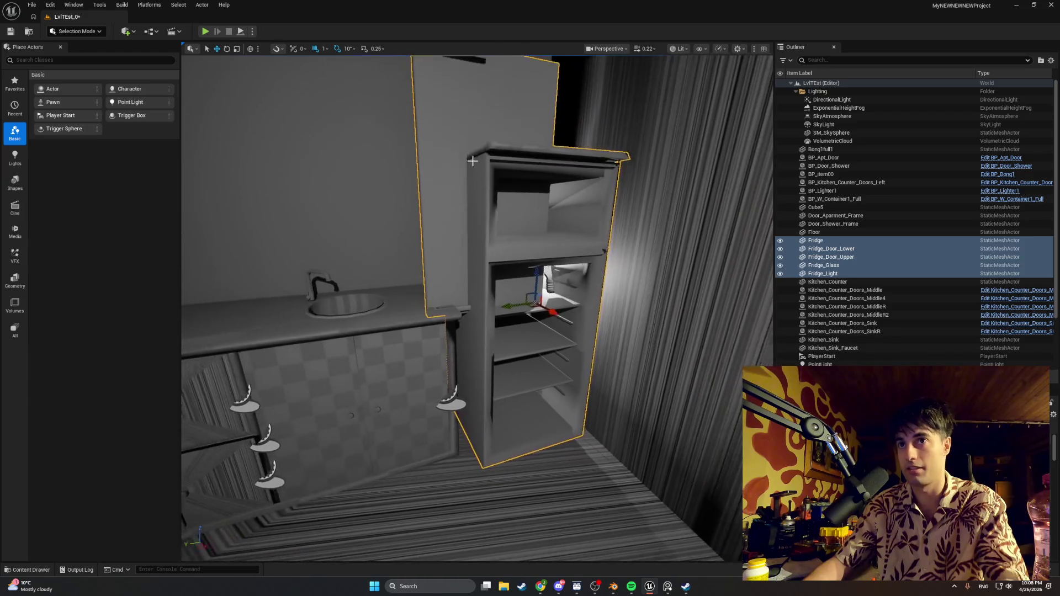
pyautogui.click(472, 161)
pyautogui.press('Delete')
pyautogui.click(475, 295)
pyautogui.press('Delete')
pyautogui.moveTo(475, 294)
pyautogui.mouseDown()
pyautogui.moveTo(478, 276)
pyautogui.moveTo(431, 281)
pyautogui.moveTo(525, 332)
pyautogui.moveTo(488, 334)
pyautogui.moveTo(498, 292)
pyautogui.mouseUp()
pyautogui.click(532, 373)
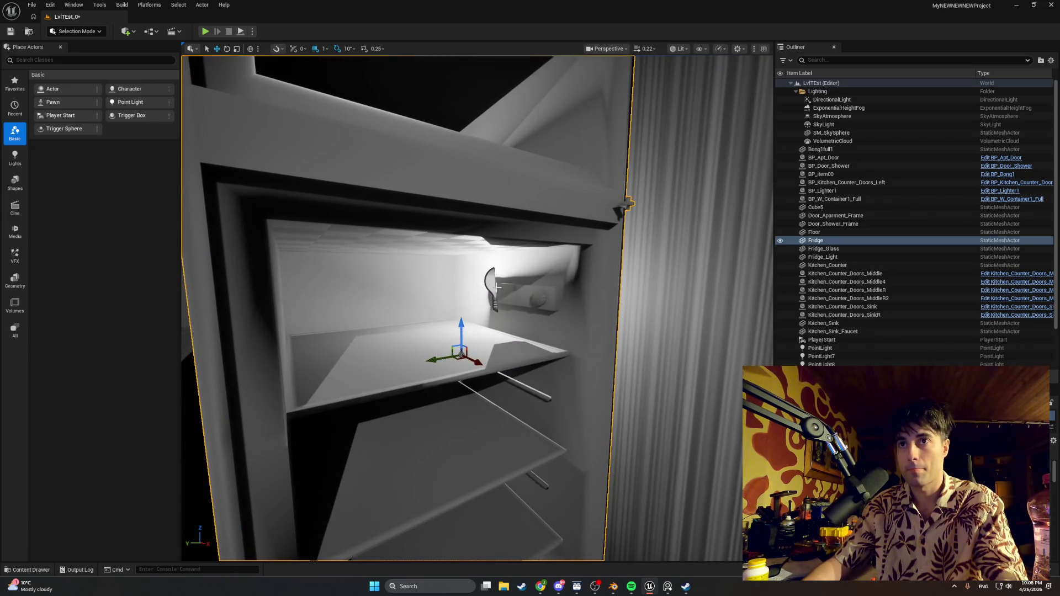
pyautogui.click(490, 288)
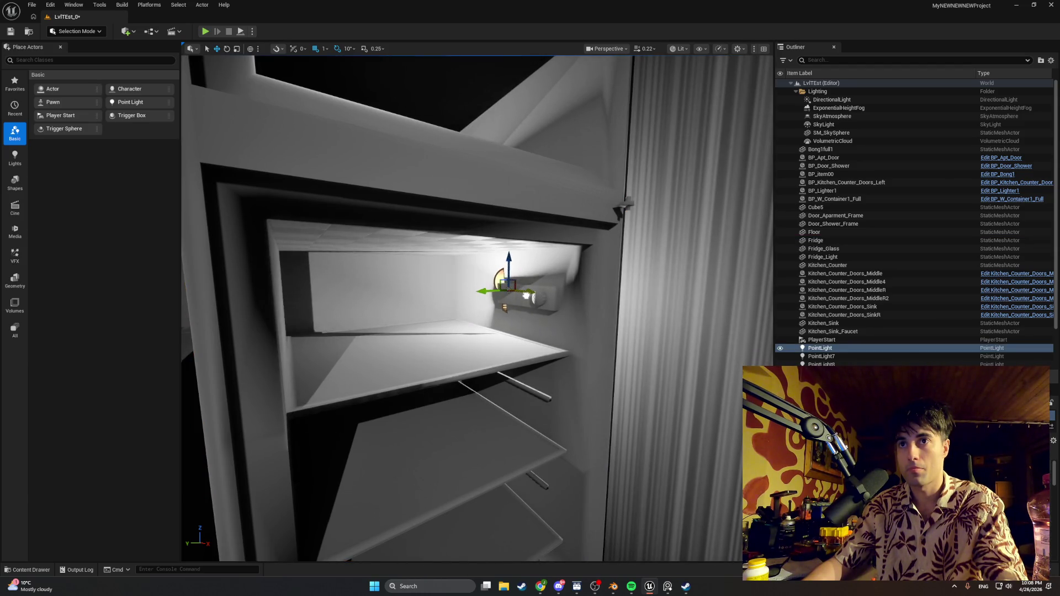
# - Open the Fridge_Light and Fridge_Glass meshes in a maximized Static Mesh editor
pyautogui.scroll(-5, 525, 301)
pyautogui.scroll(1, 533, 310)
pyautogui.click(31, 570)
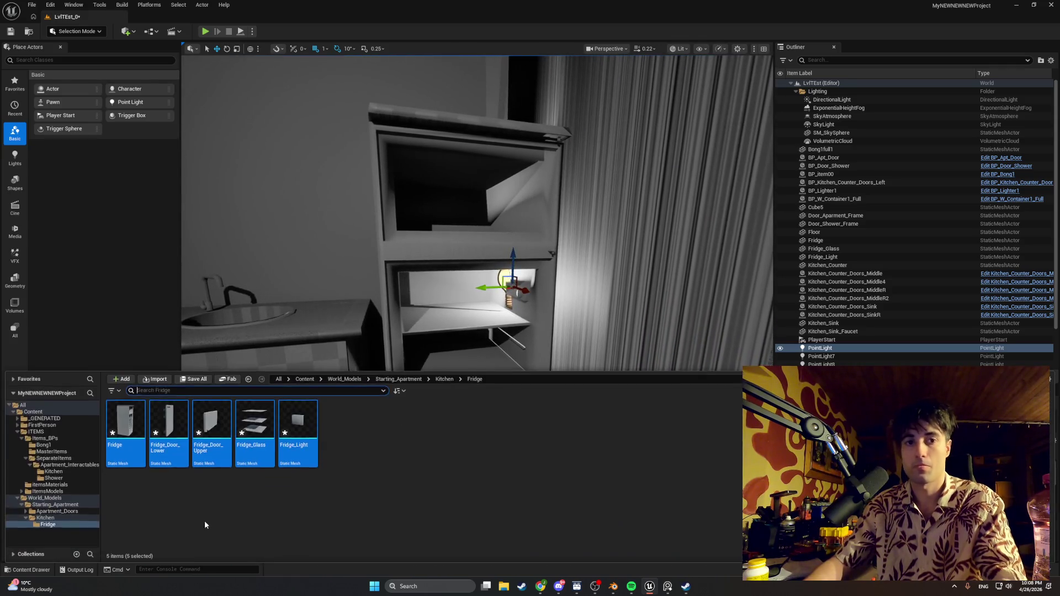
pyautogui.click(295, 419)
pyautogui.doubleClick(295, 421)
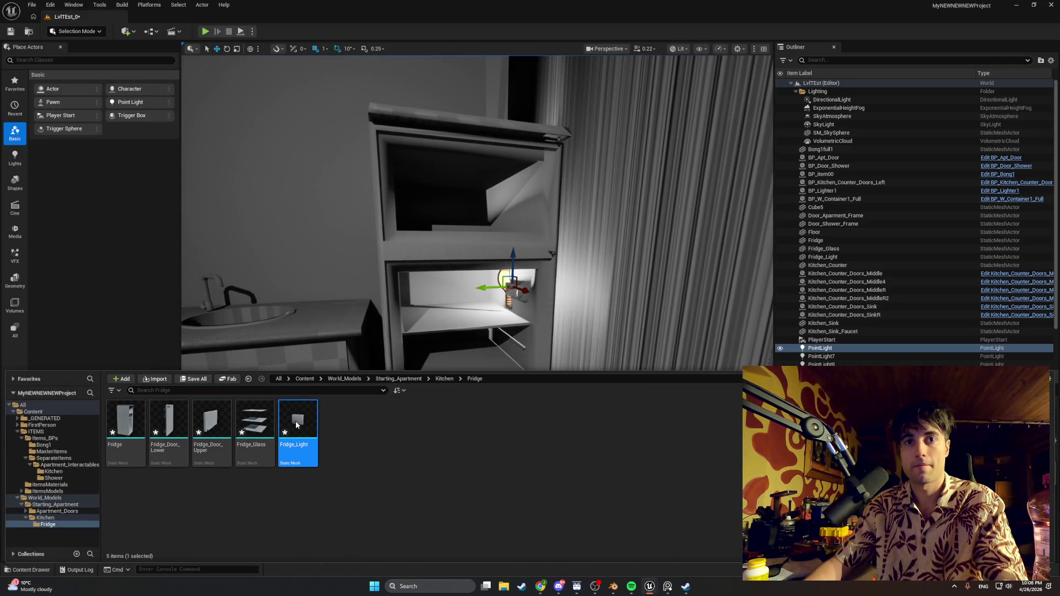
pyautogui.click(654, 137)
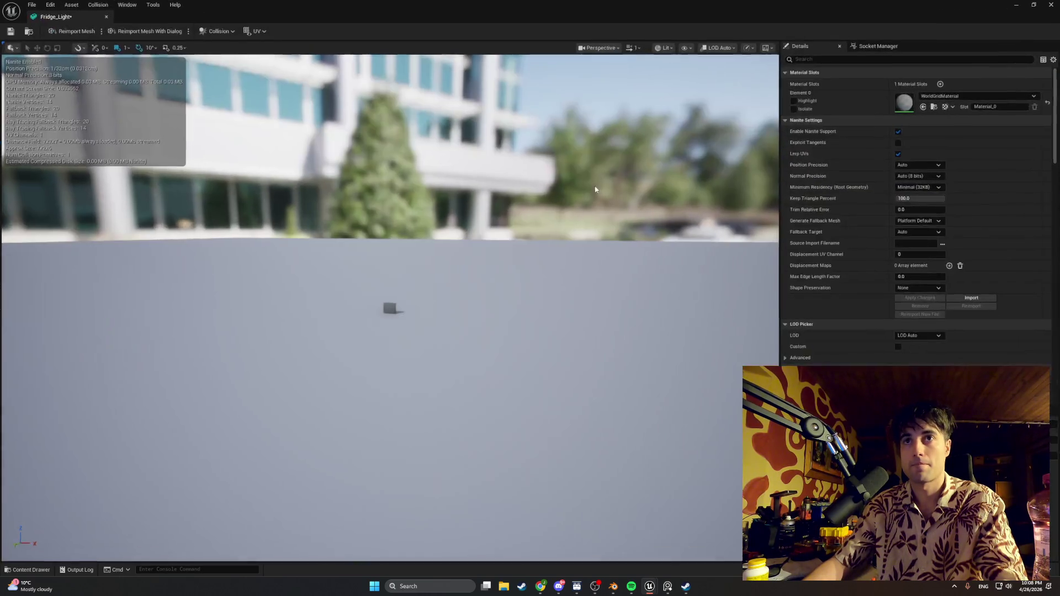
pyautogui.hotkey('ctrl', 'space')
pyautogui.doubleClick(251, 433)
# - Open the Fridge_Door_Upper, Fridge_Door_Lower and Fridge meshes in the editor as well
pyautogui.hotkey('ctrl', 'space')
pyautogui.click(214, 416)
pyautogui.doubleClick(215, 420)
pyautogui.hotkey('ctrl', 'space')
pyautogui.click(171, 415)
pyautogui.doubleClick(171, 415)
pyautogui.hotkey('ctrl', 'space')
pyautogui.click(127, 427)
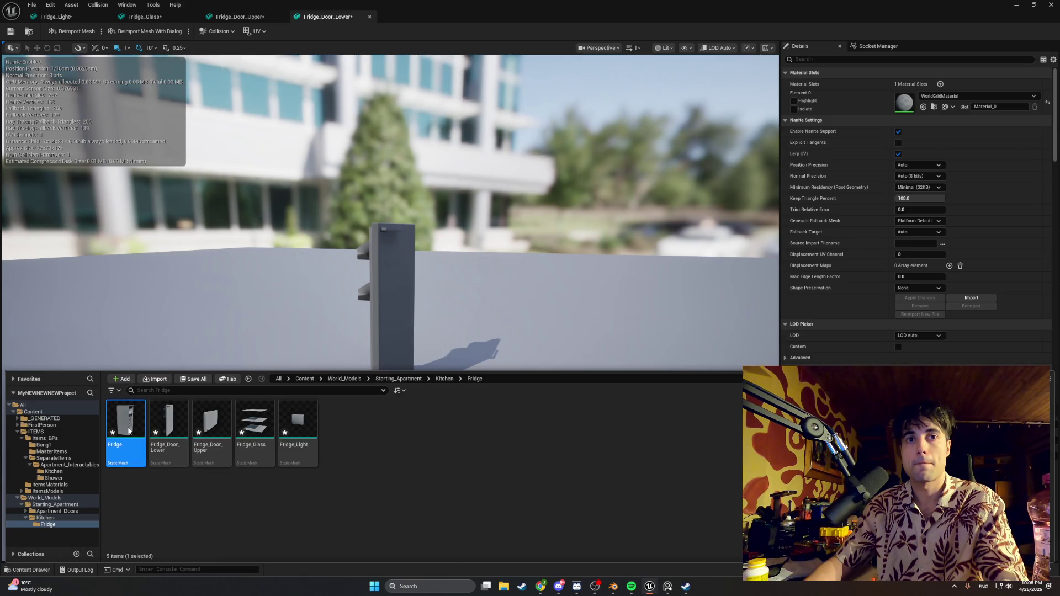
pyautogui.doubleClick(129, 430)
# - Set Fridge_Light's Collision Complexity to Use Simple Collision As Complex and save it
pyautogui.click(55, 17)
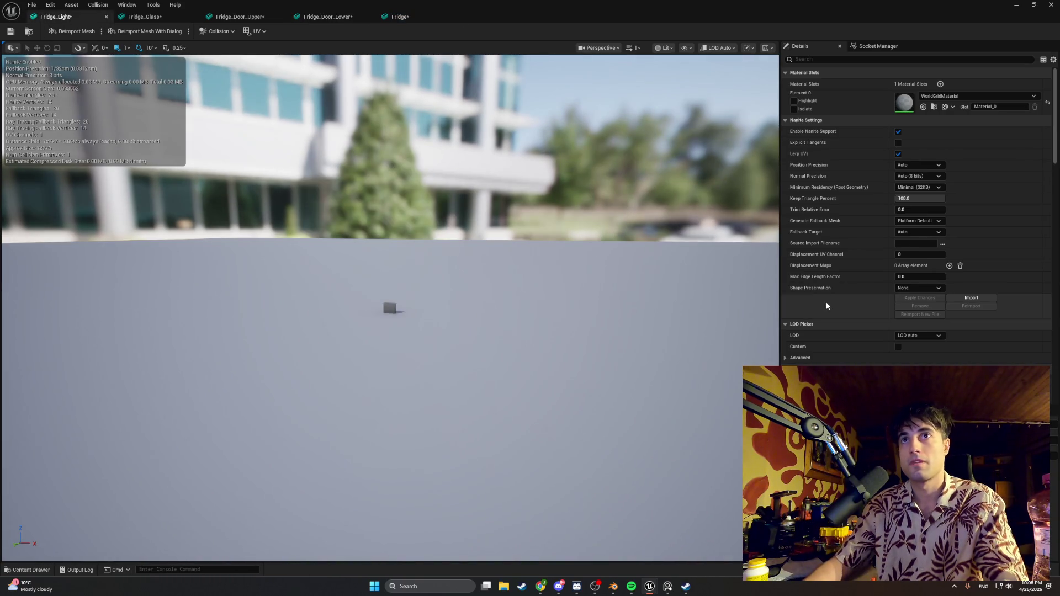
pyautogui.scroll(-15, 931, 332)
pyautogui.click(936, 140)
pyautogui.click(932, 164)
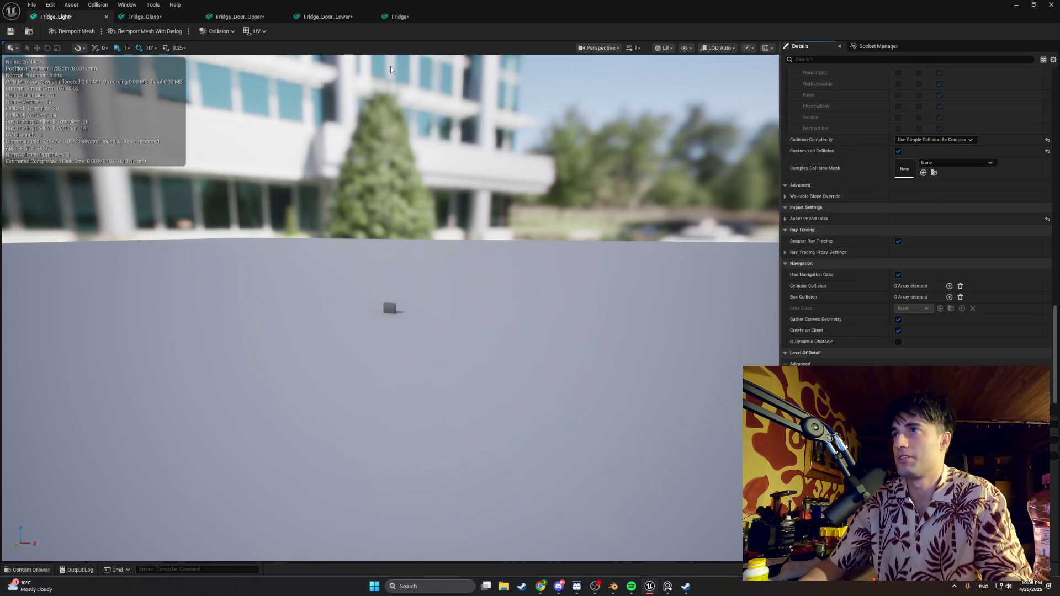
pyautogui.click(10, 33)
pyautogui.click(145, 16)
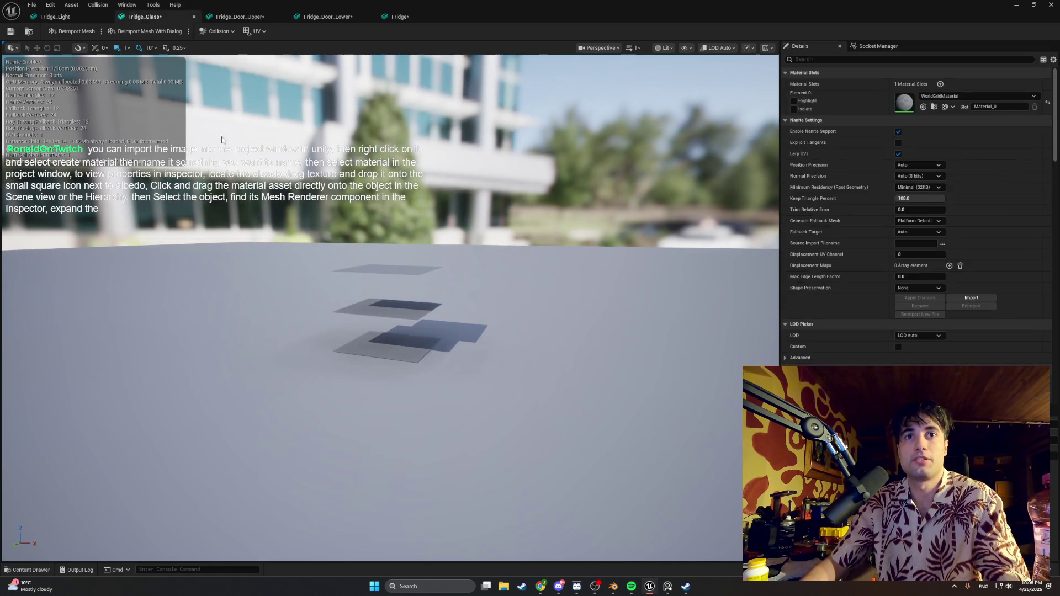
# - Assign BongGlassMaterial to the Fridge_Glass mesh's Element 0 material slot
pyautogui.click(933, 98)
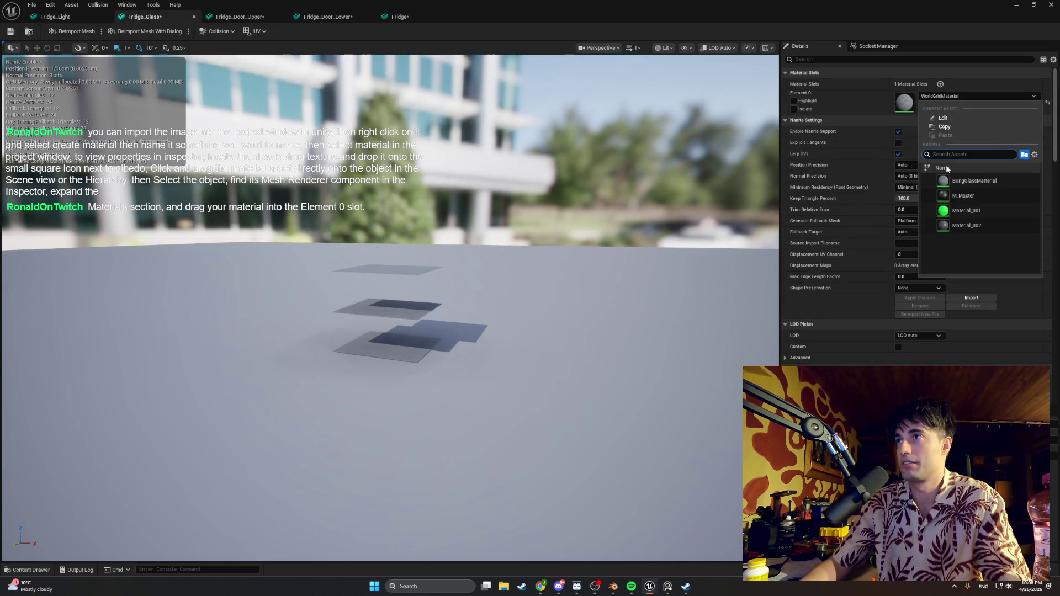
pyautogui.click(950, 183)
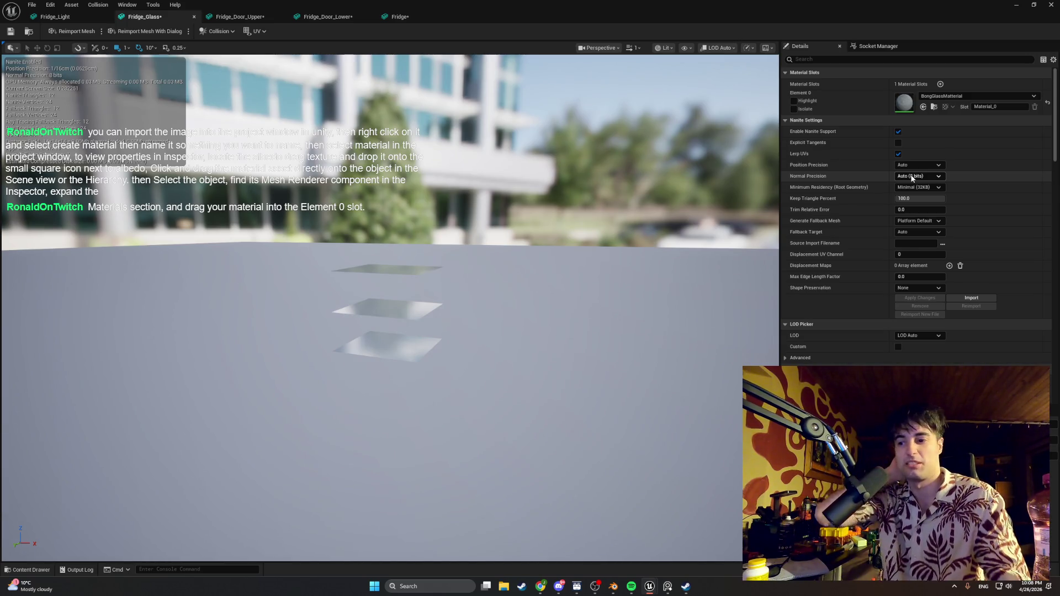
pyautogui.scroll(-3, 991, 263)
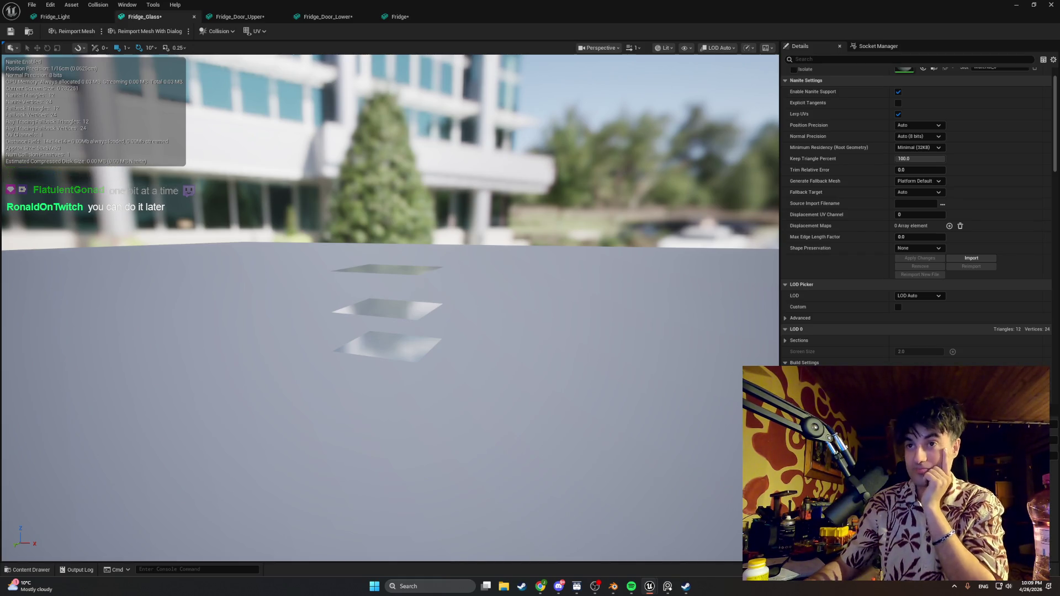
# - Set both fridge door meshes to Use Complex Collision As Simple and save them
pyautogui.click(223, 14)
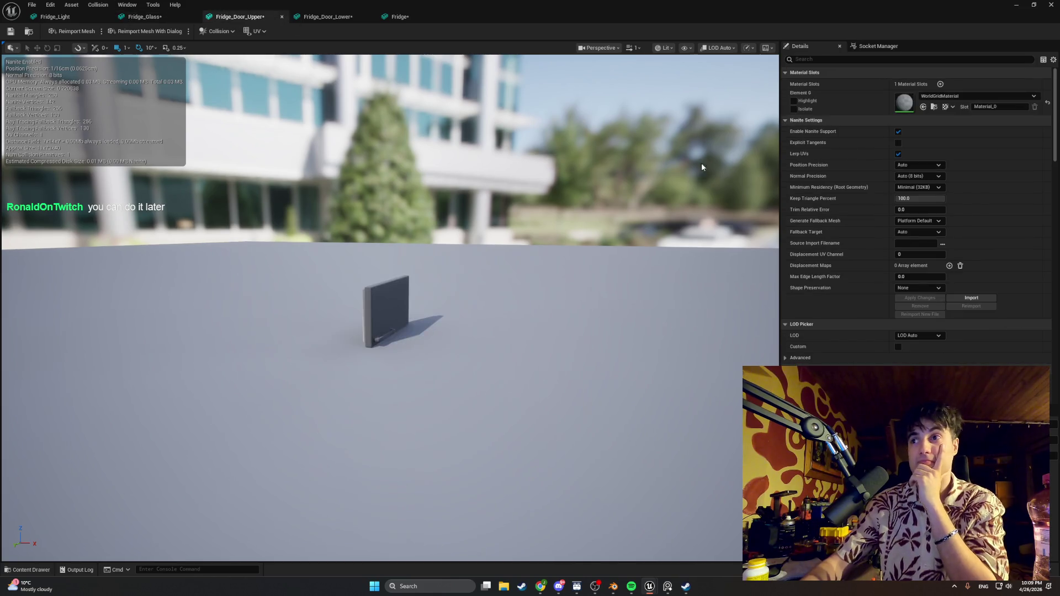
pyautogui.scroll(-15, 866, 202)
pyautogui.scroll(-2, 916, 208)
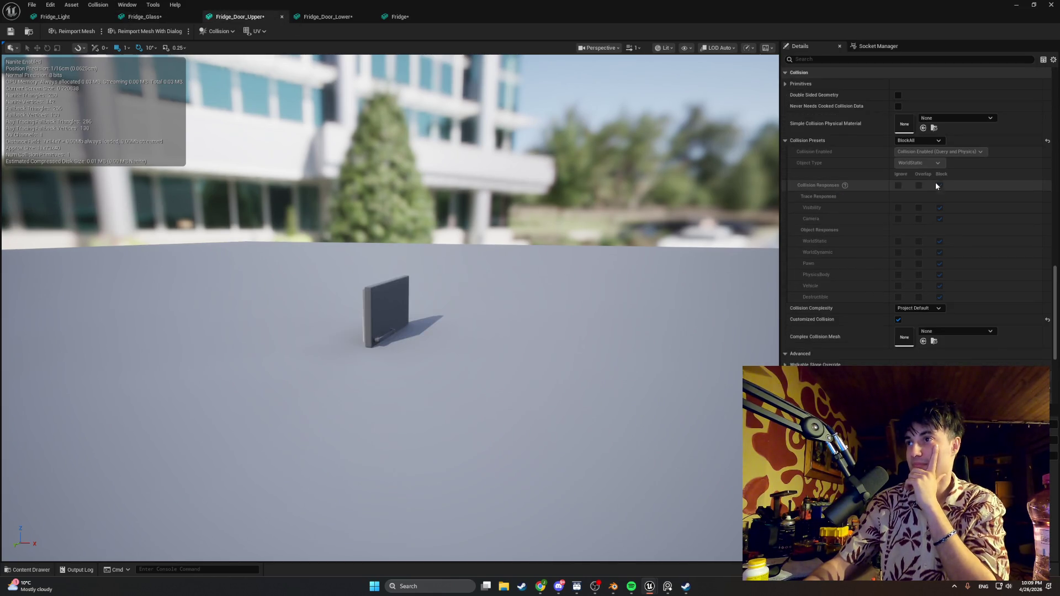
pyautogui.click(919, 308)
pyautogui.click(929, 340)
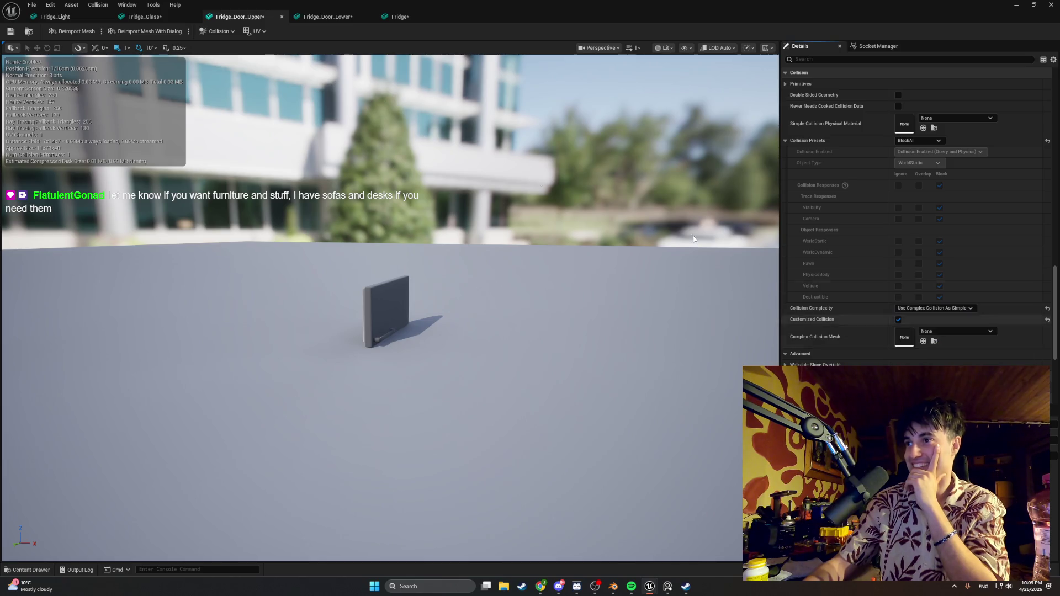
pyautogui.click(10, 32)
pyautogui.click(328, 16)
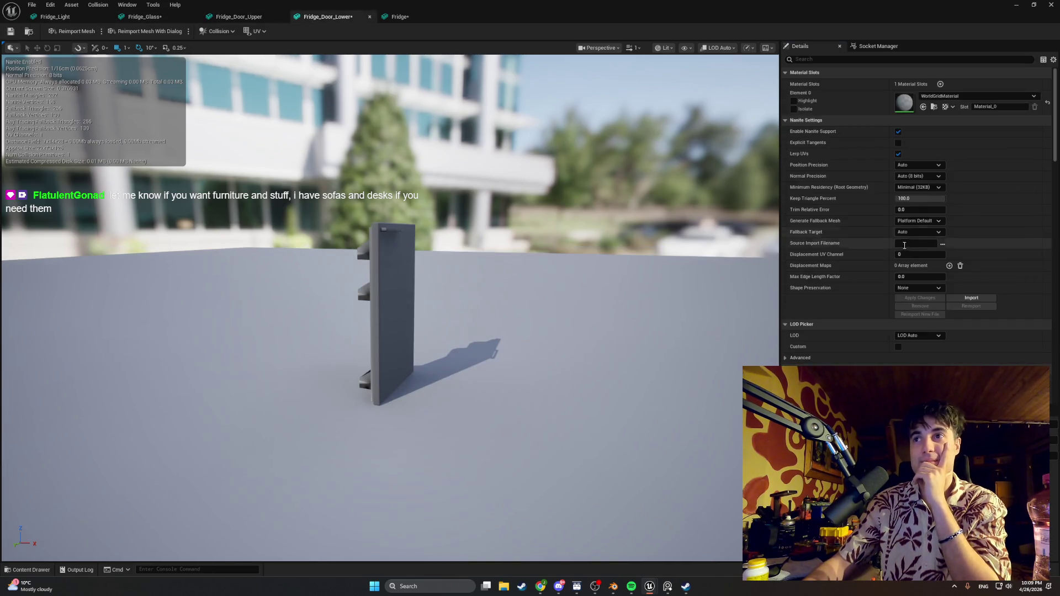
pyautogui.scroll(-15, 928, 242)
pyautogui.click(920, 140)
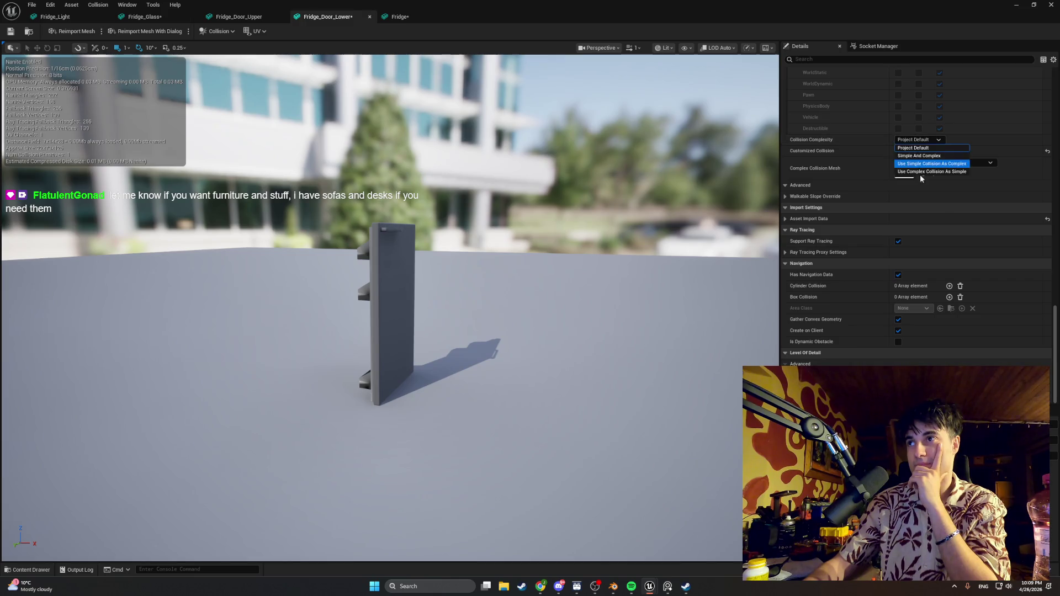
pyautogui.click(920, 172)
pyautogui.click(15, 33)
# - Set the Fridge body mesh to Use Complex Collision As Simple and review the door tabs
pyautogui.click(400, 17)
pyautogui.scroll(-15, 858, 219)
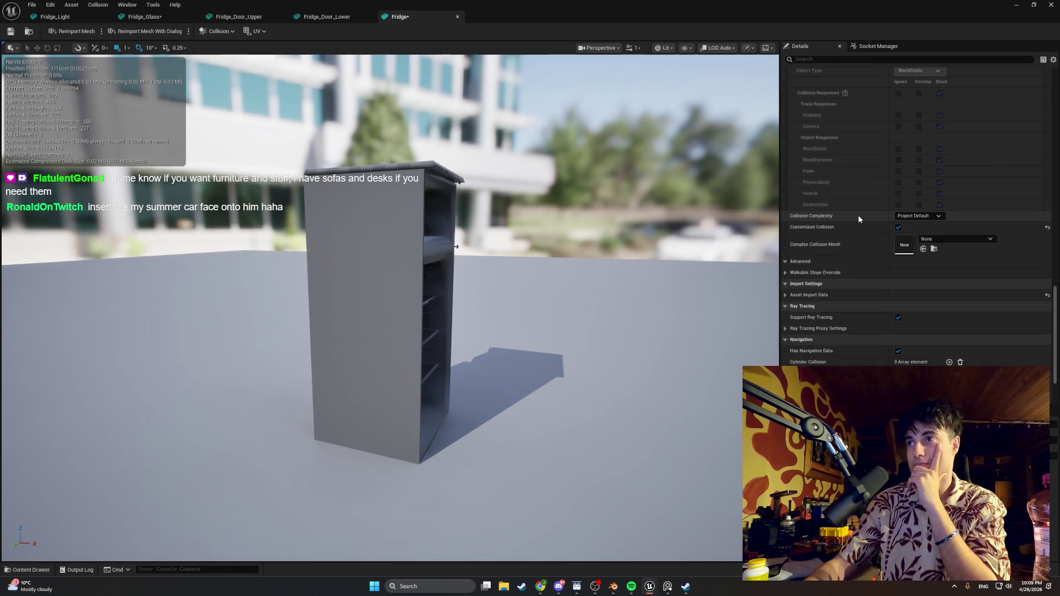
pyautogui.scroll(-2, 858, 218)
pyautogui.click(917, 176)
pyautogui.click(909, 208)
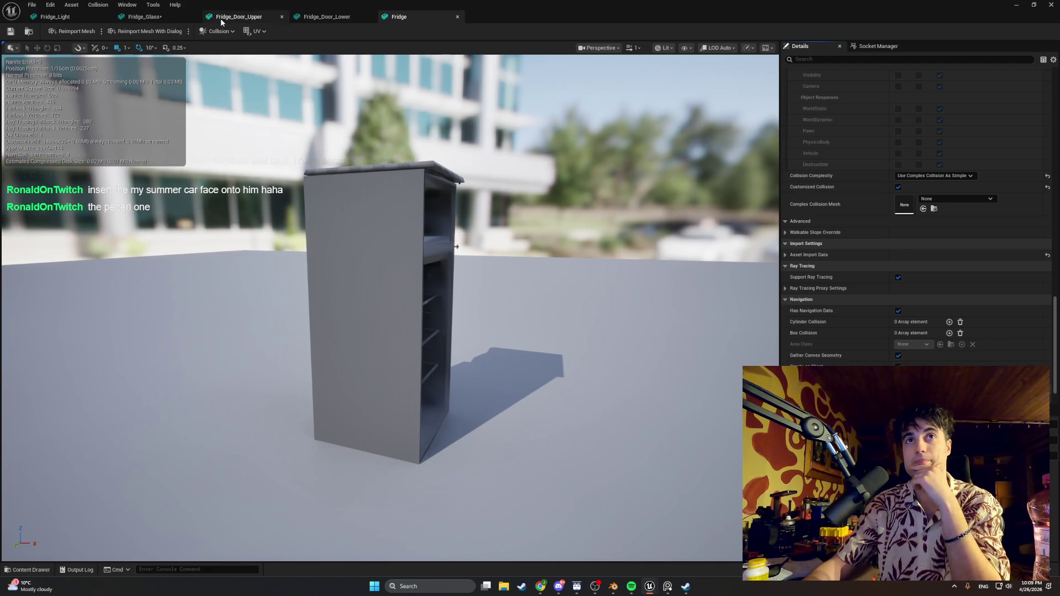
pyautogui.click(260, 17)
pyautogui.click(309, 16)
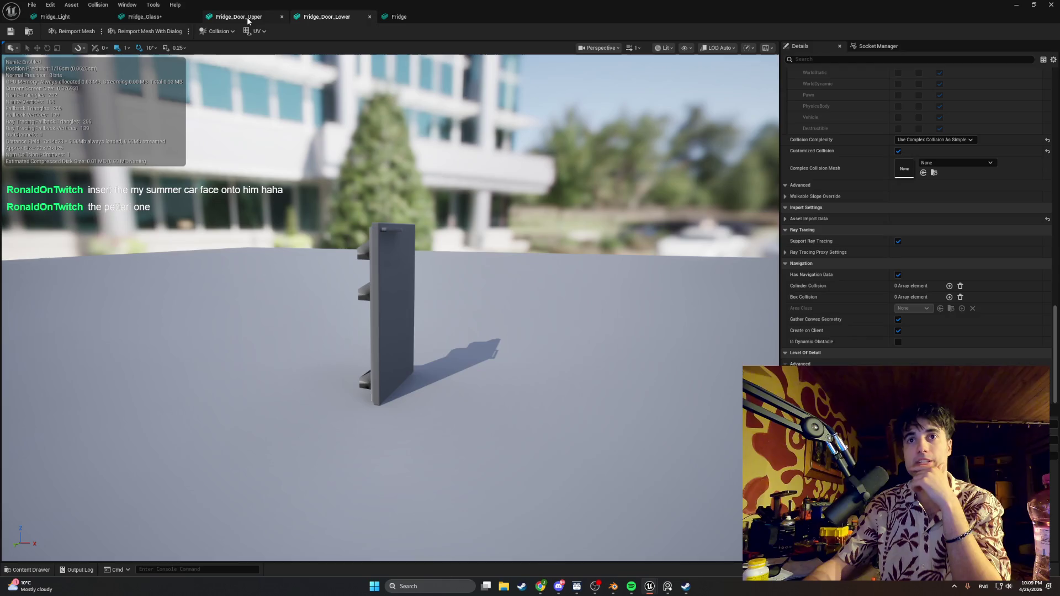
pyautogui.click(271, 16)
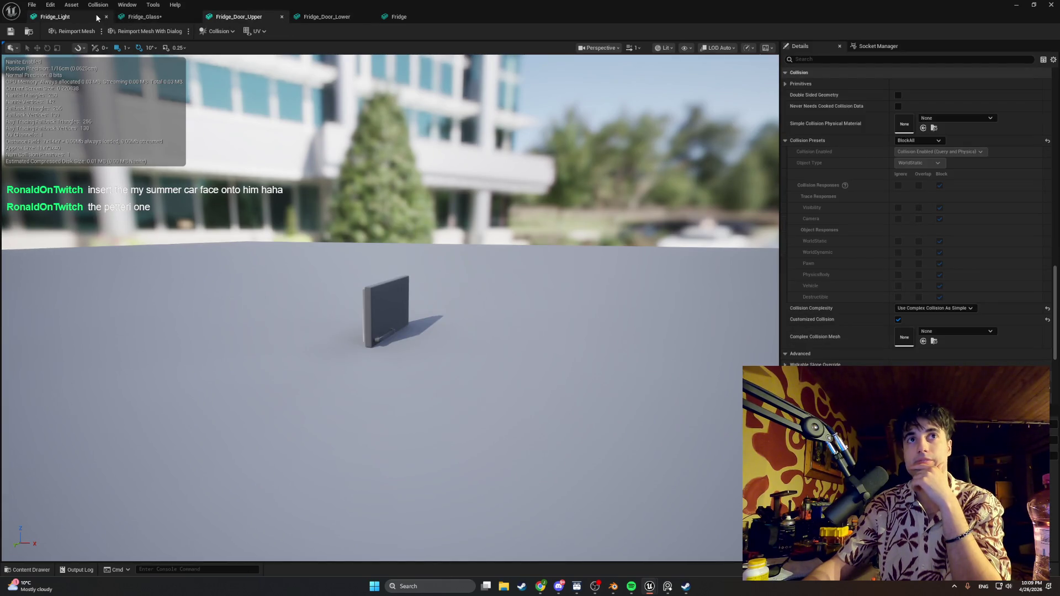
pyautogui.click(72, 17)
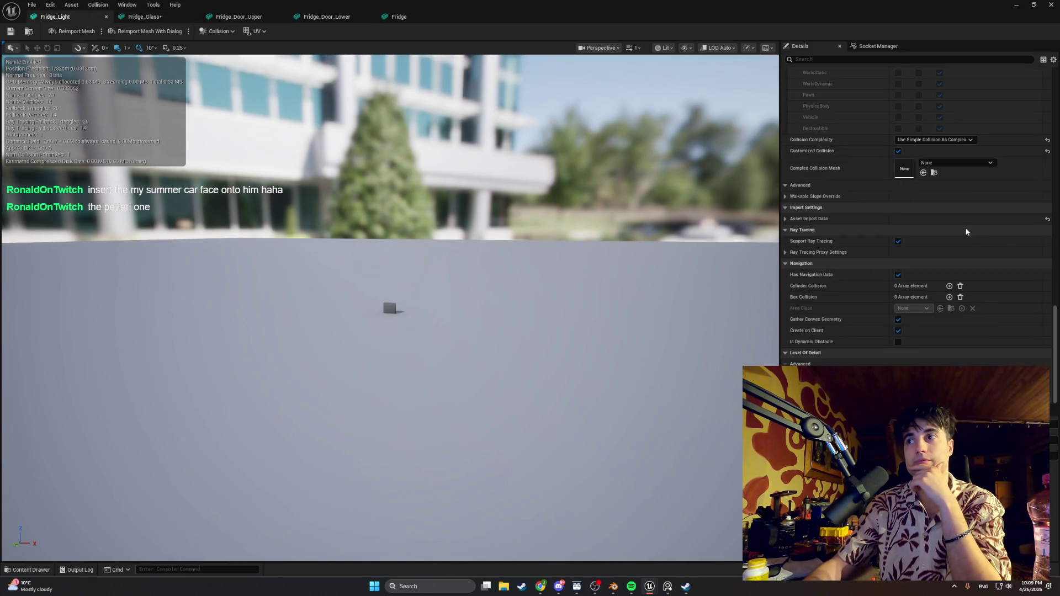
# - Give Fridge_Glass Use Complex Collision As Simple, then recheck the door and body meshes
pyautogui.click(165, 17)
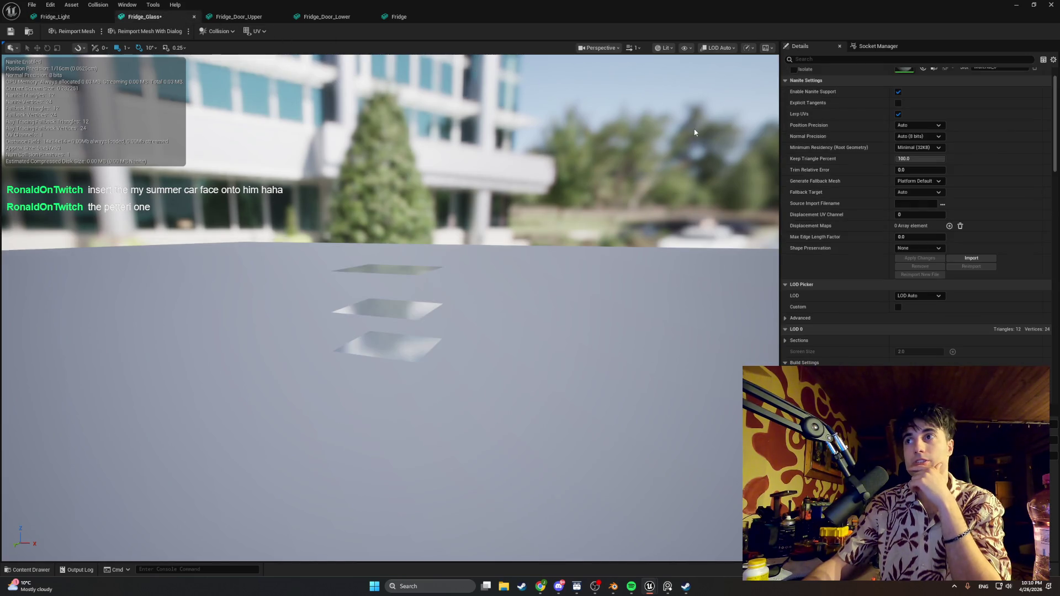
pyautogui.scroll(-10, 930, 204)
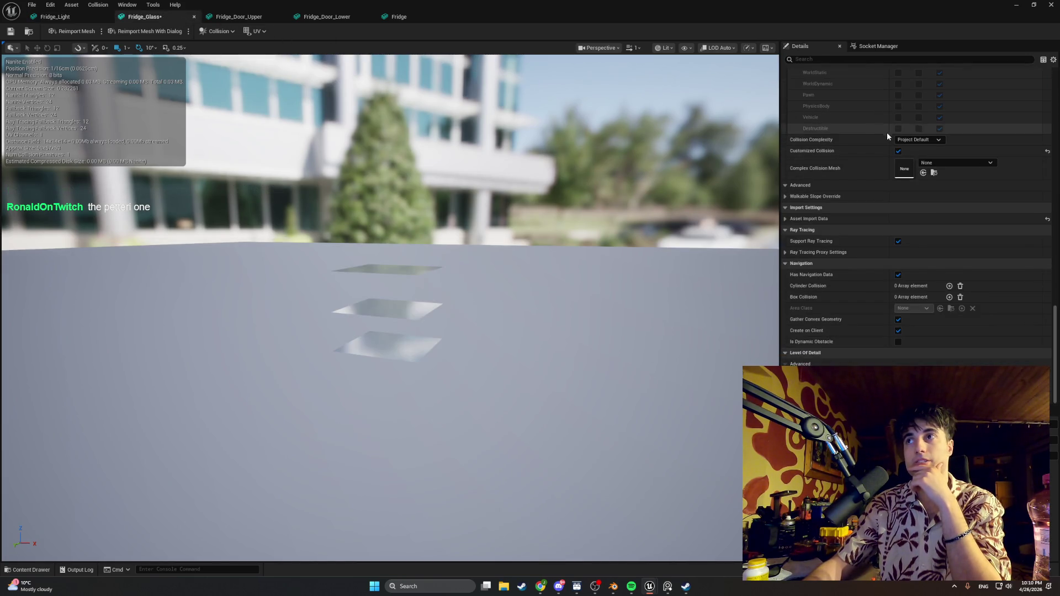
pyautogui.click(919, 140)
pyautogui.click(930, 173)
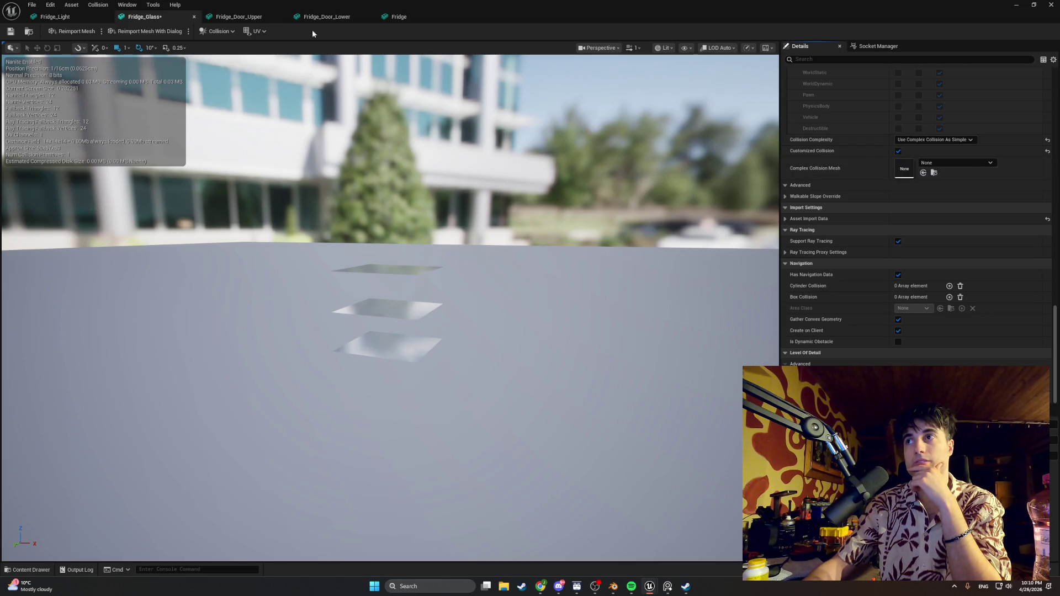
pyautogui.click(230, 18)
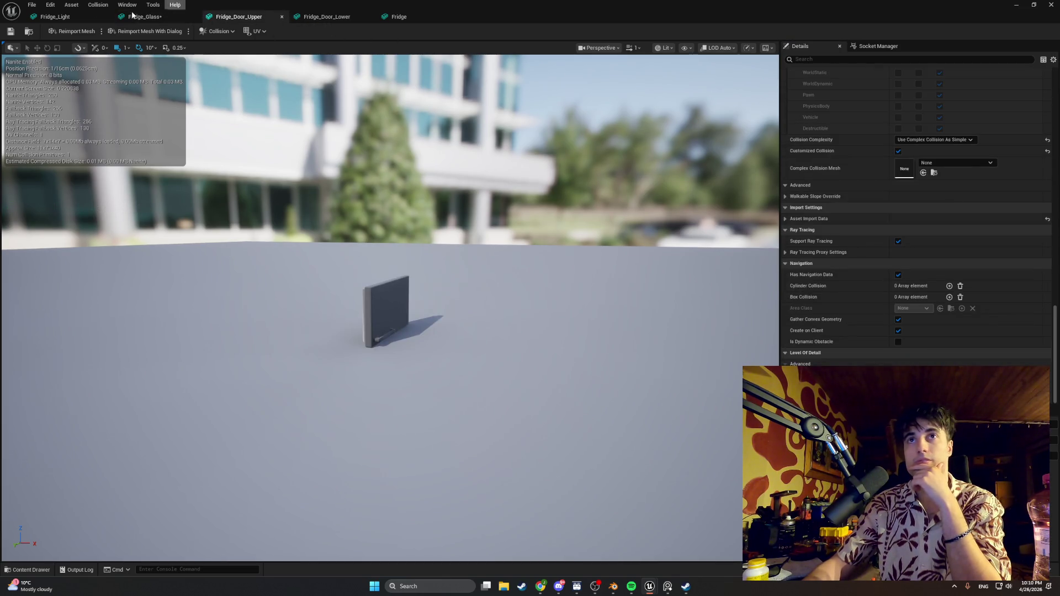
pyautogui.click(318, 18)
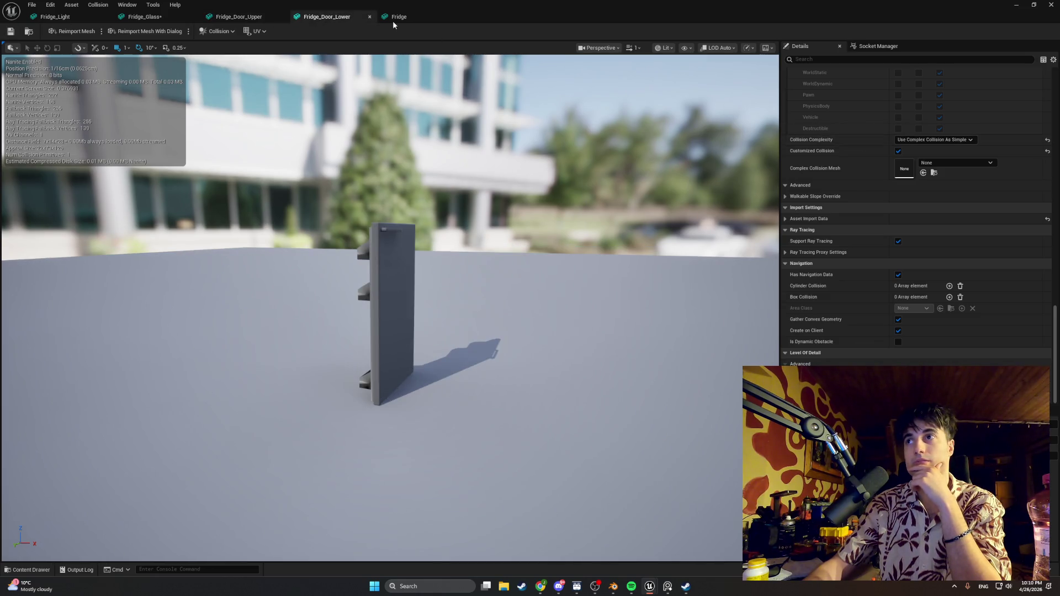
pyautogui.click(407, 18)
pyautogui.scroll(-5, 732, 112)
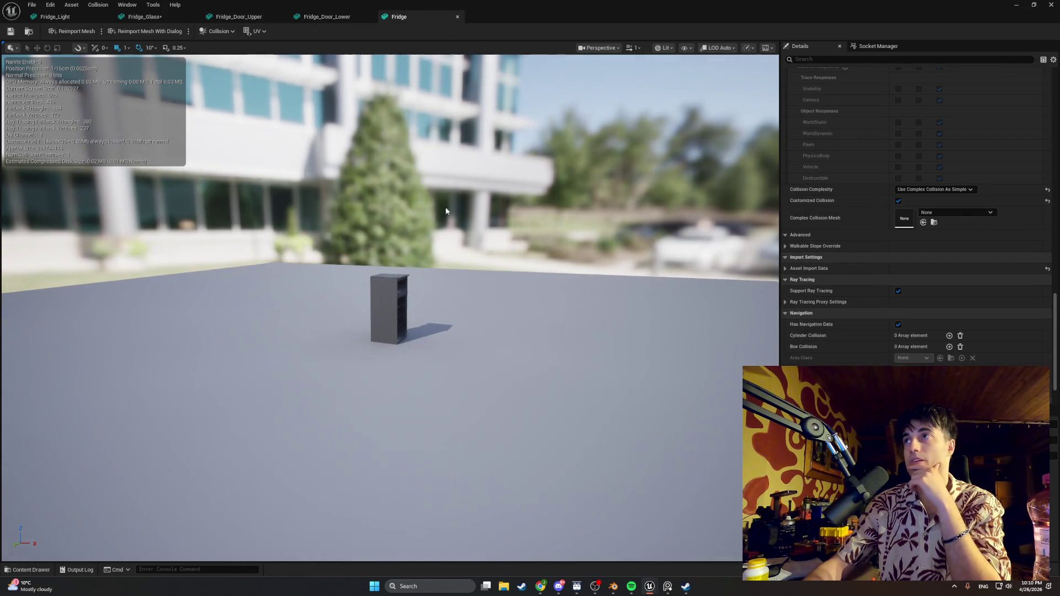
pyautogui.click(22, 569)
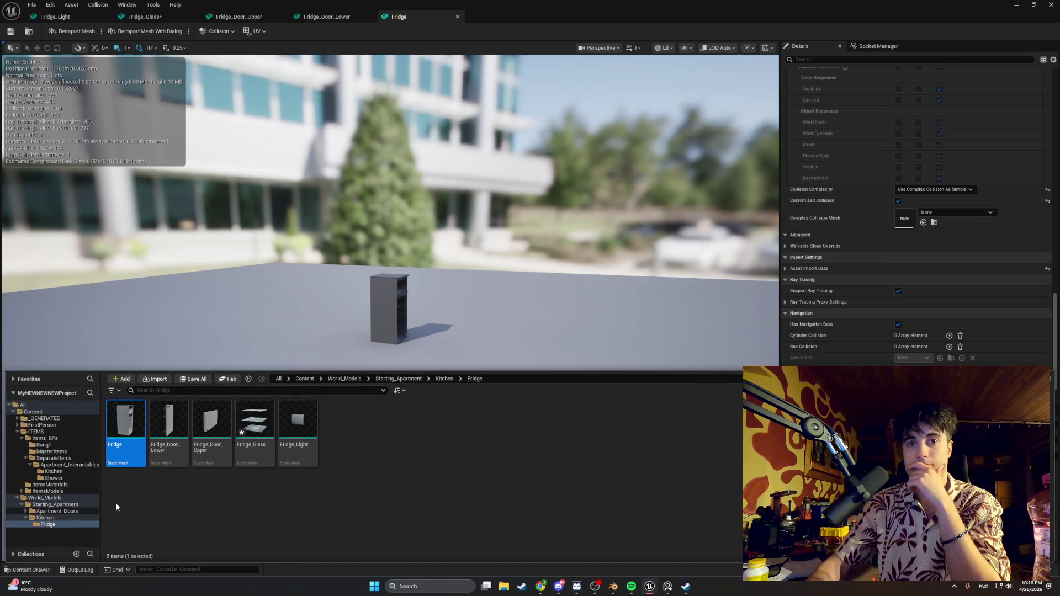
# - In the Fridge_Door_Lower blueprint, set DoorMesh's Static Mesh to Fridge_Door_Lower
pyautogui.click(54, 471)
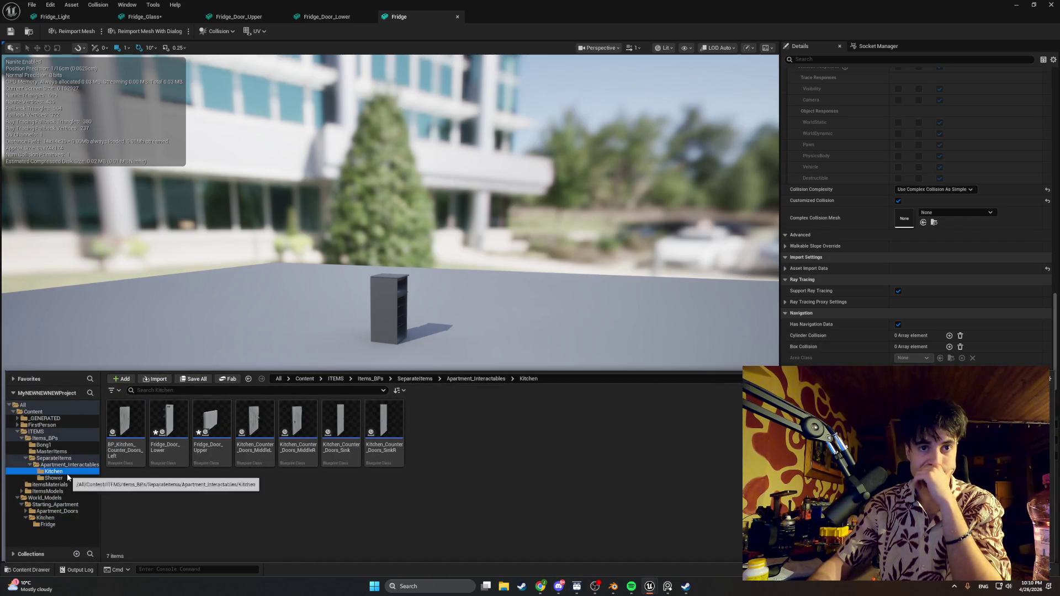
pyautogui.doubleClick(168, 425)
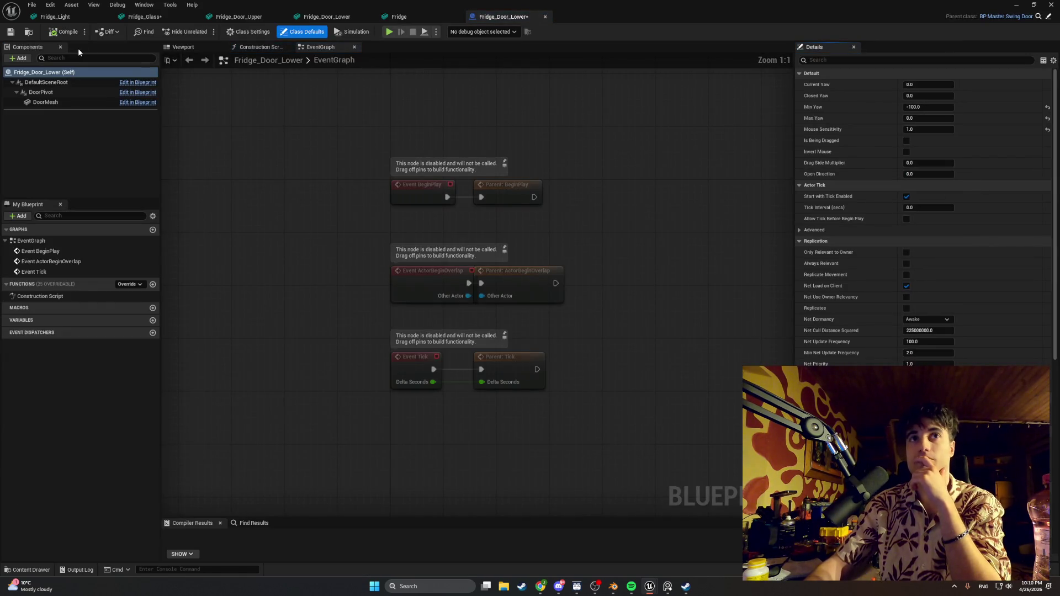
pyautogui.click(44, 102)
pyautogui.click(172, 49)
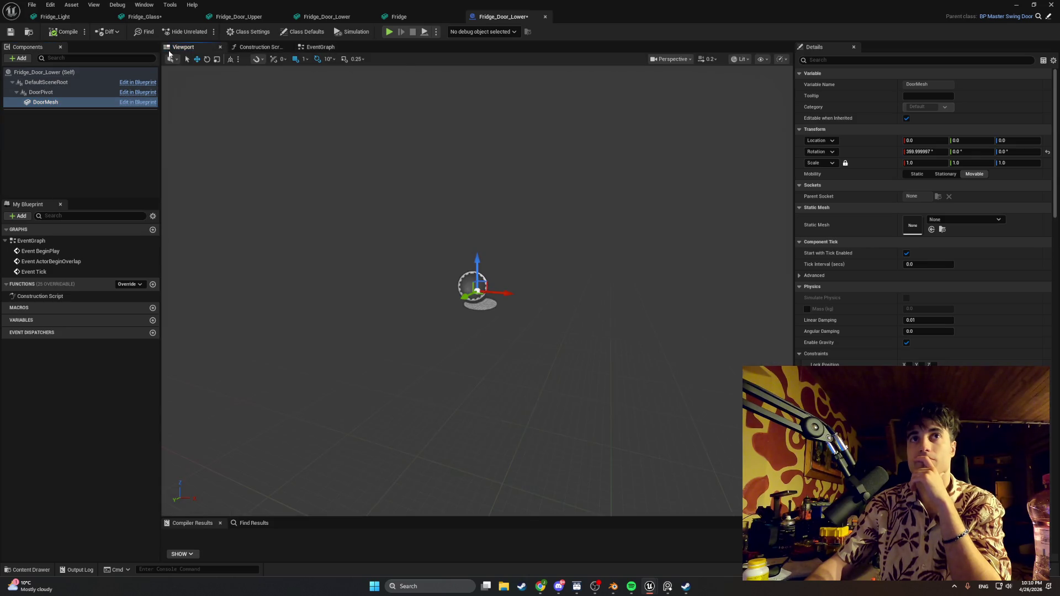
pyautogui.click(949, 220)
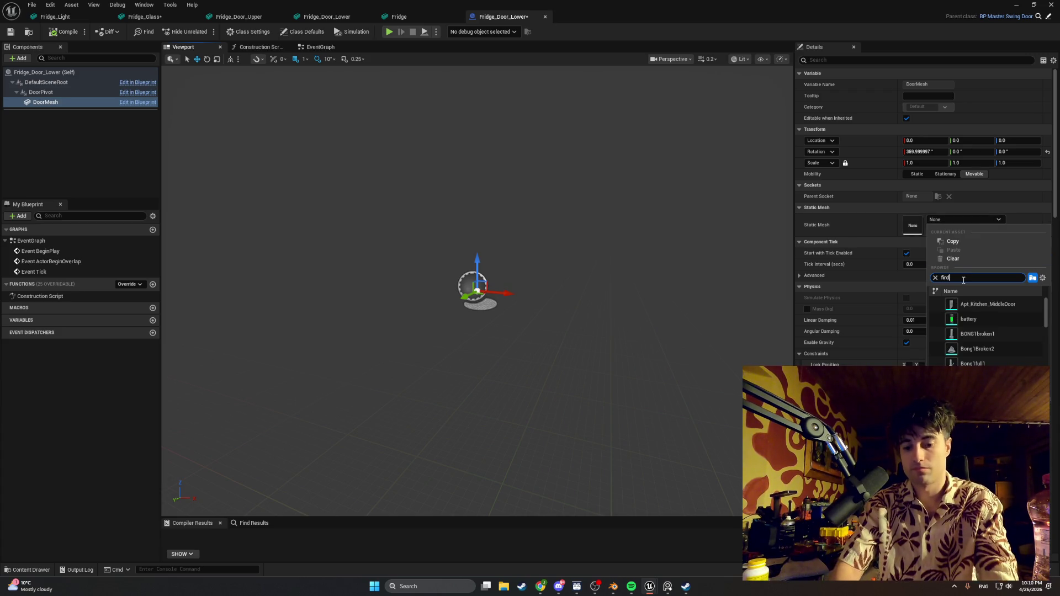
pyautogui.write('g')
pyautogui.write('rid')
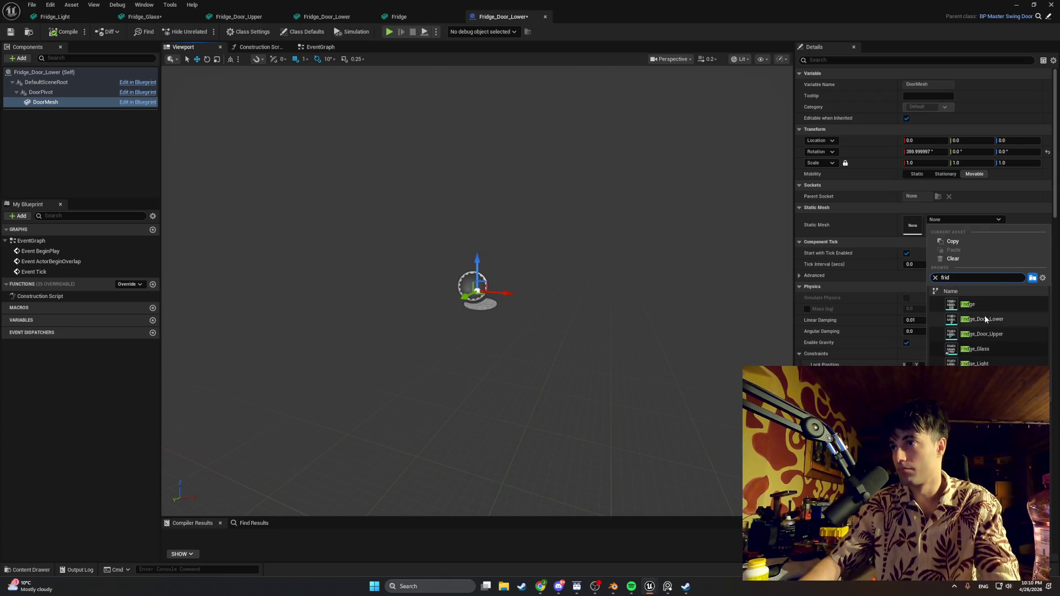
pyautogui.click(972, 319)
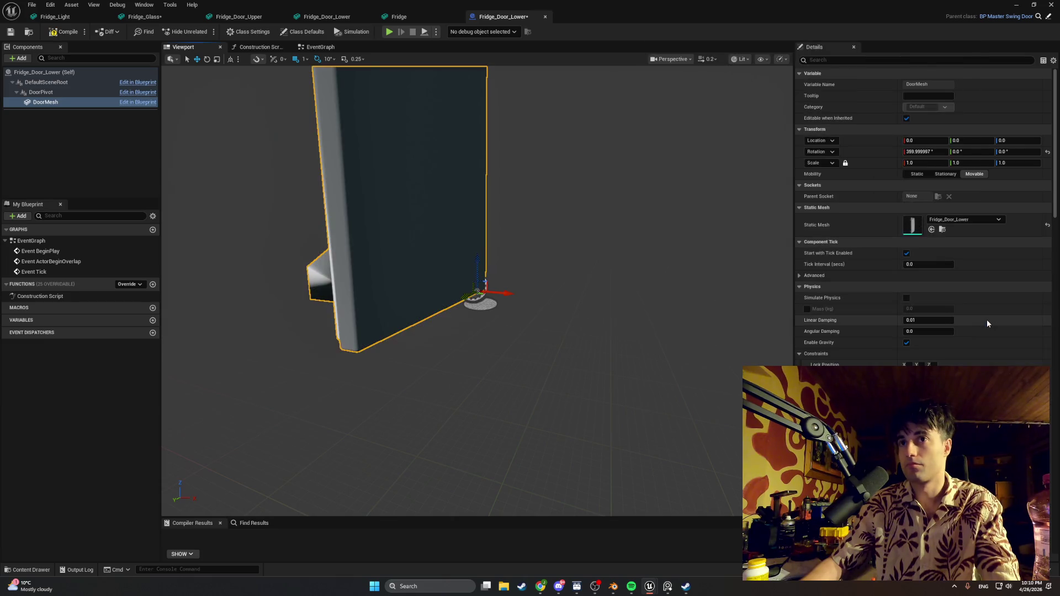
# - Compile the lower door blueprint and open the Fridge_Door_Upper blueprint
pyautogui.moveTo(506, 285); pyautogui.dragTo(505, 285)
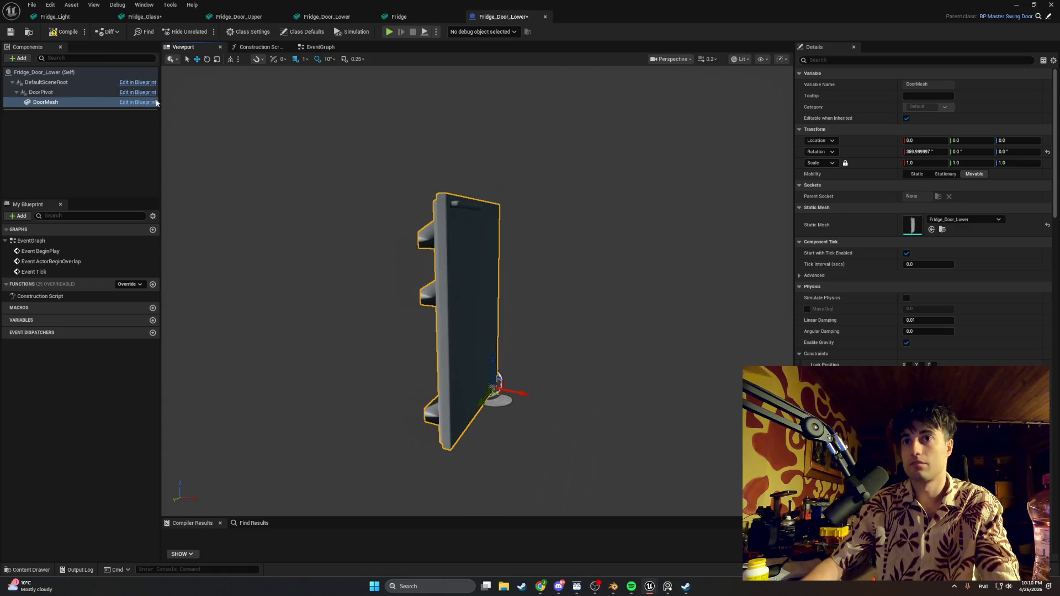
pyautogui.click(57, 35)
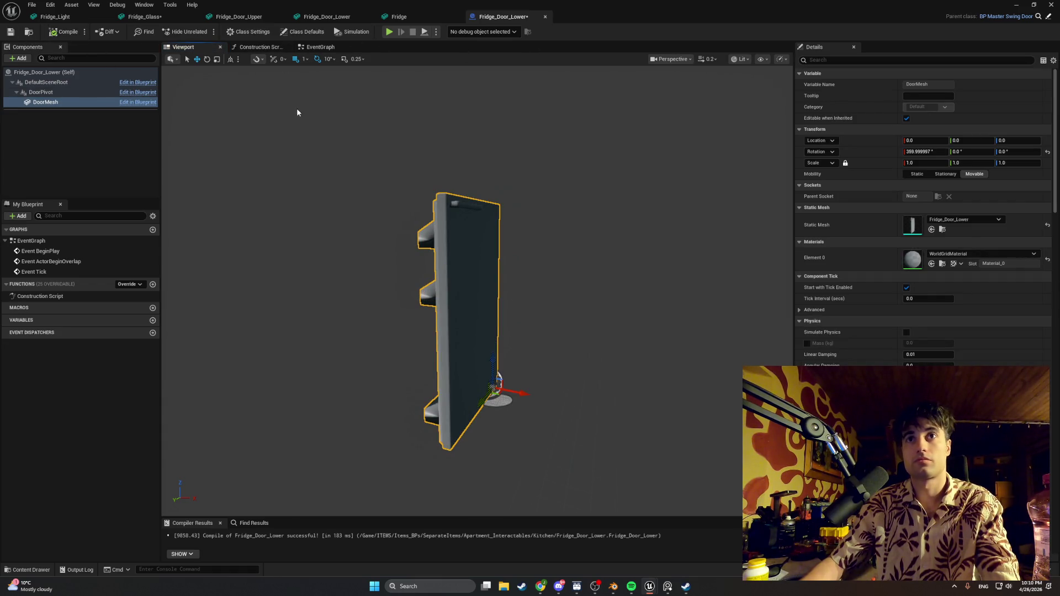
pyautogui.click(24, 571)
pyautogui.doubleClick(212, 414)
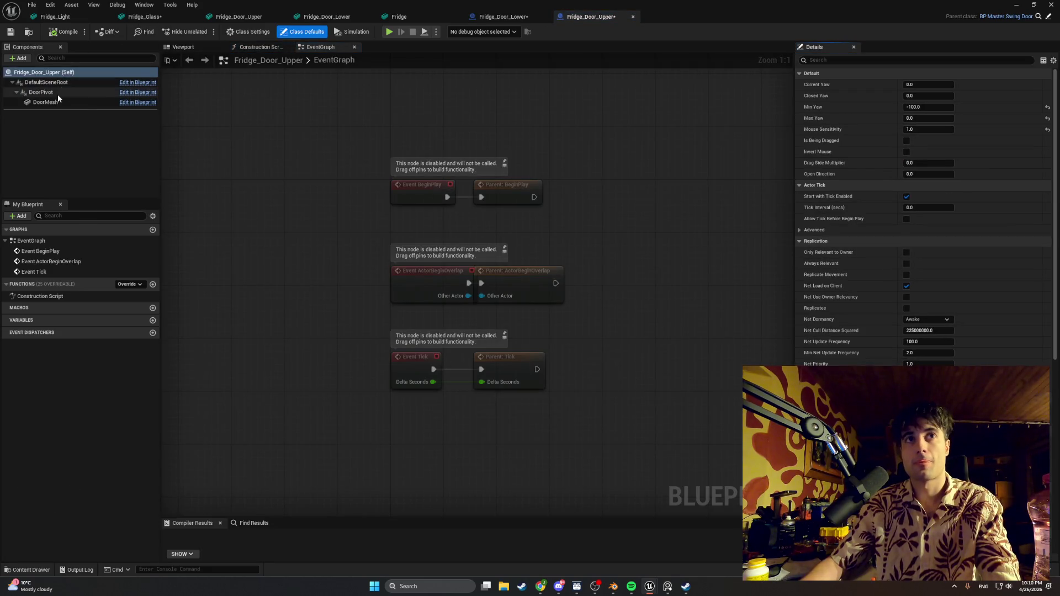
# - Set the upper door blueprint's DoorMesh to Fridge_Door_Upper, compile, and return to the kitchen level
pyautogui.click(49, 102)
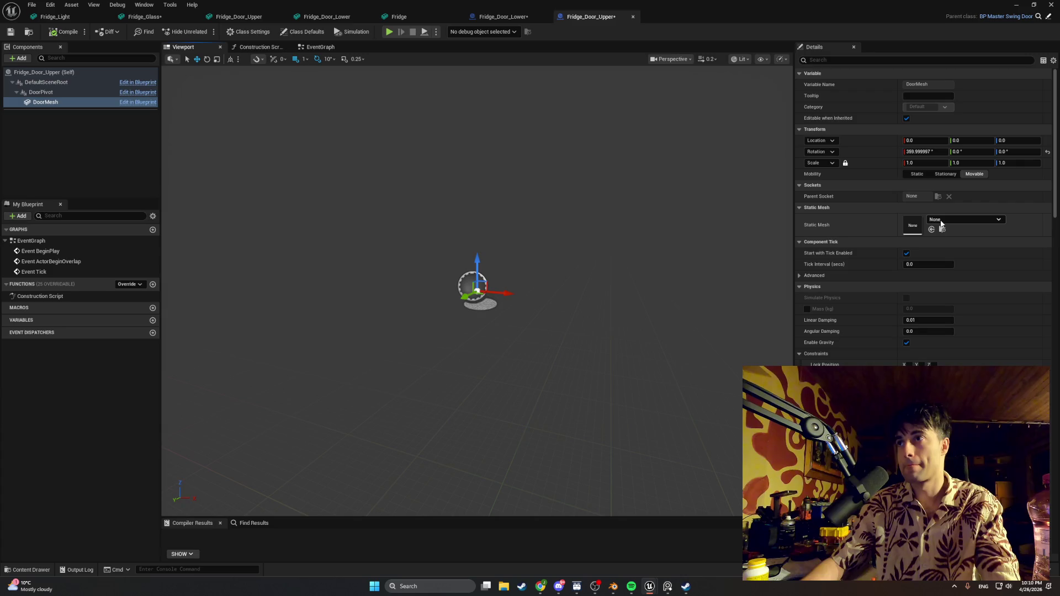
pyautogui.click(941, 221)
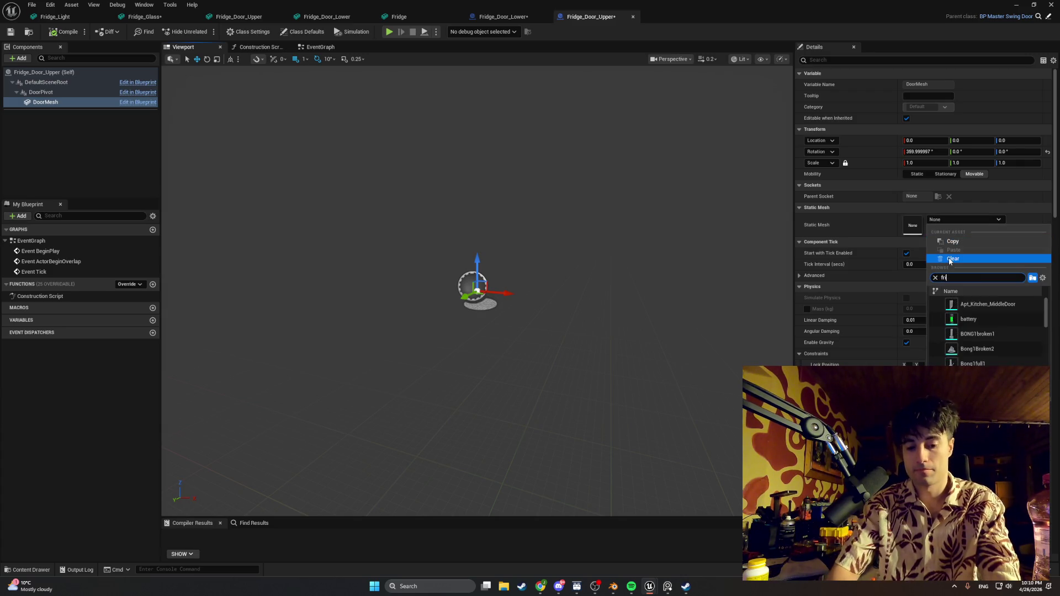
pyautogui.write('d')
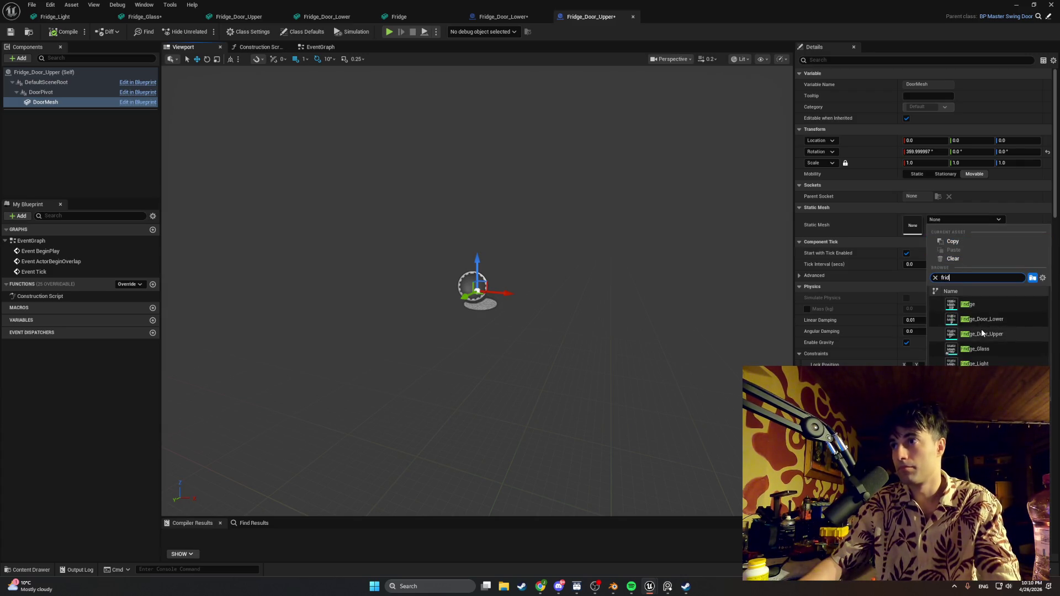
pyautogui.click(982, 334)
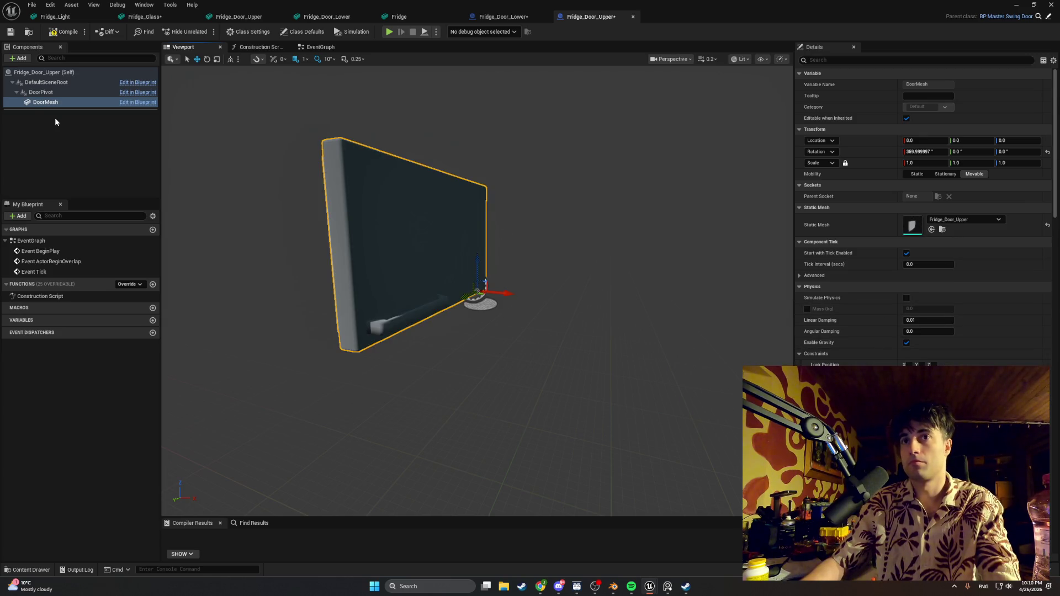
pyautogui.click(53, 36)
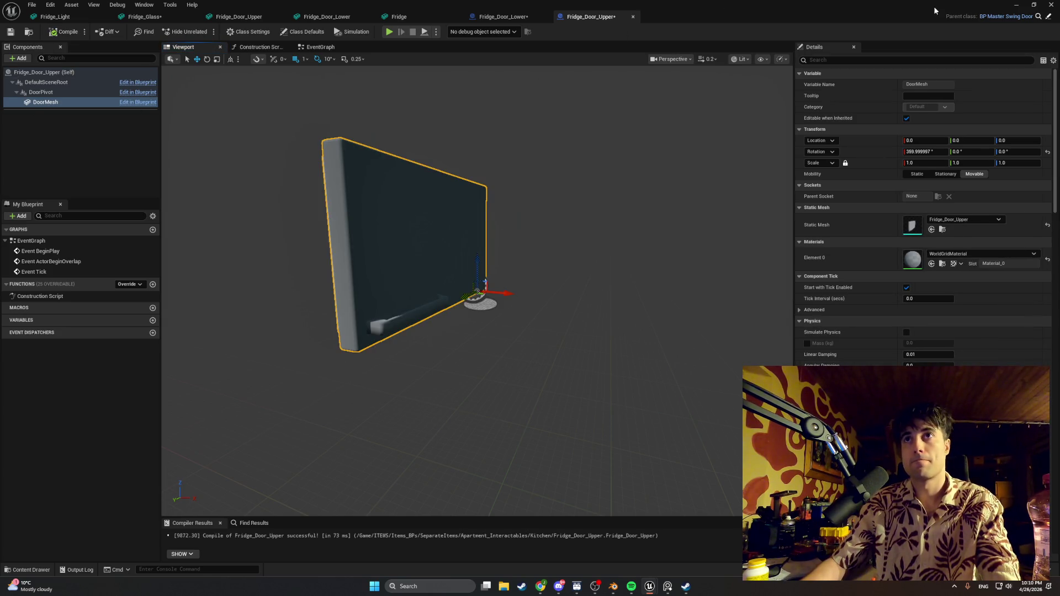
pyautogui.click(1014, 6)
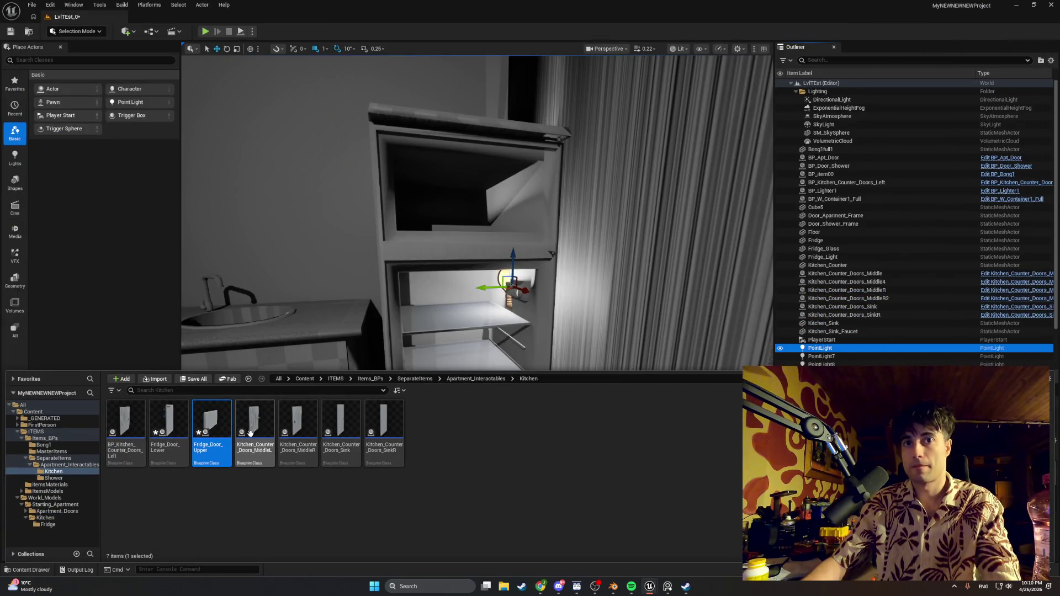
pyautogui.hotkey('ctrl', 'space')
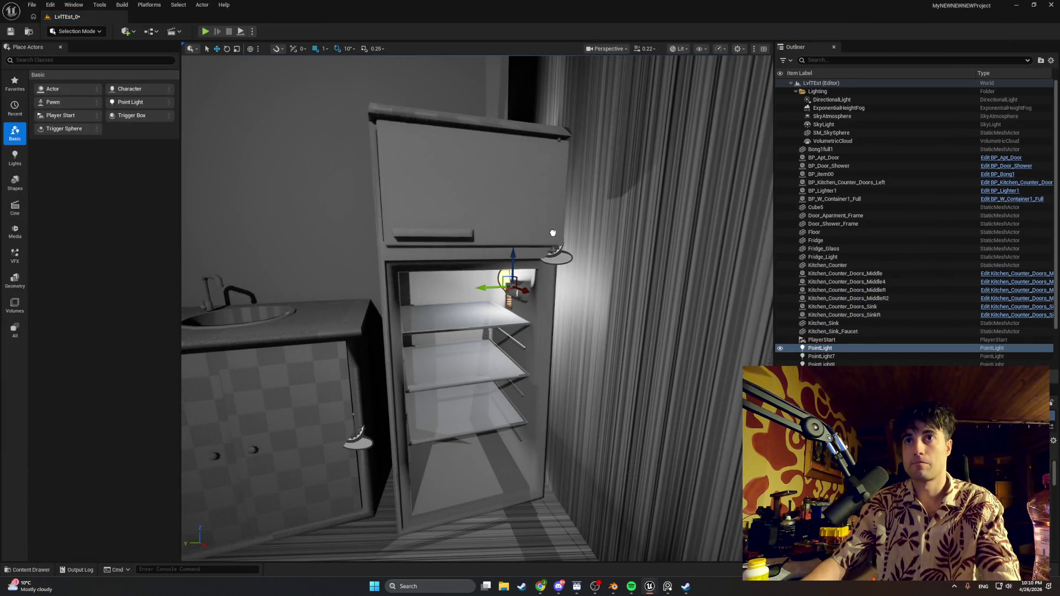
# - Slide the upper fridge door over until it meets the fridge's edge
pyautogui.click(548, 235)
pyautogui.hotkey('ctrl', 'space')
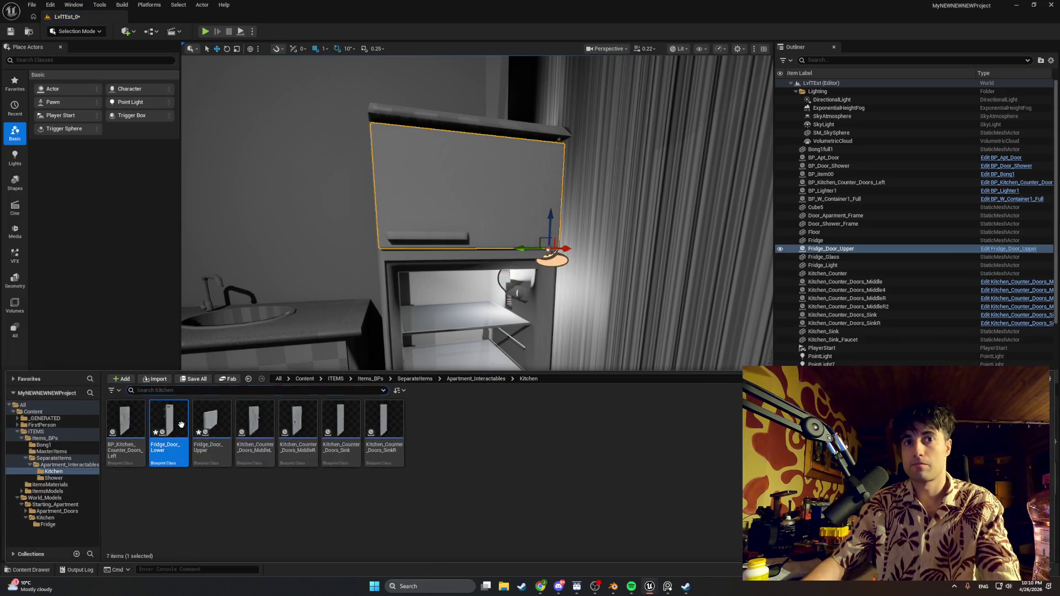
pyautogui.hotkey('ctrl', 'space')
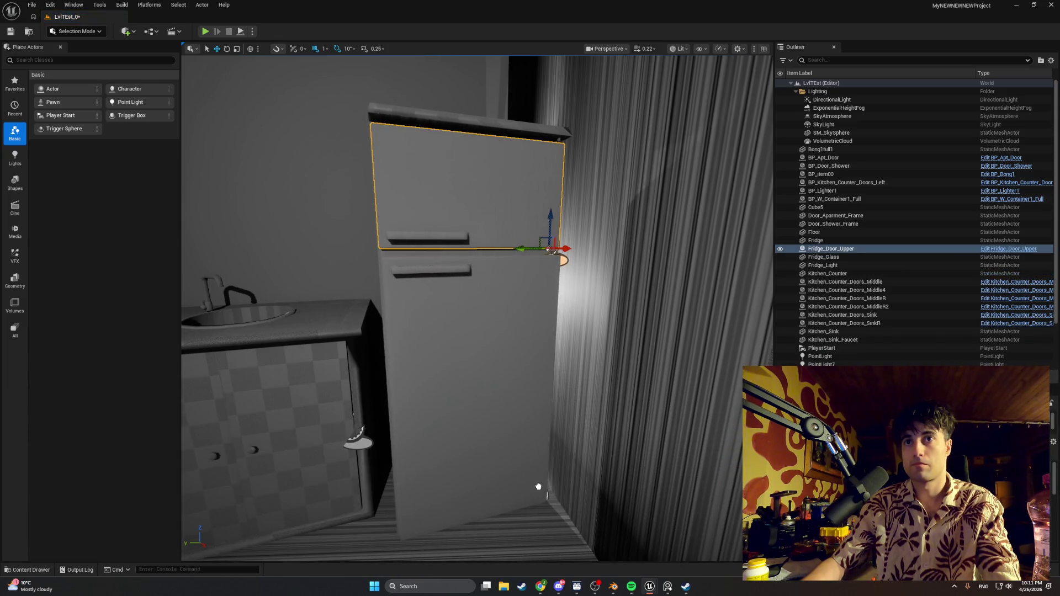
pyautogui.click(513, 375)
pyautogui.moveTo(534, 243)
pyautogui.mouseDown()
pyautogui.moveTo(519, 249)
pyautogui.moveTo(549, 227)
pyautogui.mouseUp()
pyautogui.click(532, 243)
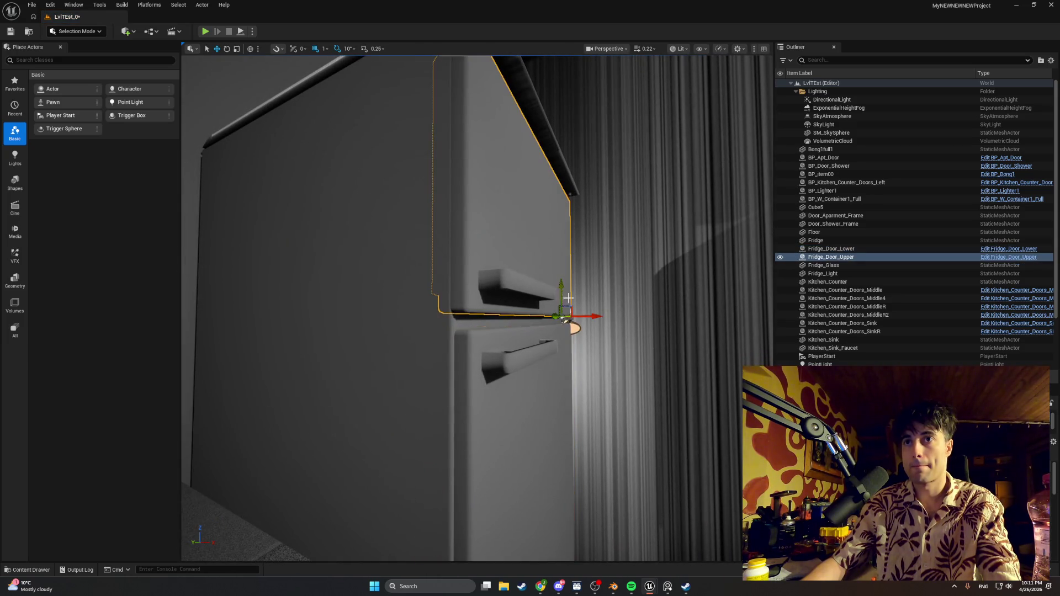
pyautogui.moveTo(587, 316)
pyautogui.mouseDown()
pyautogui.moveTo(597, 317)
pyautogui.moveTo(512, 377)
pyautogui.mouseUp()
# - Inspect the doors from several angles and nudge the lower fridge door slightly left
pyautogui.moveTo(667, 374); pyautogui.dragTo(670, 369)
pyautogui.moveTo(620, 395); pyautogui.dragTo(620, 396)
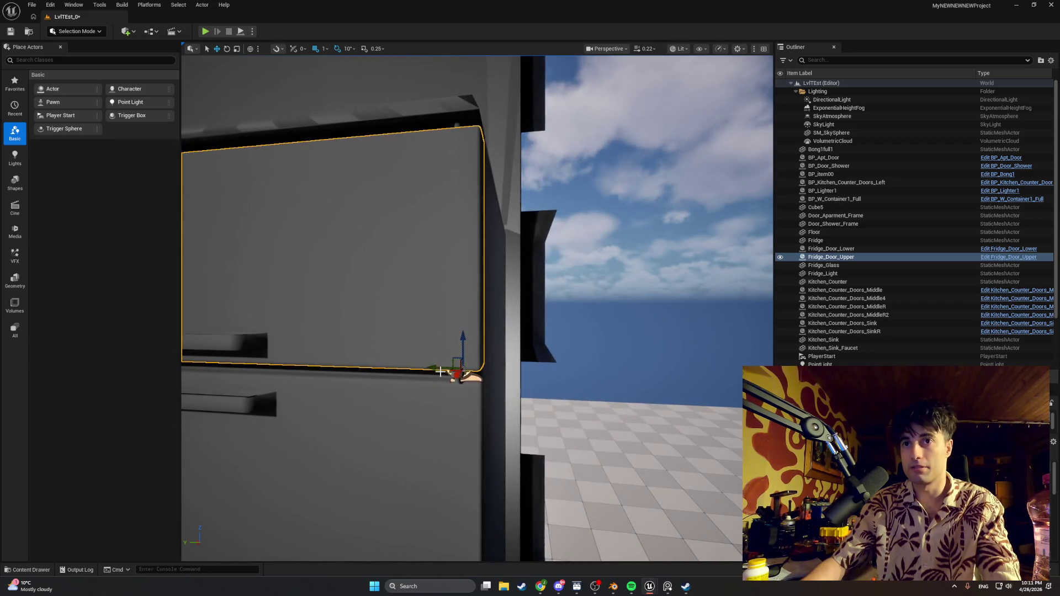
pyautogui.moveTo(461, 377); pyautogui.dragTo(461, 377)
pyautogui.moveTo(556, 254); pyautogui.dragTo(555, 254)
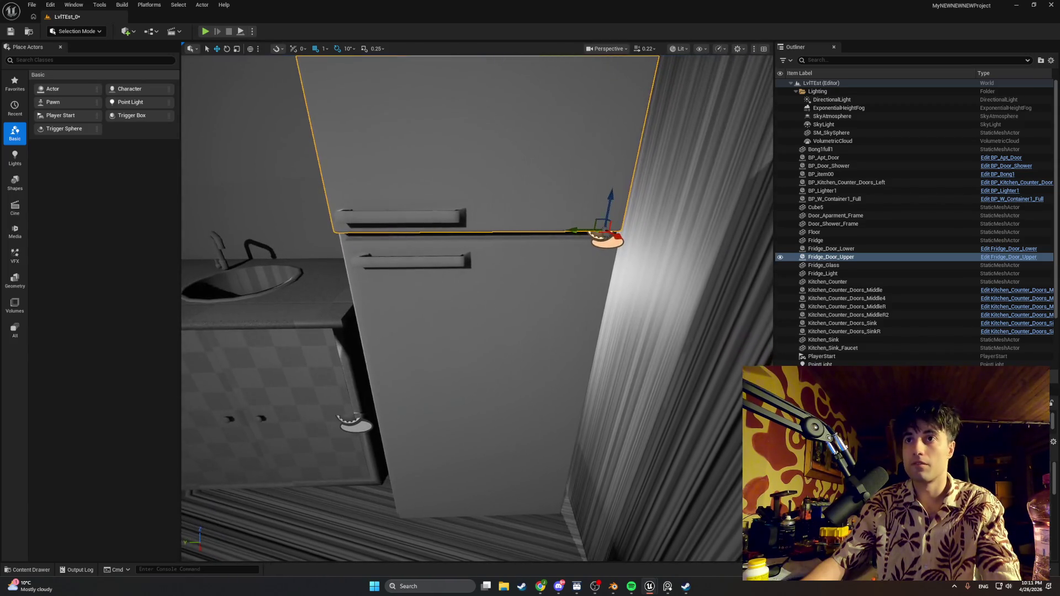
pyautogui.click(555, 254)
pyautogui.moveTo(521, 508)
pyautogui.mouseDown()
pyautogui.moveTo(530, 497)
pyautogui.moveTo(485, 504)
pyautogui.moveTo(512, 508)
pyautogui.mouseUp()
pyautogui.moveTo(501, 464)
pyautogui.mouseDown()
pyautogui.moveTo(483, 445)
pyautogui.moveTo(531, 444)
pyautogui.moveTo(538, 419)
pyautogui.moveTo(544, 444)
pyautogui.moveTo(549, 409)
pyautogui.moveTo(545, 425)
pyautogui.moveTo(485, 409)
pyautogui.mouseUp()
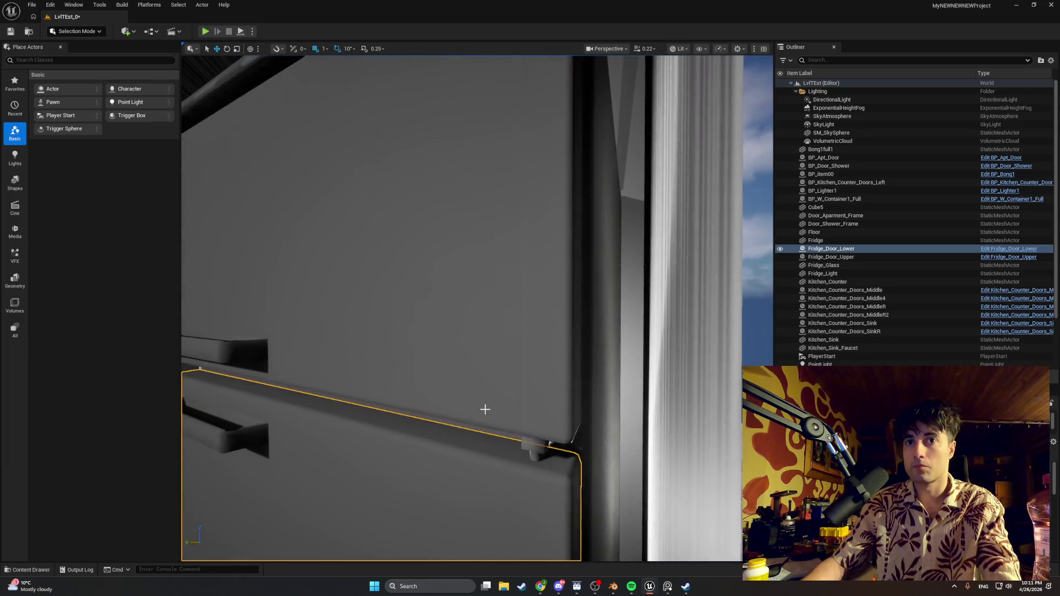
# - Lower the upper fridge door slightly so its bottom edge aligns
pyautogui.click(485, 409)
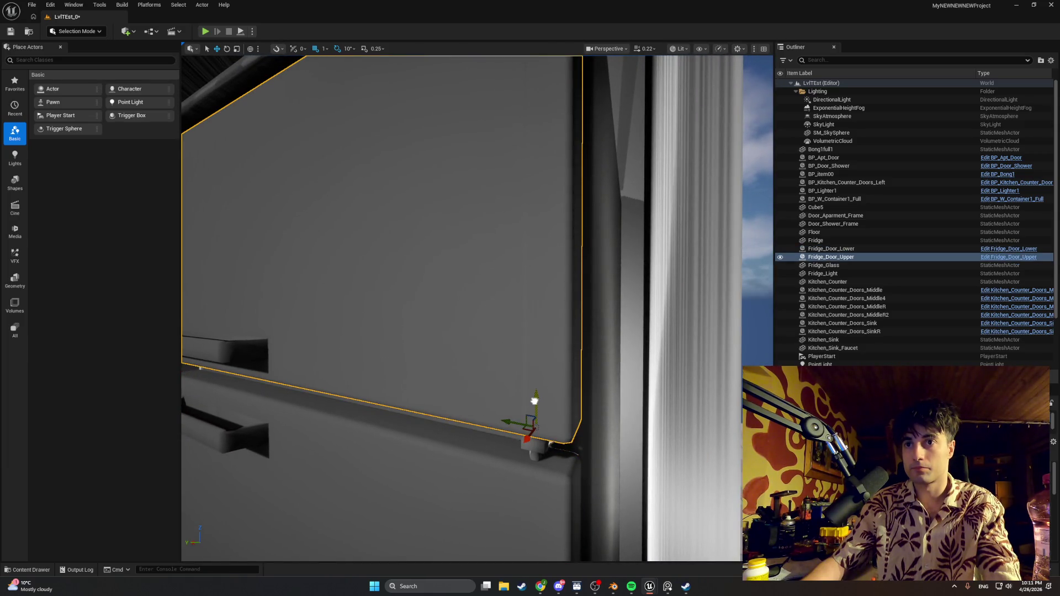
pyautogui.moveTo(535, 396)
pyautogui.mouseDown()
pyautogui.moveTo(683, 338)
pyautogui.moveTo(592, 344)
pyautogui.mouseUp()
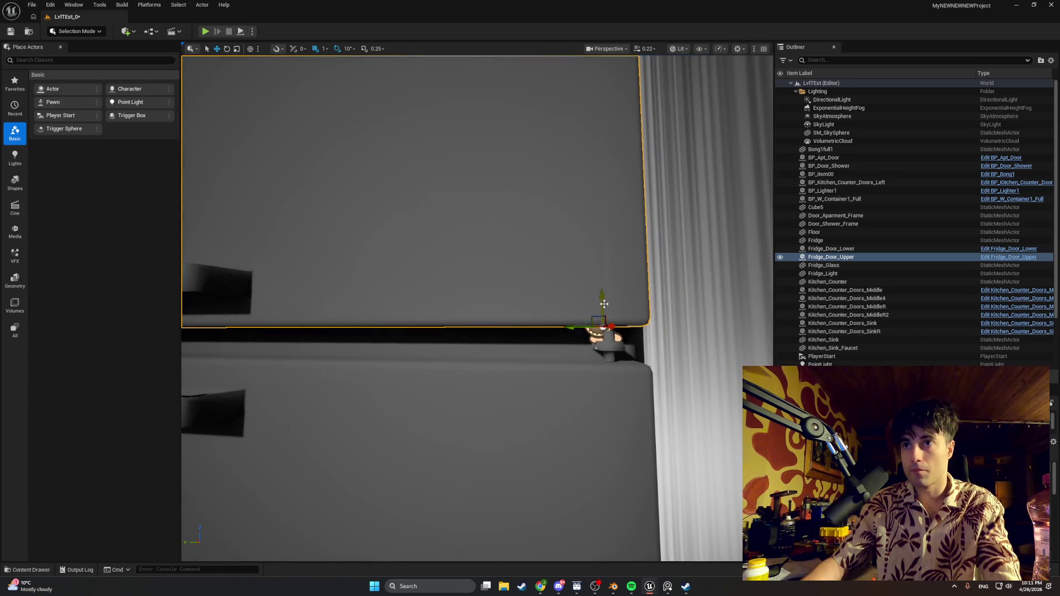
pyautogui.moveTo(601, 304); pyautogui.dragTo(601, 312)
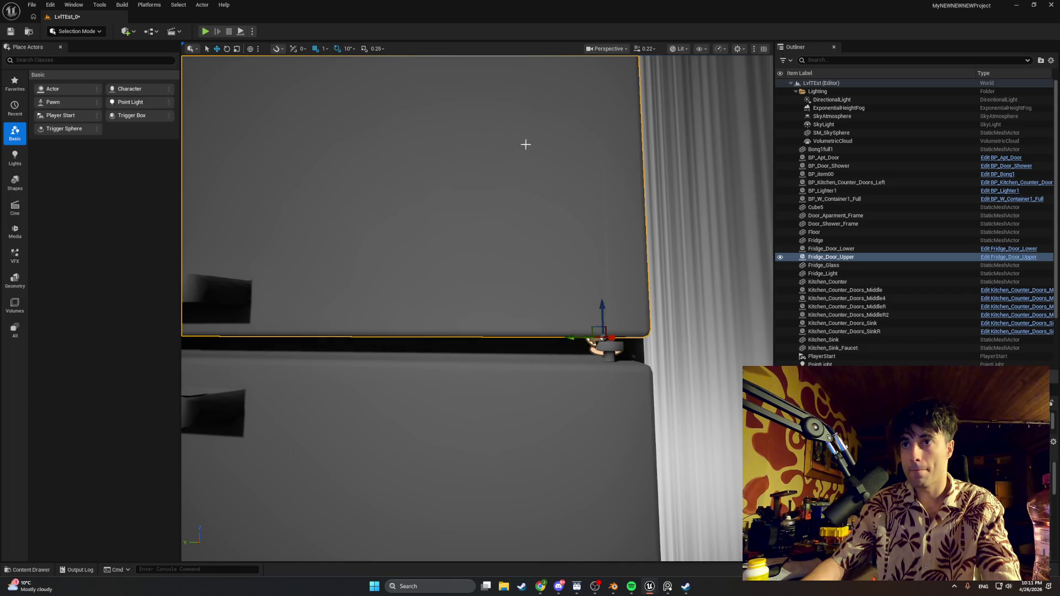
# - Keep grid snap at 1, frame the lower fridge door, and start the play test
pyautogui.click(325, 52)
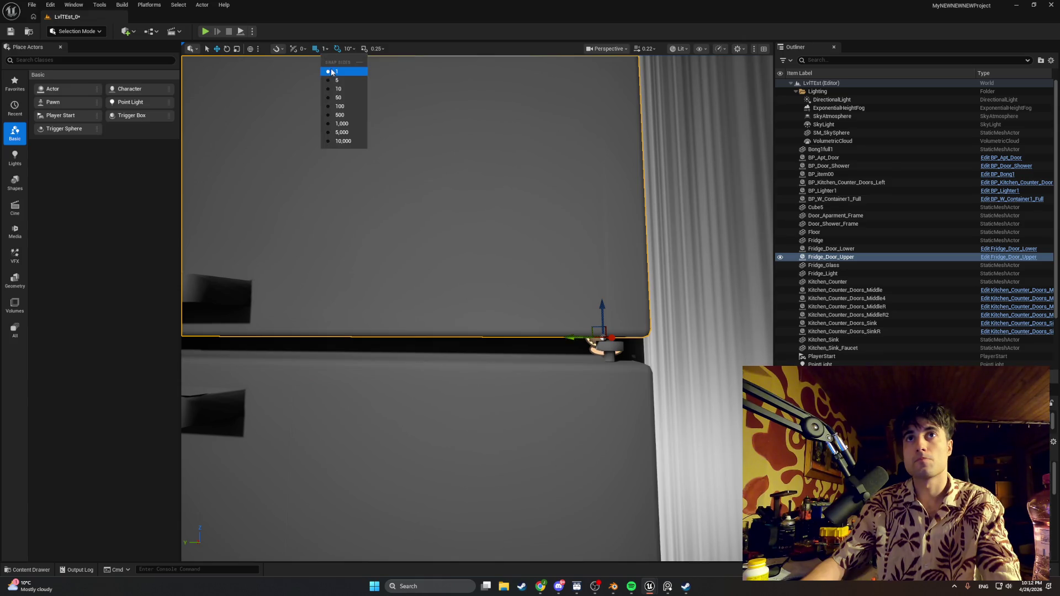
pyautogui.click(334, 72)
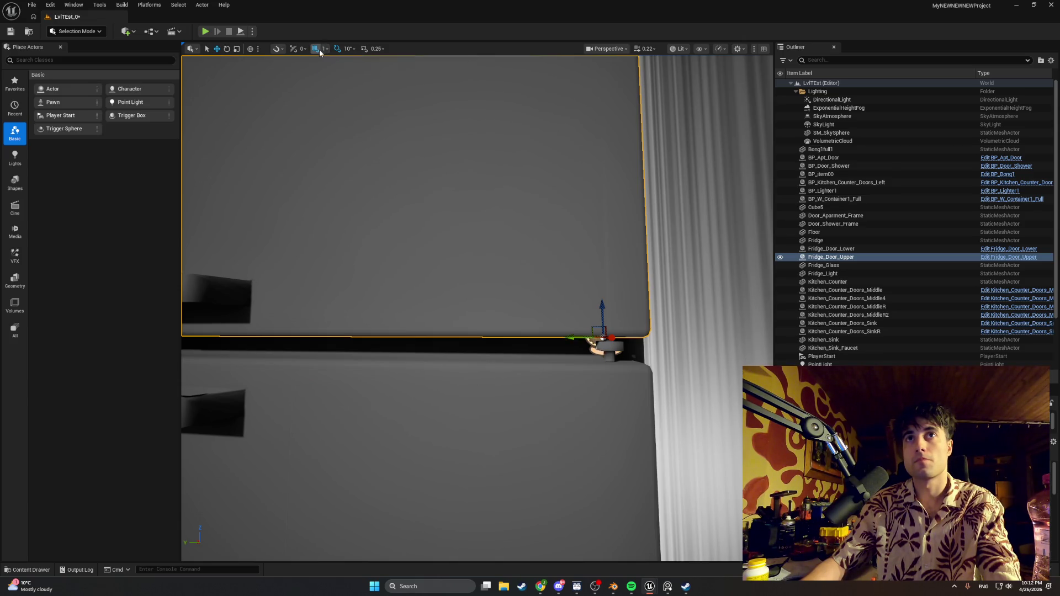
pyautogui.click(590, 358)
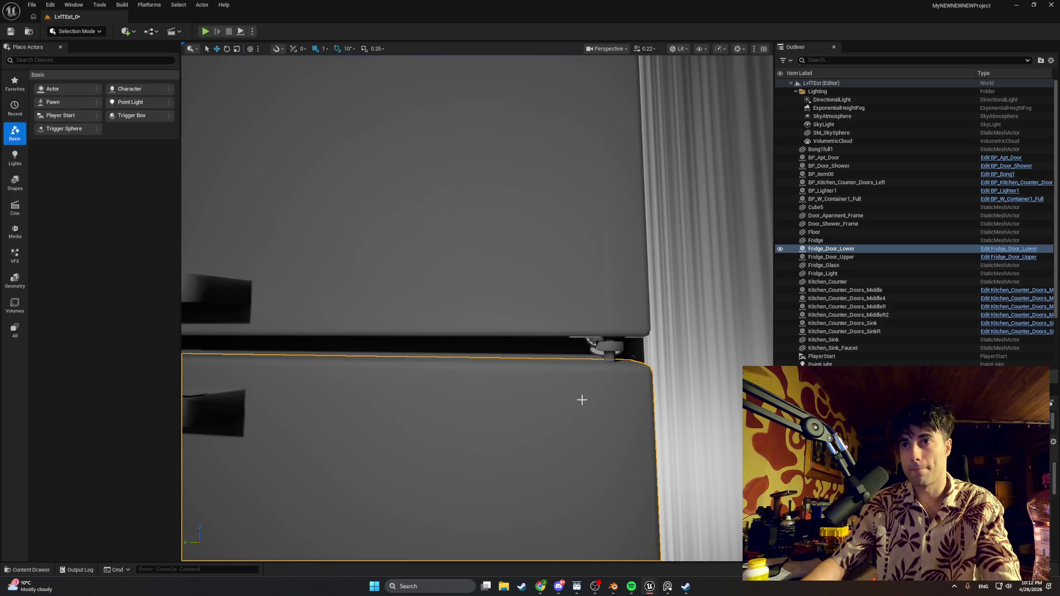
pyautogui.press('f')
pyautogui.click(205, 31)
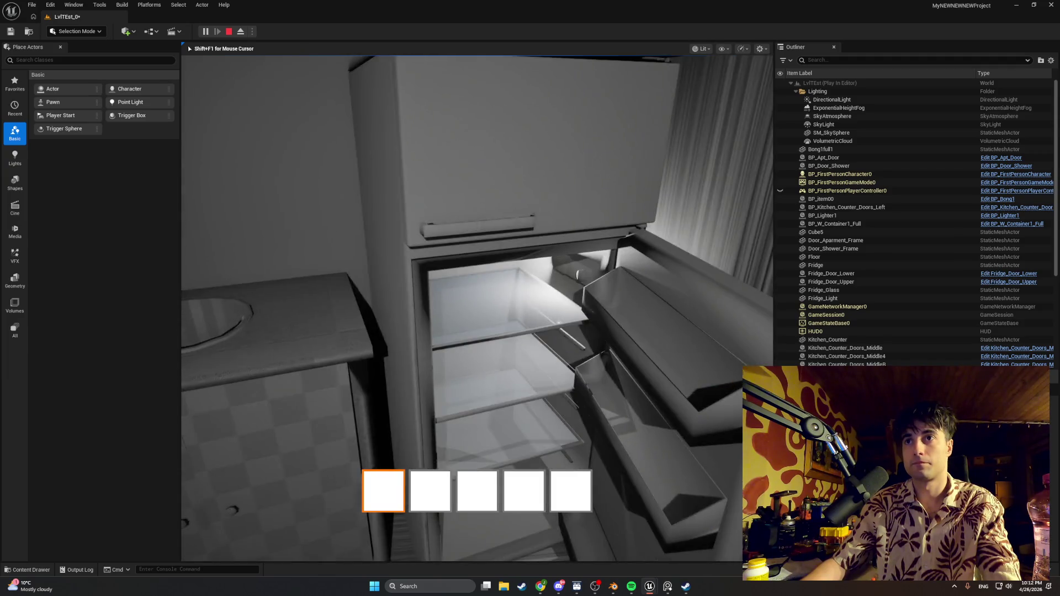
pyautogui.press('Escape')
pyautogui.hotkey('ctrl', 'b')
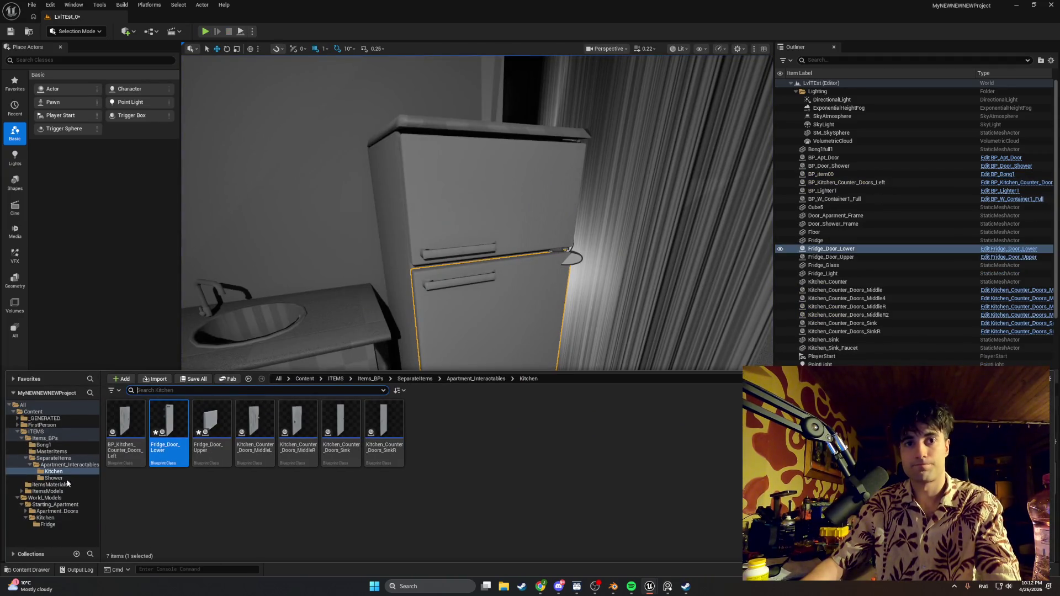
pyautogui.click(55, 519)
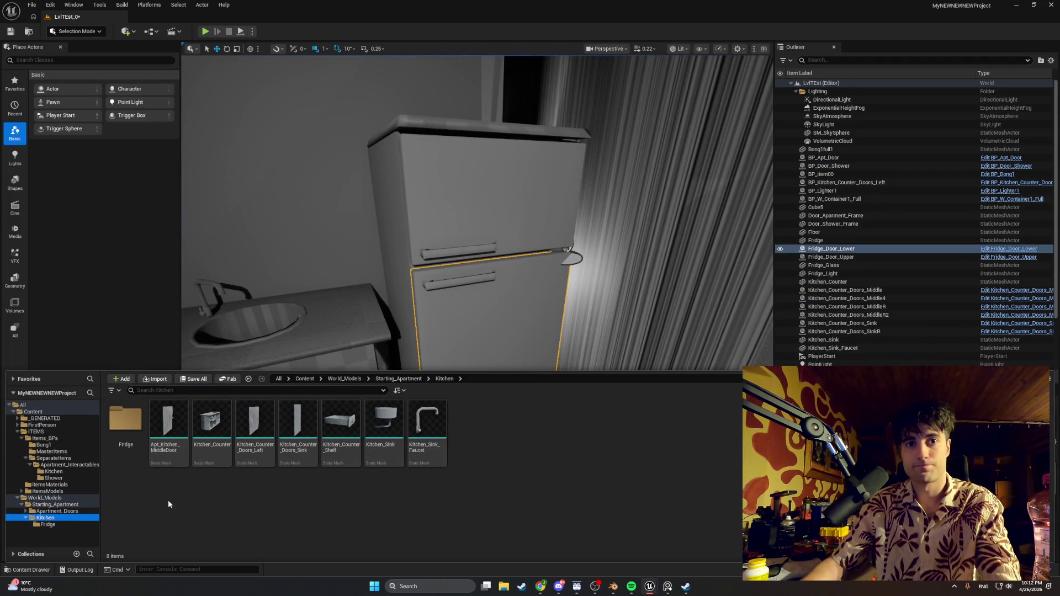
pyautogui.click(74, 525)
pyautogui.doubleClick(312, 418)
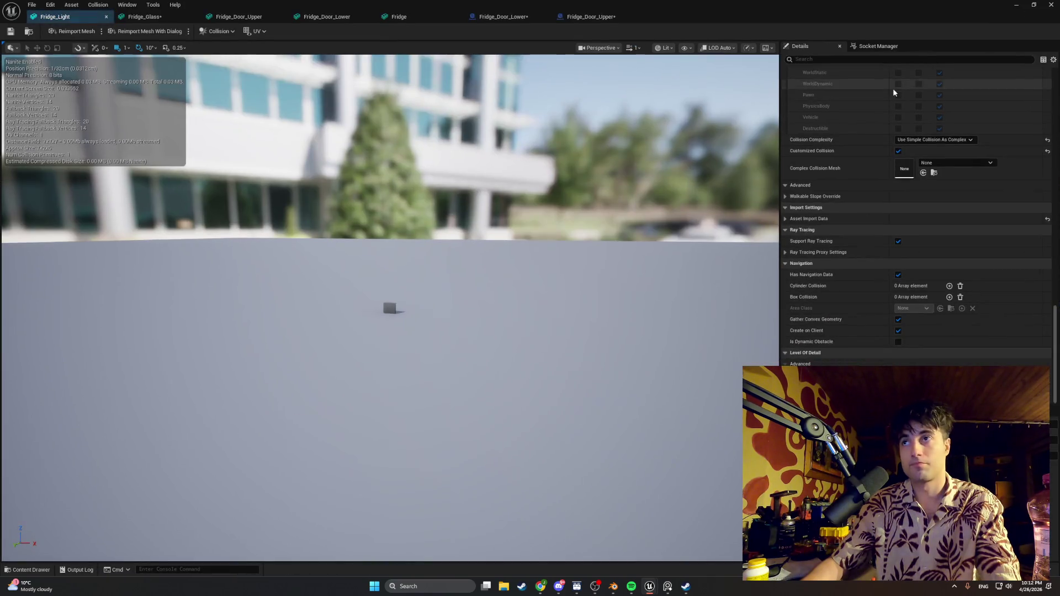
pyautogui.click(931, 162)
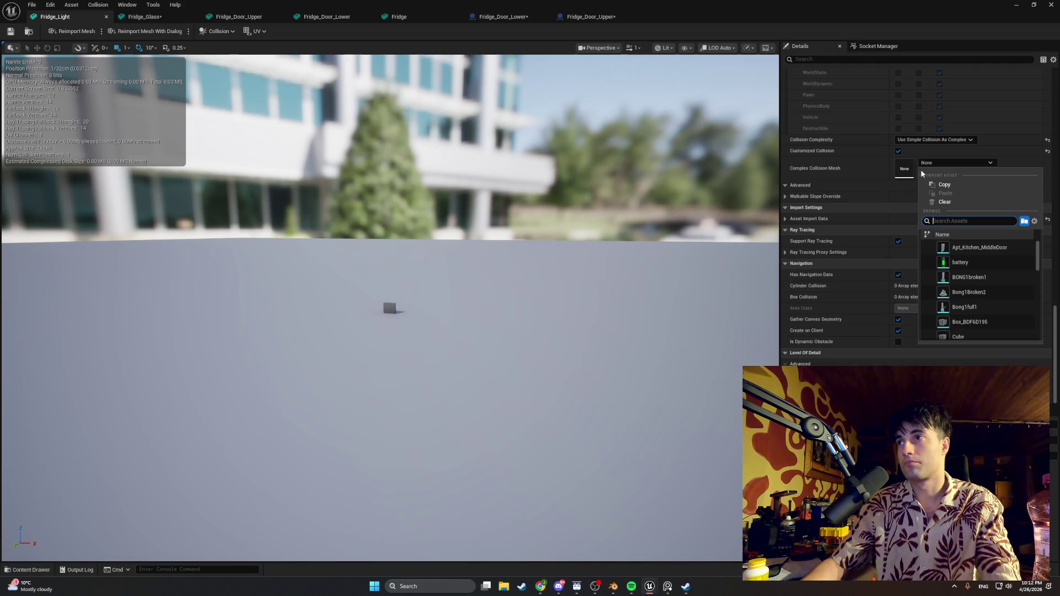
pyautogui.click(860, 177)
pyautogui.scroll(10, 933, 152)
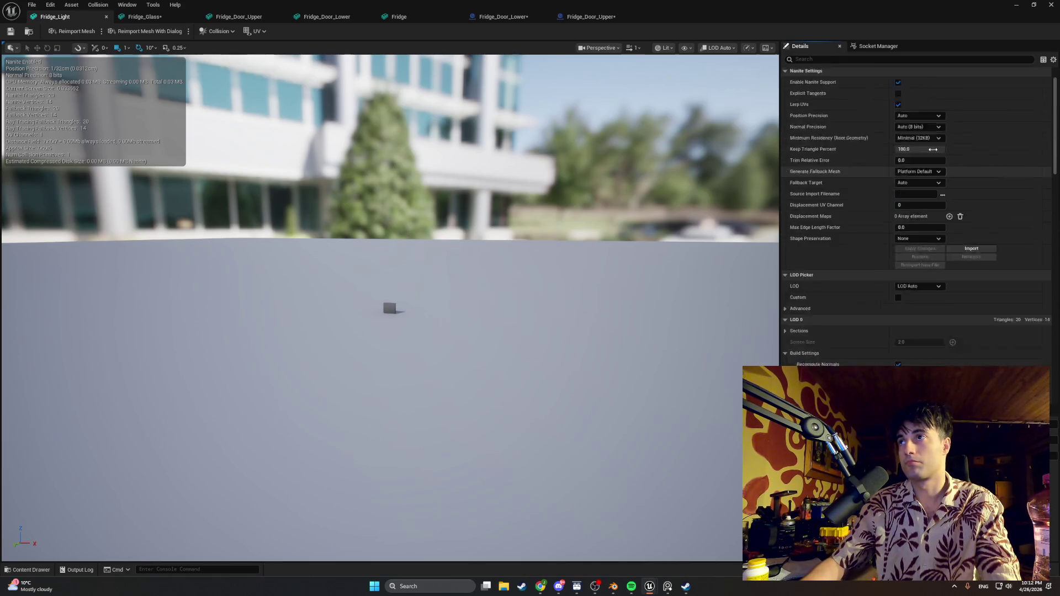
pyautogui.scroll(3, 932, 150)
pyautogui.click(940, 95)
pyautogui.click(949, 183)
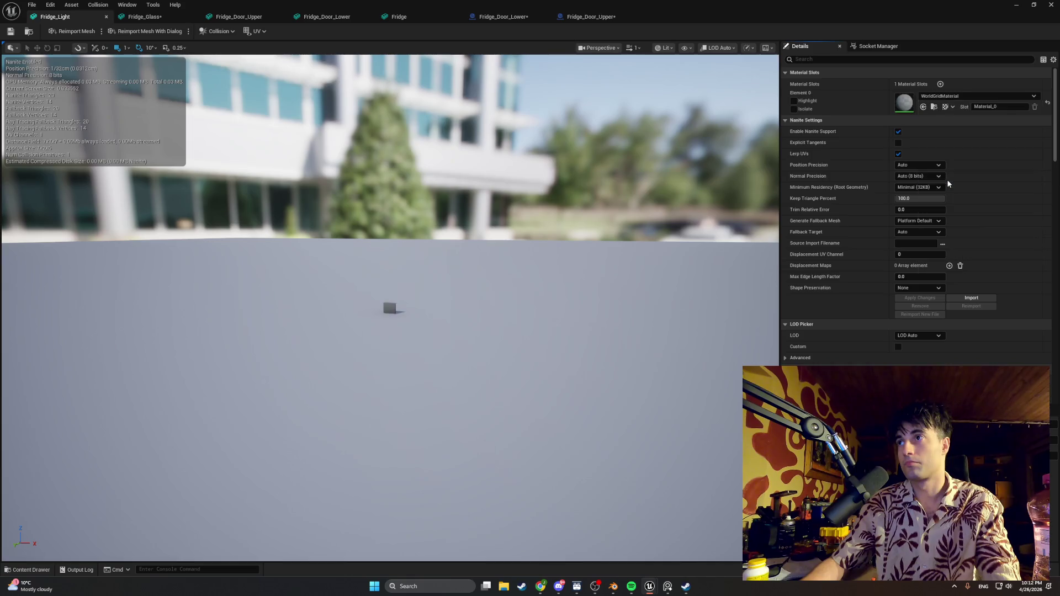
pyautogui.click(1018, 5)
pyautogui.click(205, 31)
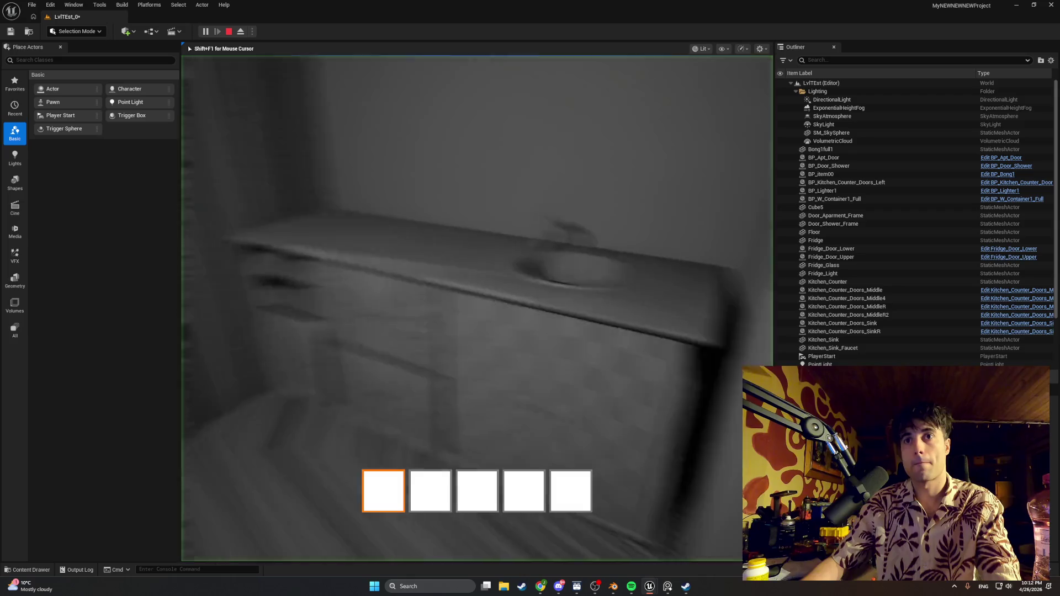
# - Stop the play test and hide the lower fridge door in the editor
pyautogui.press('e')
pyautogui.press('Escape')
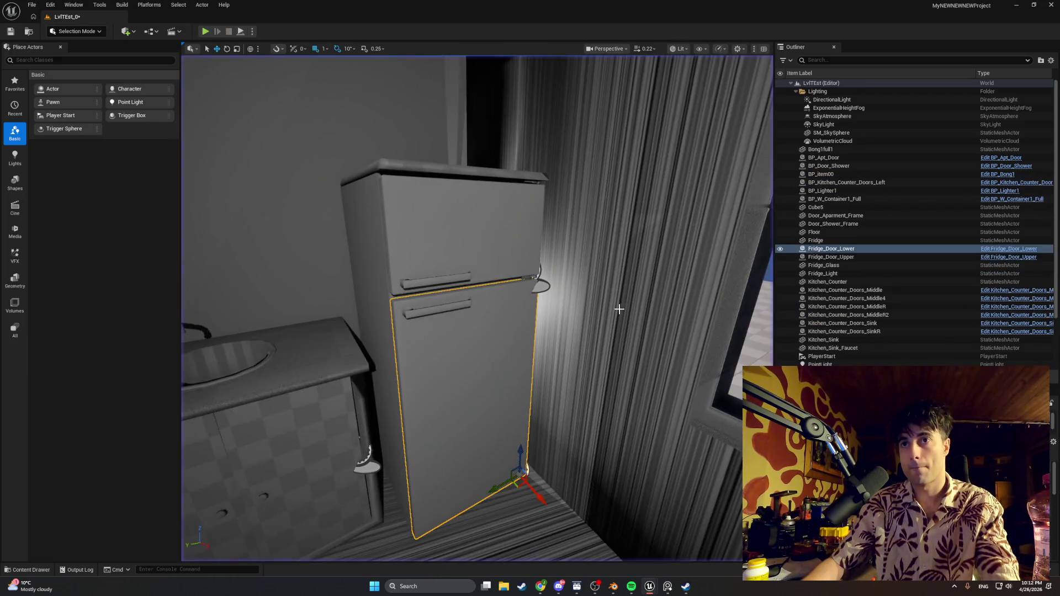
pyautogui.click(780, 248)
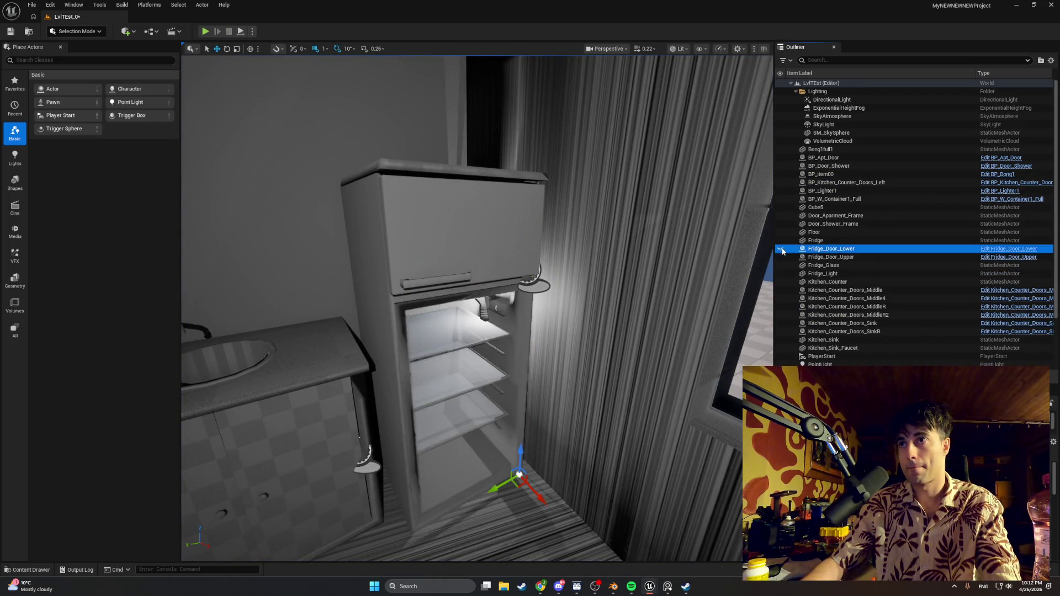
pyautogui.scroll(5, 487, 292)
# - Move the fridge's point light slightly left, then play-test again with Alt+P
pyautogui.click(489, 291)
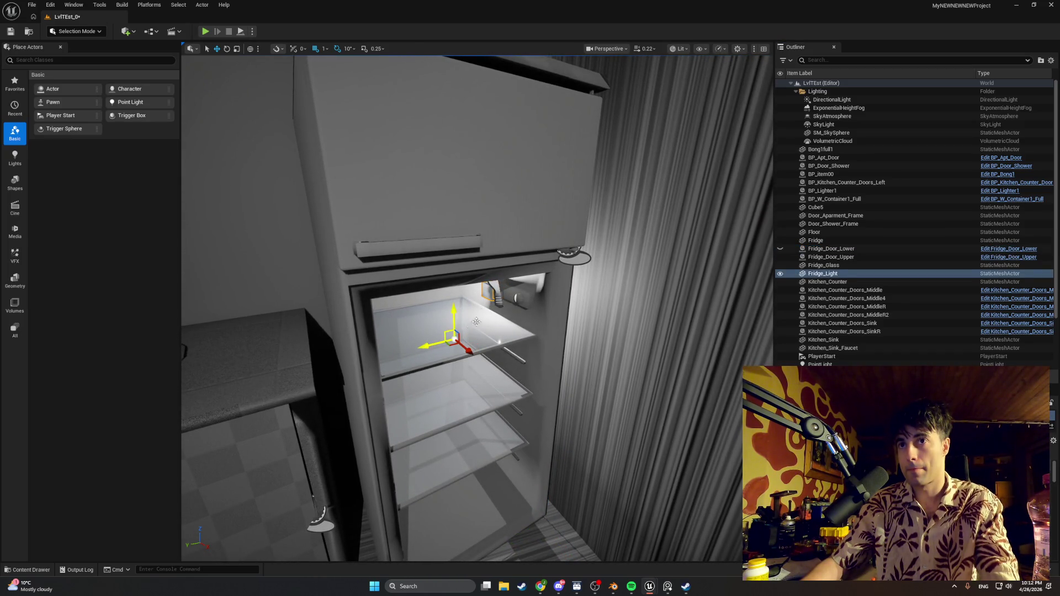
pyautogui.click(496, 307)
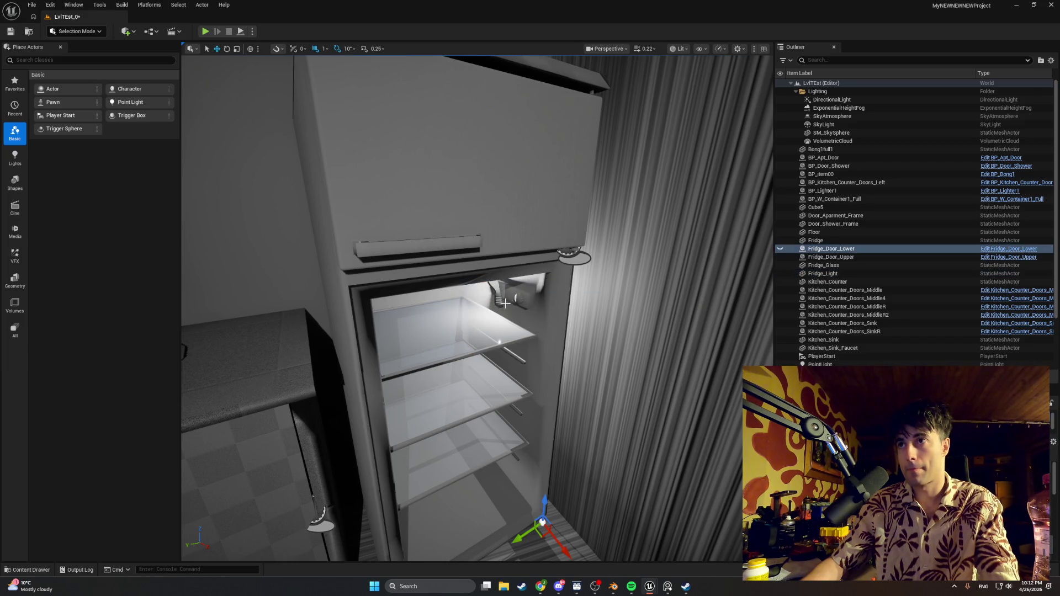
pyautogui.click(499, 294)
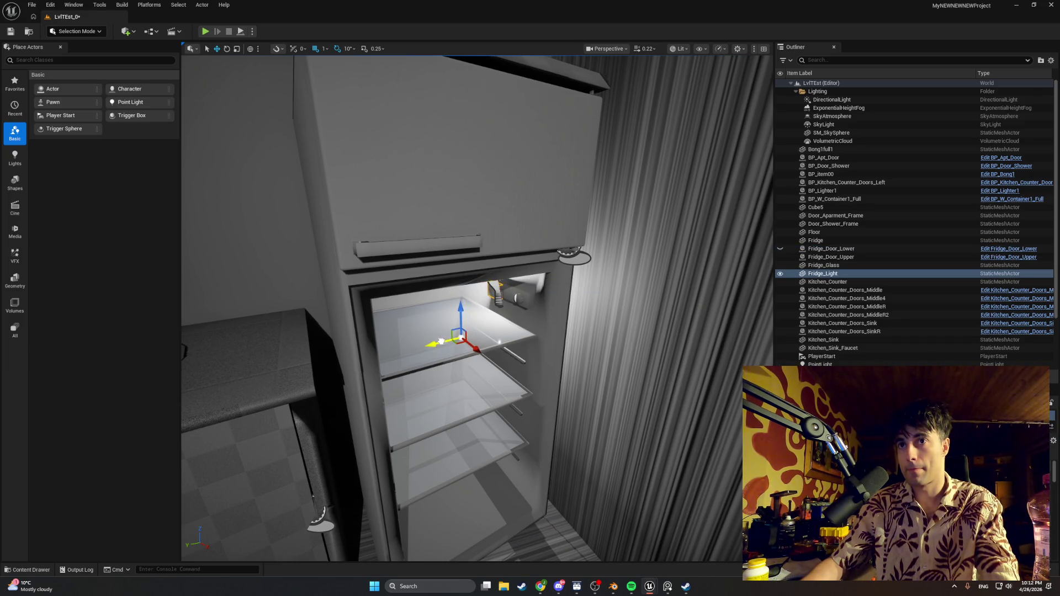
pyautogui.click(634, 335)
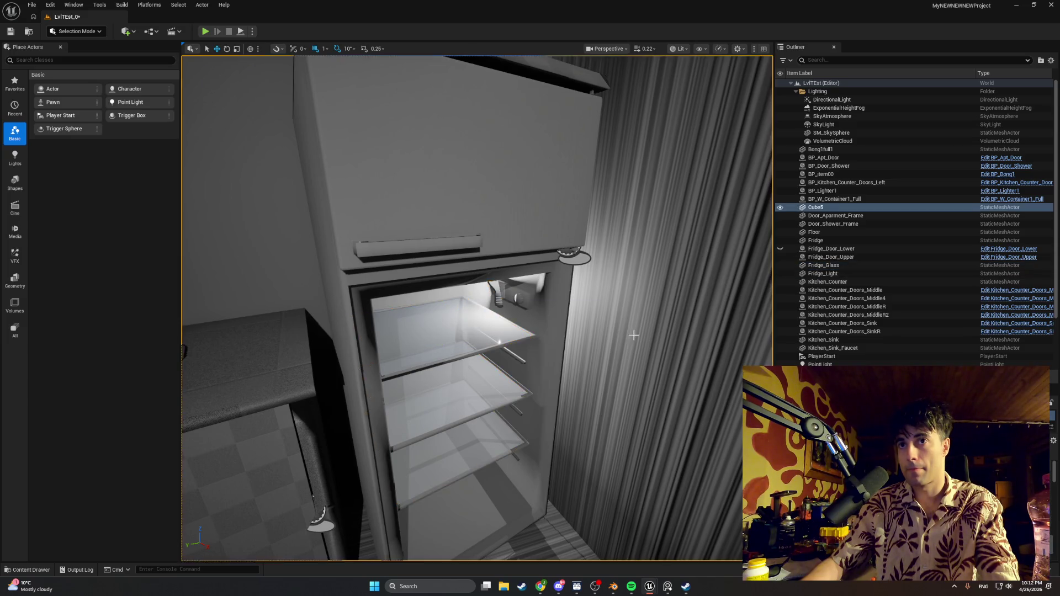
pyautogui.click(503, 299)
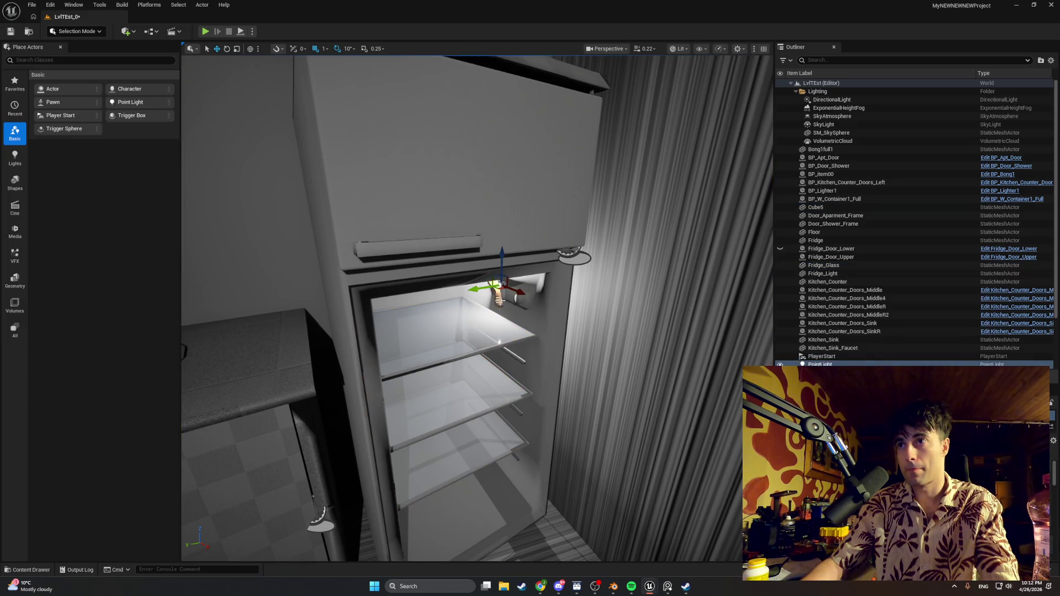
pyautogui.moveTo(491, 288); pyautogui.dragTo(482, 289)
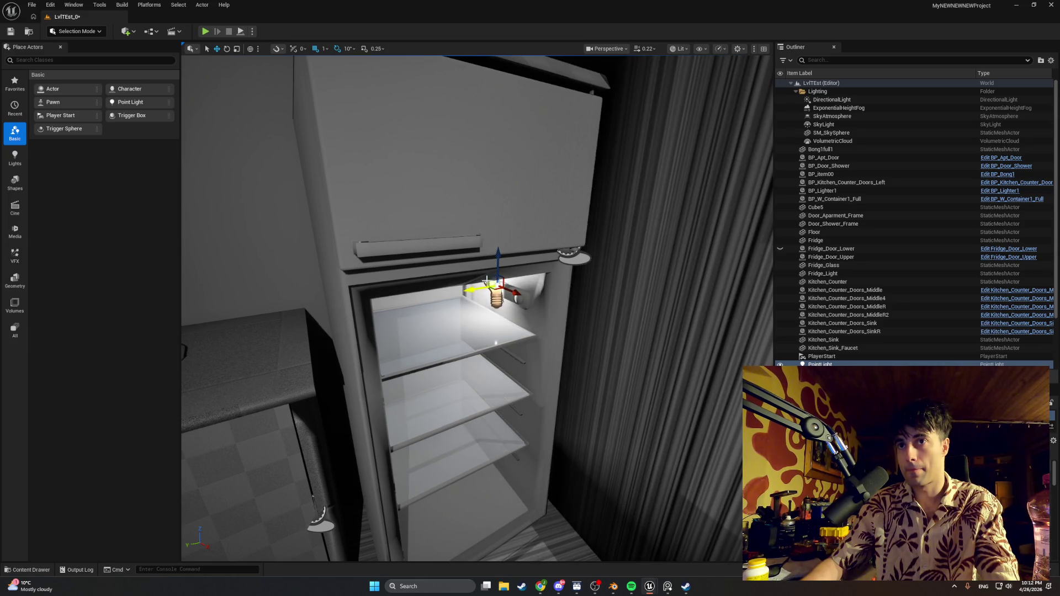
pyautogui.hotkey('alt', 'p')
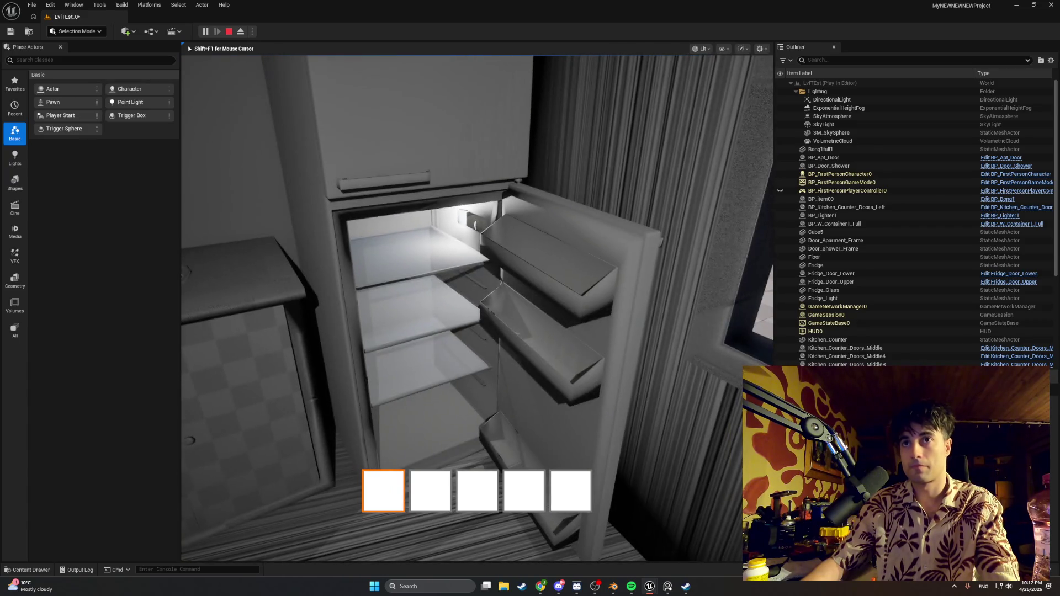
# - Walk around the kitchen to the window sill and back toward the fridge
pyautogui.press('w')
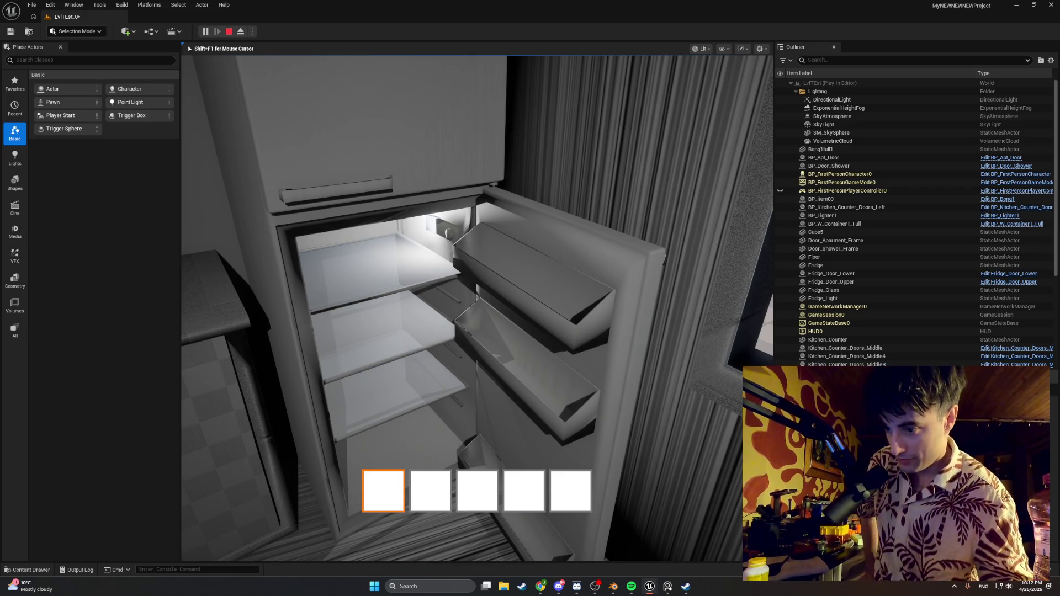
pyautogui.press('a')
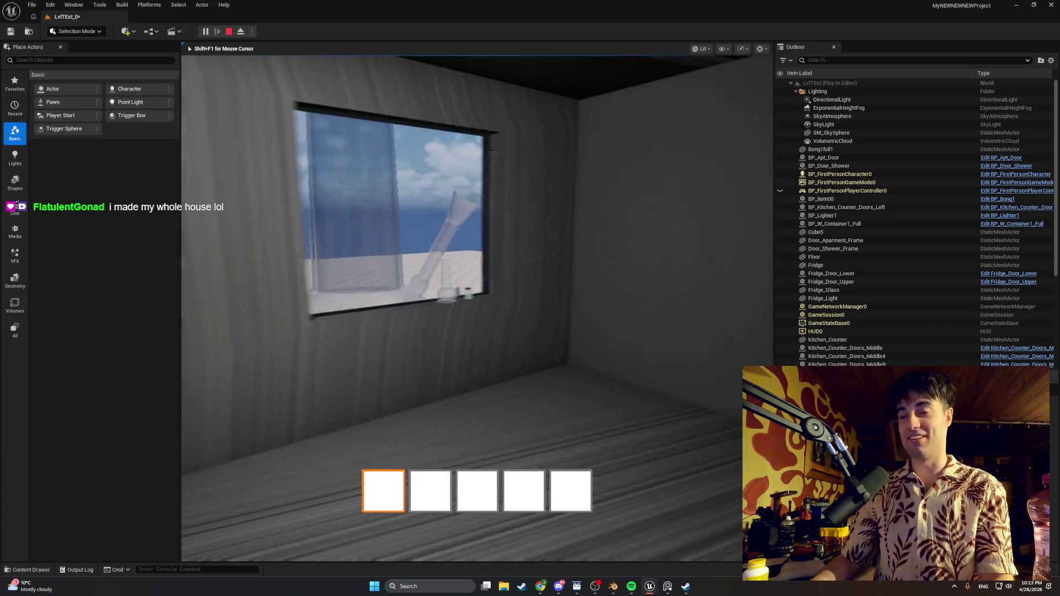
pyautogui.press('w')
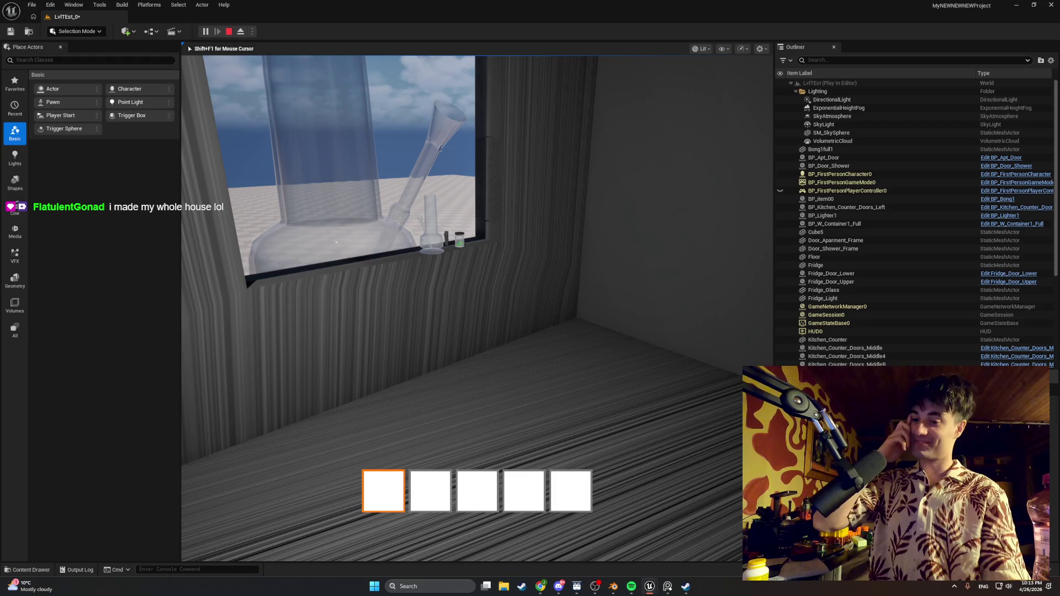
pyautogui.press('w')
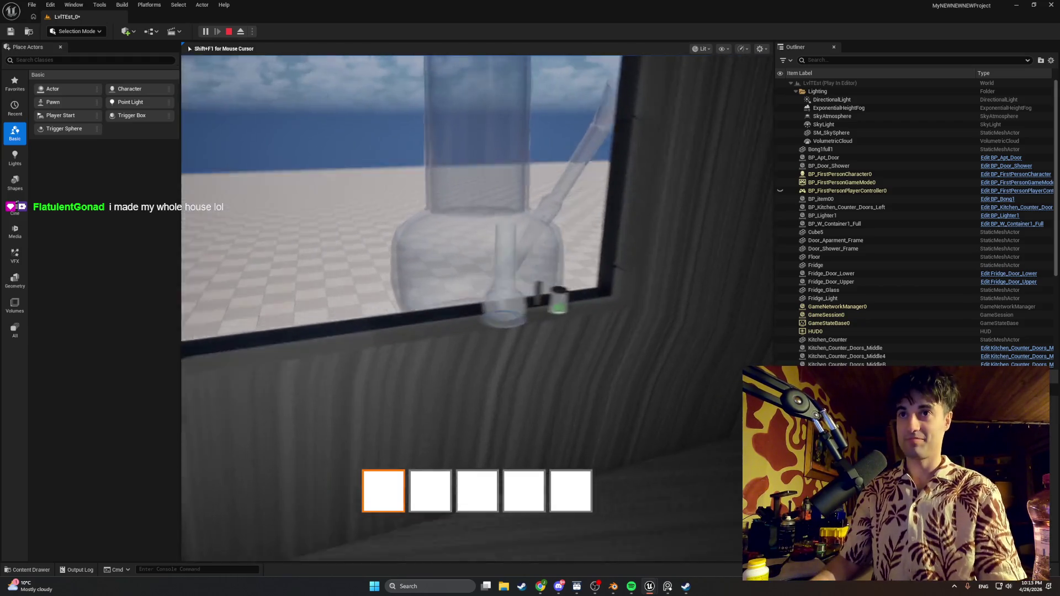
pyautogui.press('w')
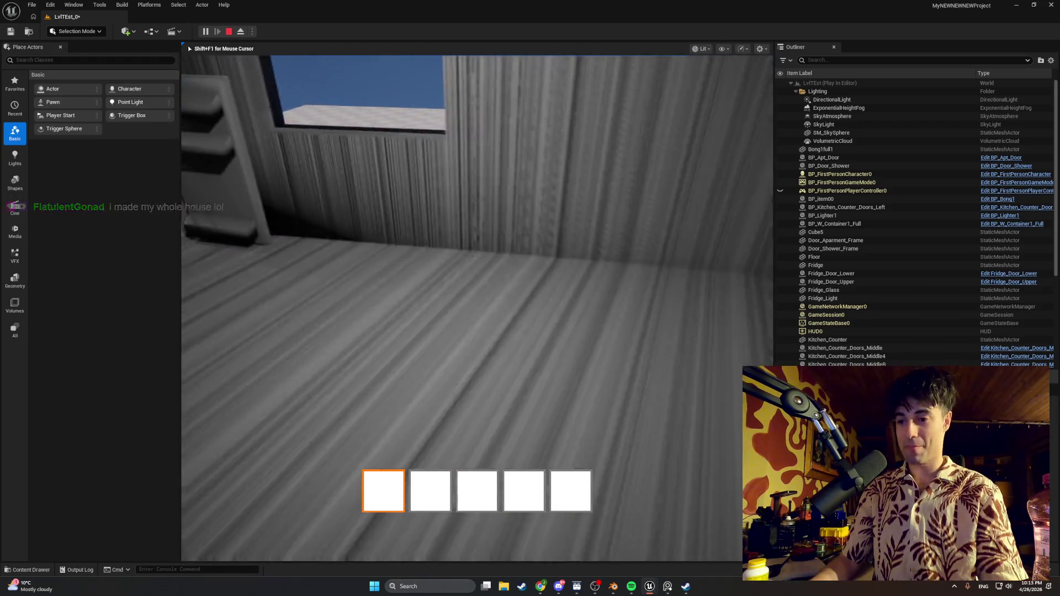
pyautogui.press('w')
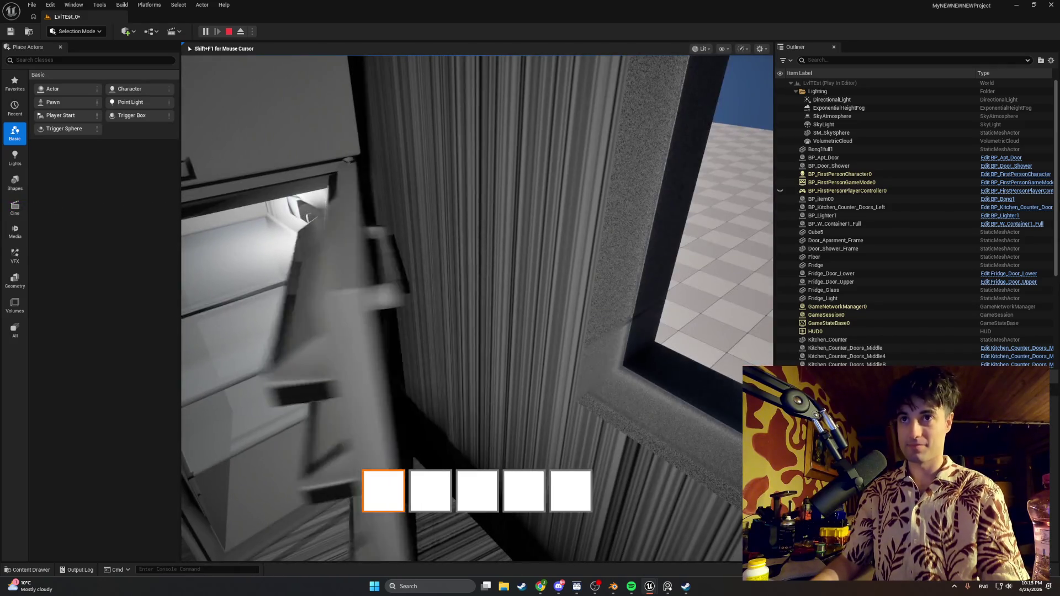
# - Close the fridge, then open its lower and upper freezer doors and view the interior
pyautogui.press('e')
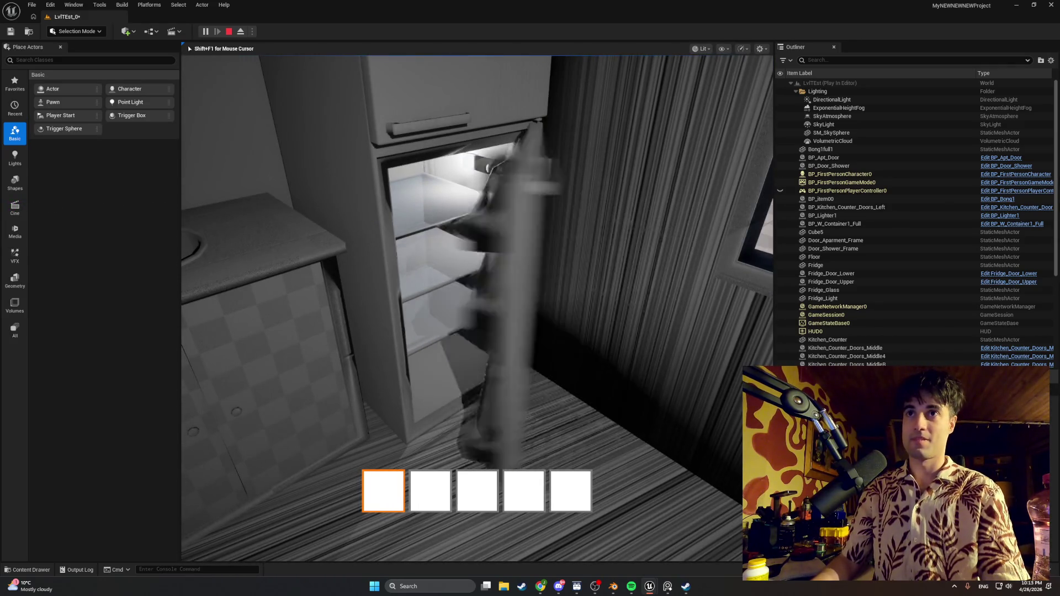
pyautogui.press('s')
pyautogui.press('w')
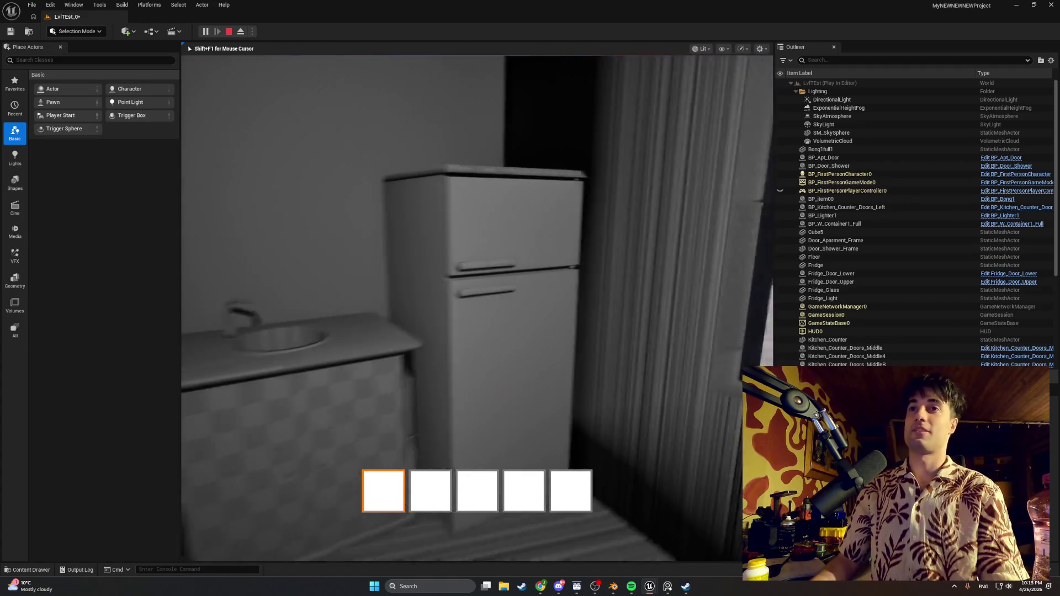
pyautogui.press('e')
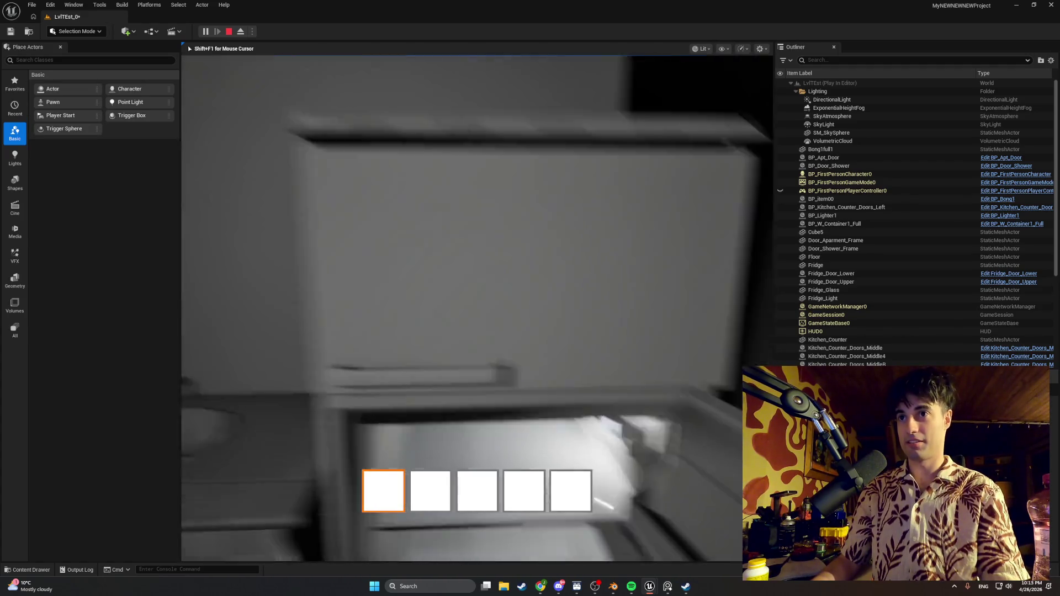
pyautogui.press('e')
pyautogui.press('s')
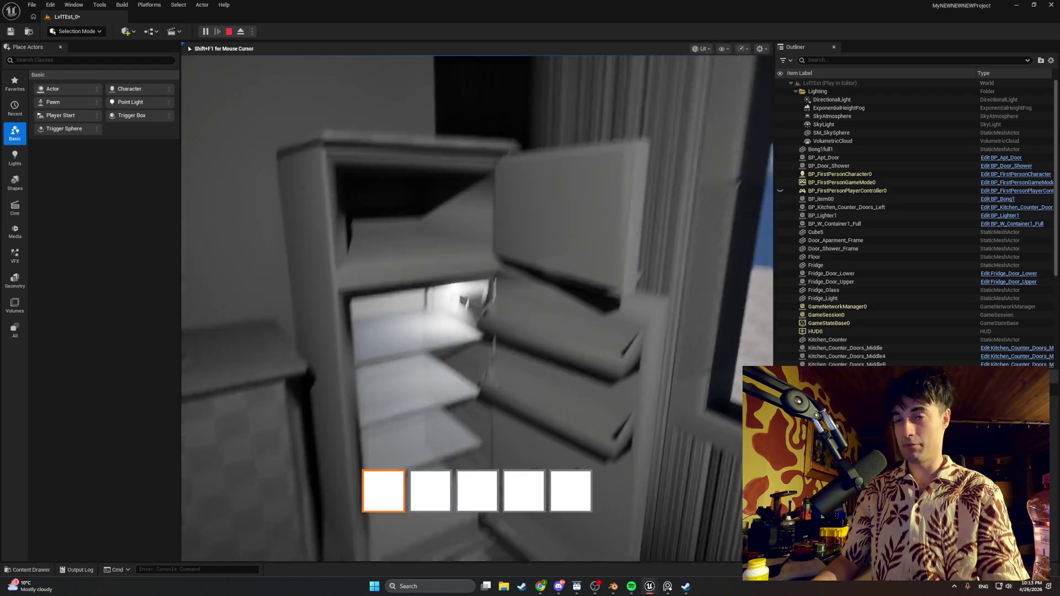
pyautogui.press('w')
pyautogui.press('s')
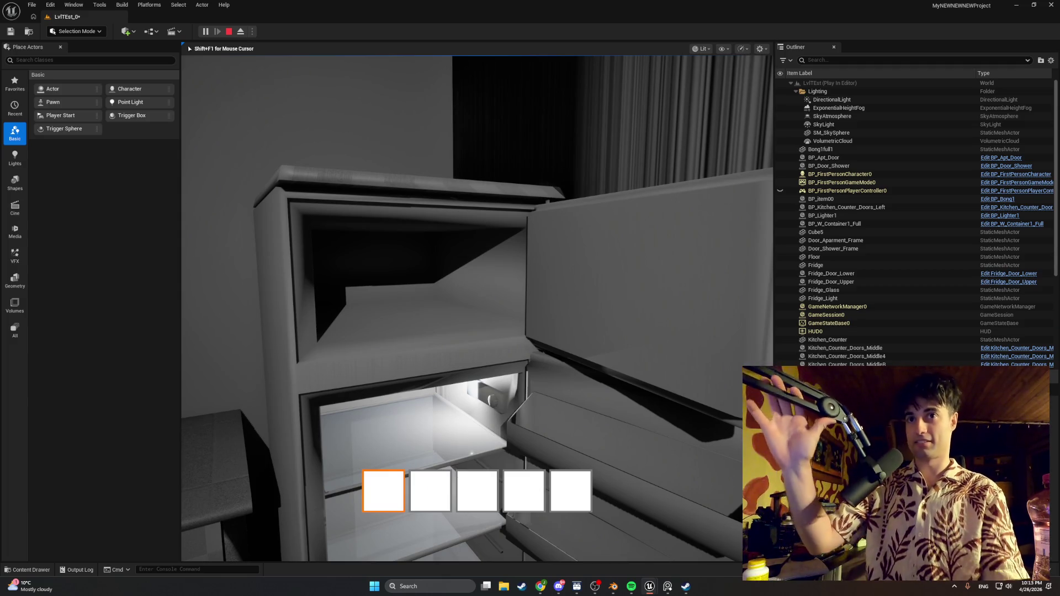
pyautogui.press('w')
pyautogui.press('s')
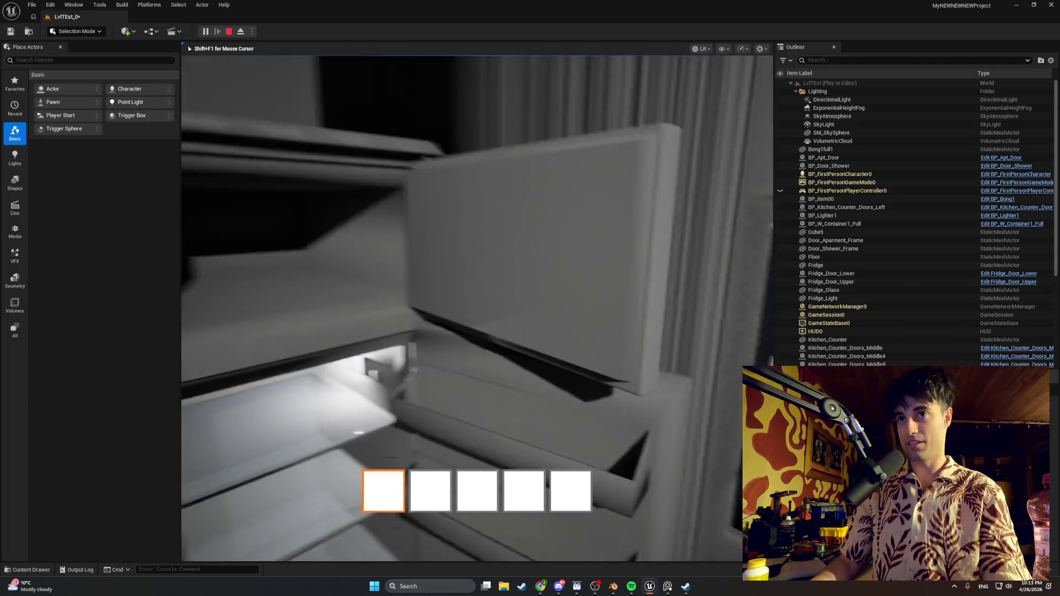
pyautogui.press('s')
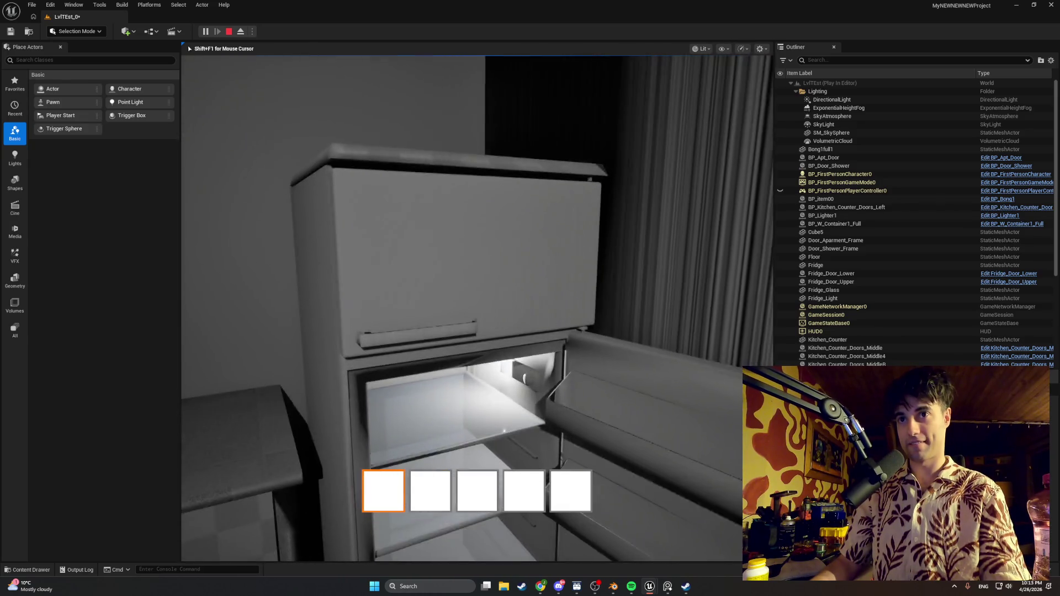
pyautogui.press('w')
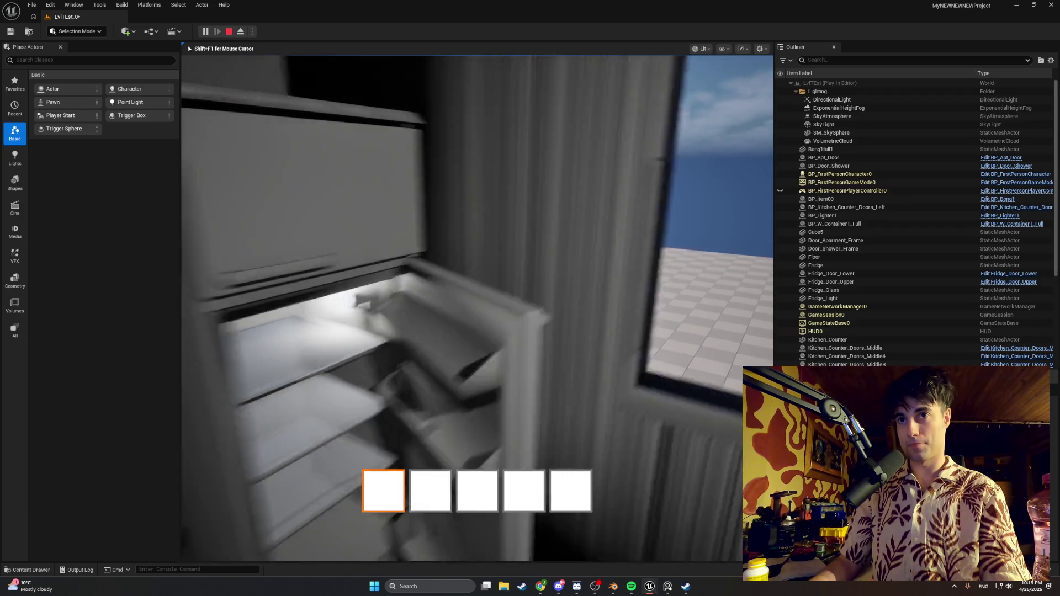
# - Shut and reopen the lower fridge door, and test the upper door open and closed
pyautogui.press('e')
pyautogui.press('s')
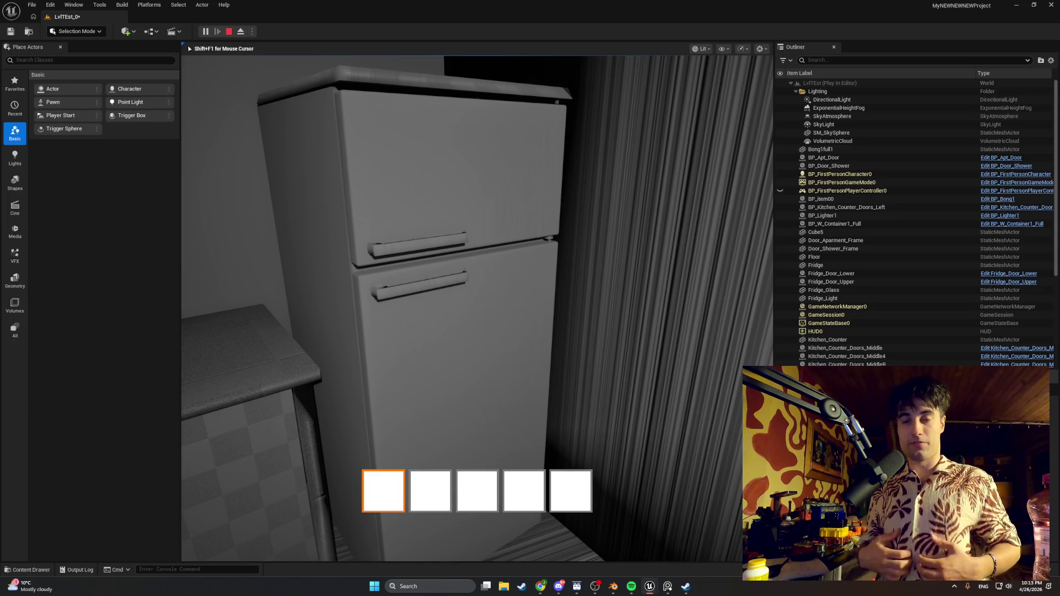
pyautogui.press('w')
pyautogui.press('e')
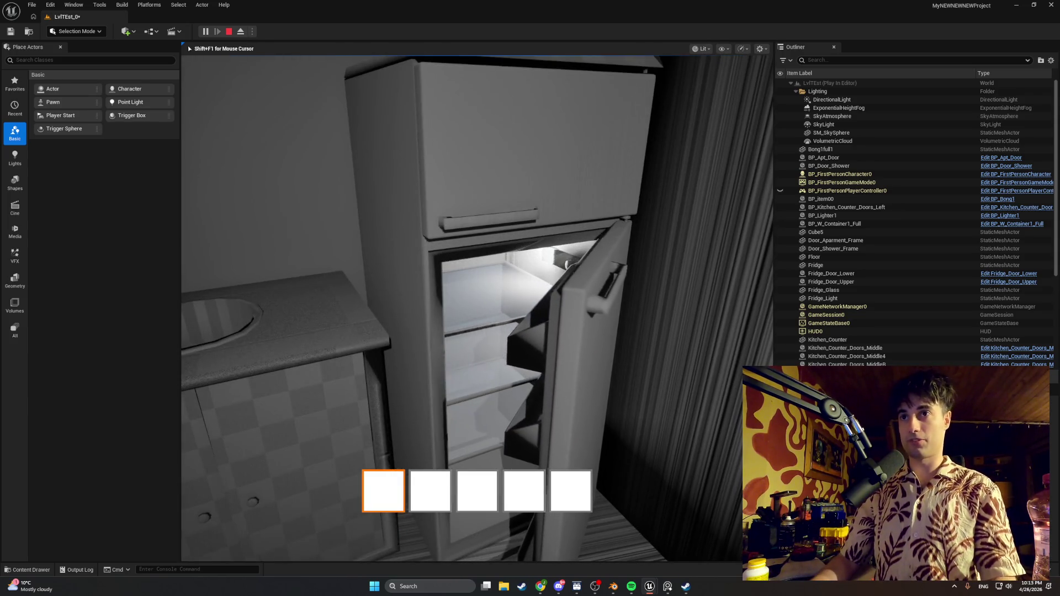
pyautogui.press('w')
pyautogui.press('s')
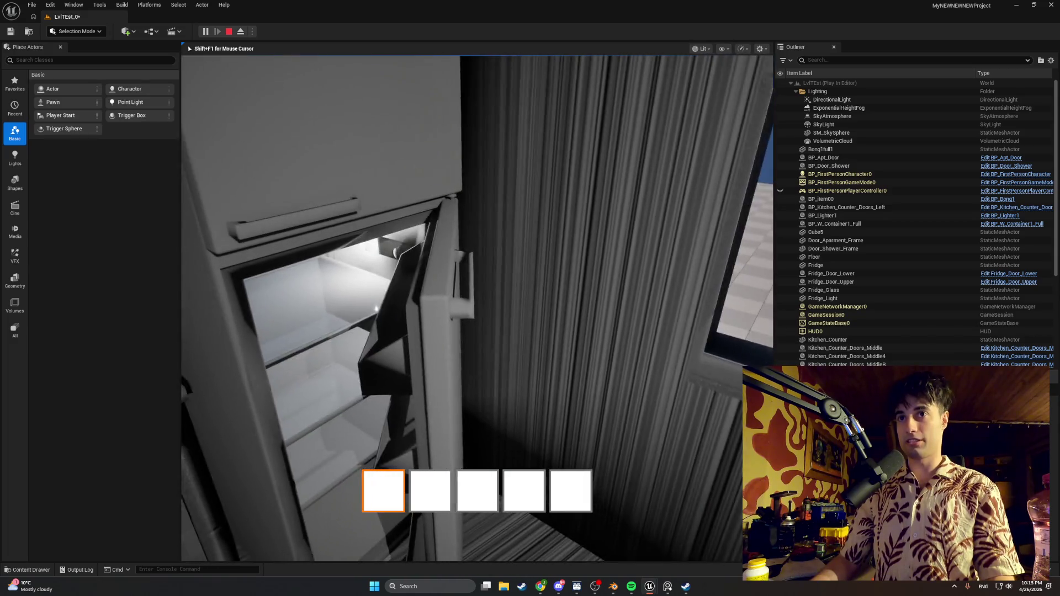
pyautogui.press('e')
pyautogui.press('s')
pyautogui.press('e')
pyautogui.press('e')
pyautogui.press('s')
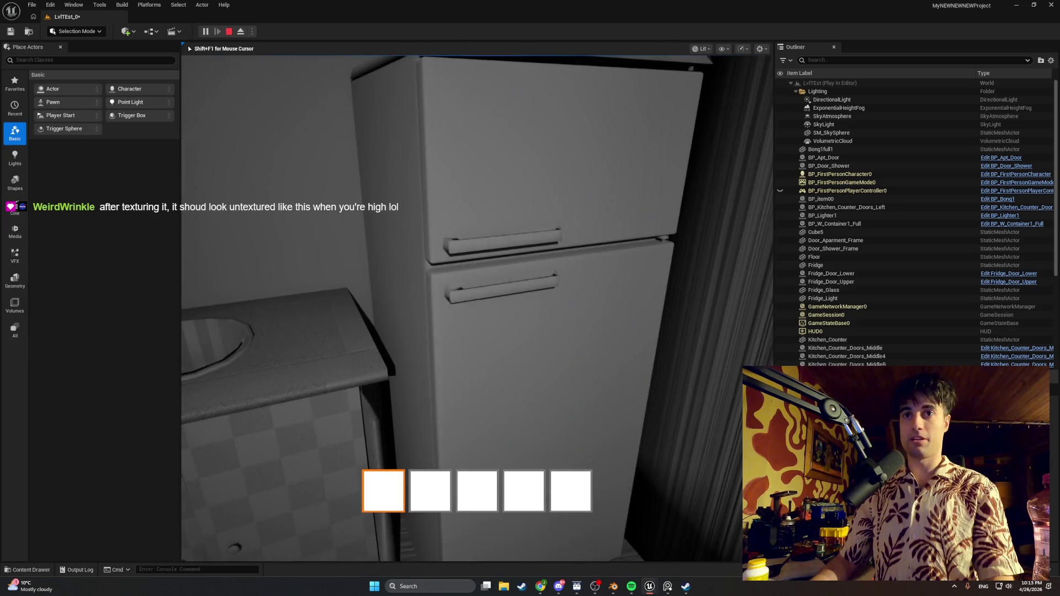
pyautogui.press('e')
# - Close the lower door, open and shut the upper door, then walk back toward the counter
pyautogui.press('w')
pyautogui.press('e')
pyautogui.press('s')
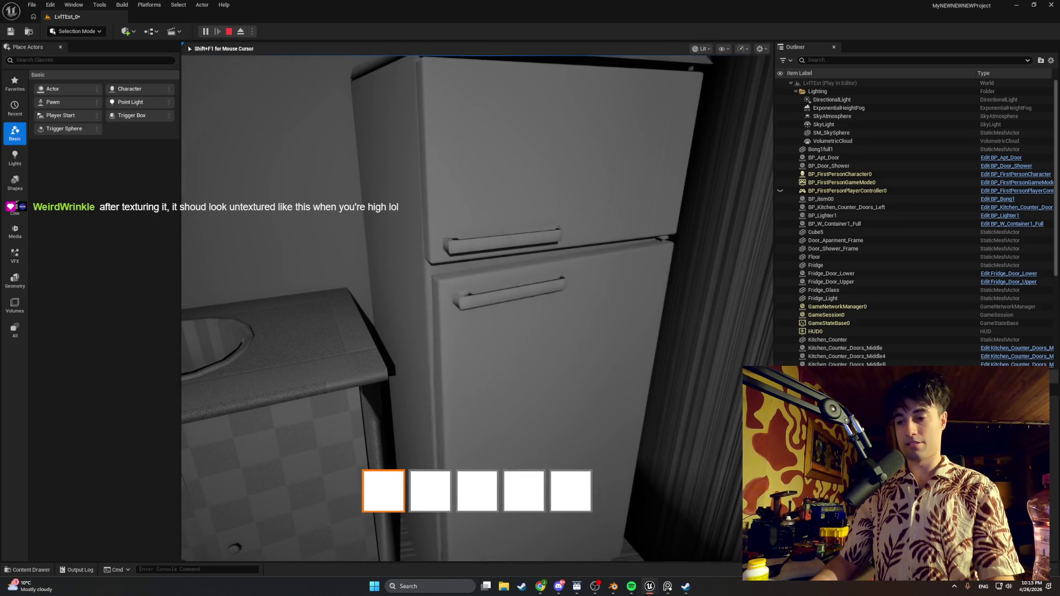
pyautogui.press('w')
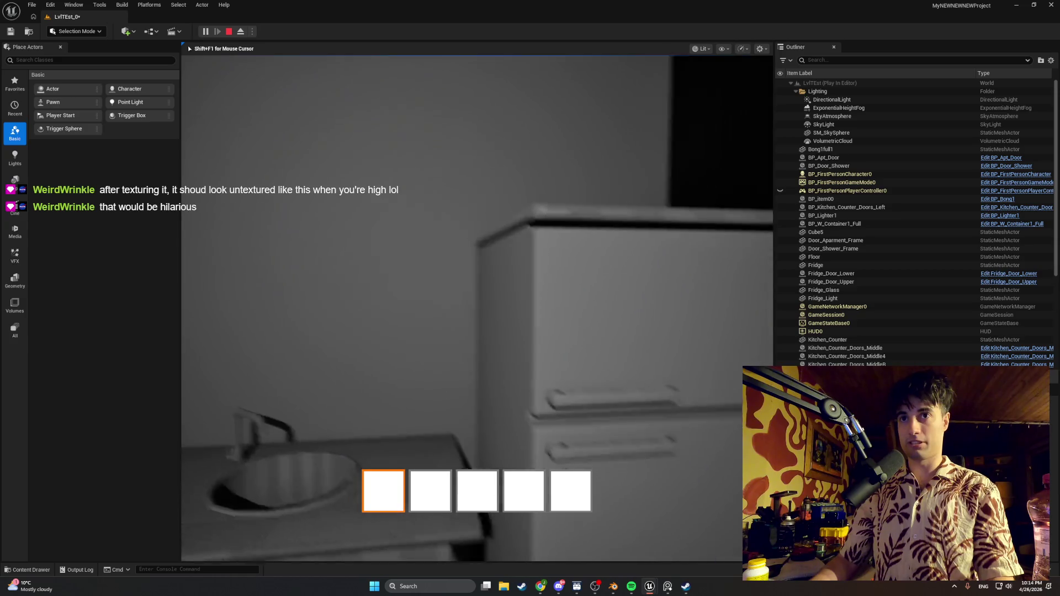
pyautogui.press('e')
pyautogui.press('e')
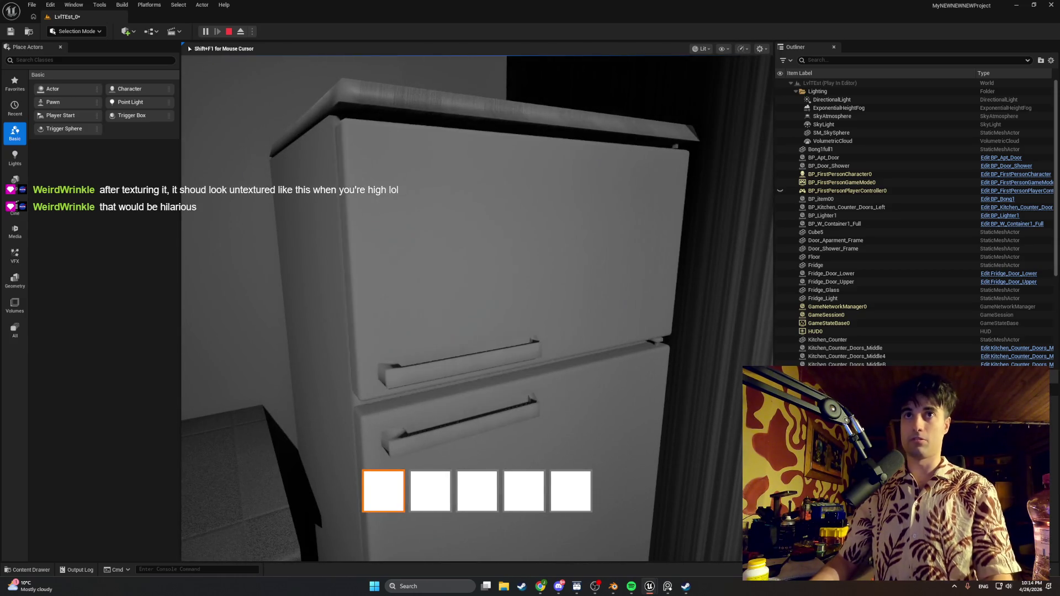
pyautogui.press('w')
pyautogui.press('s')
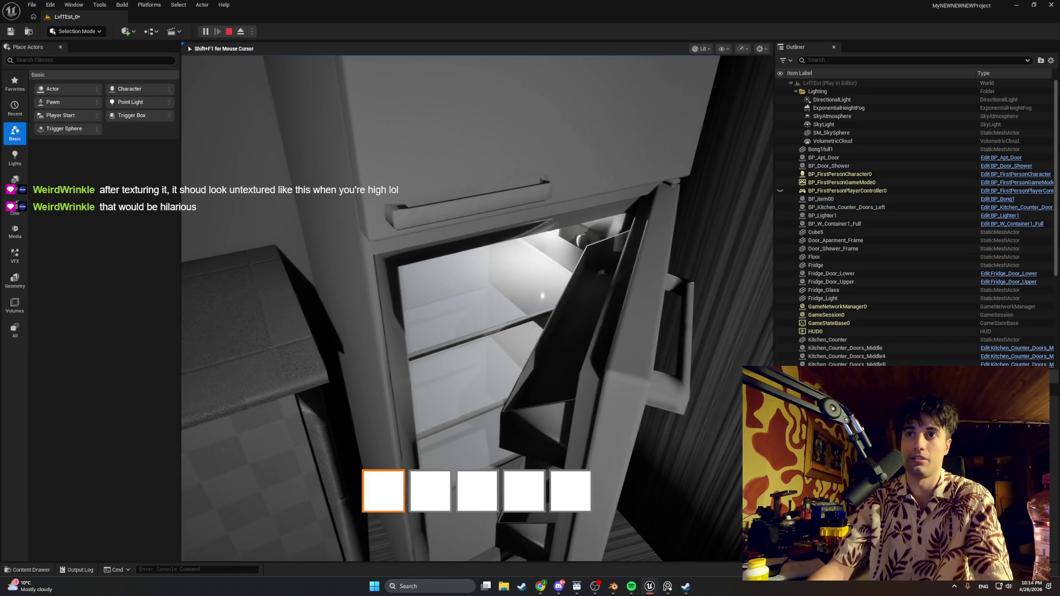
pyautogui.press('d')
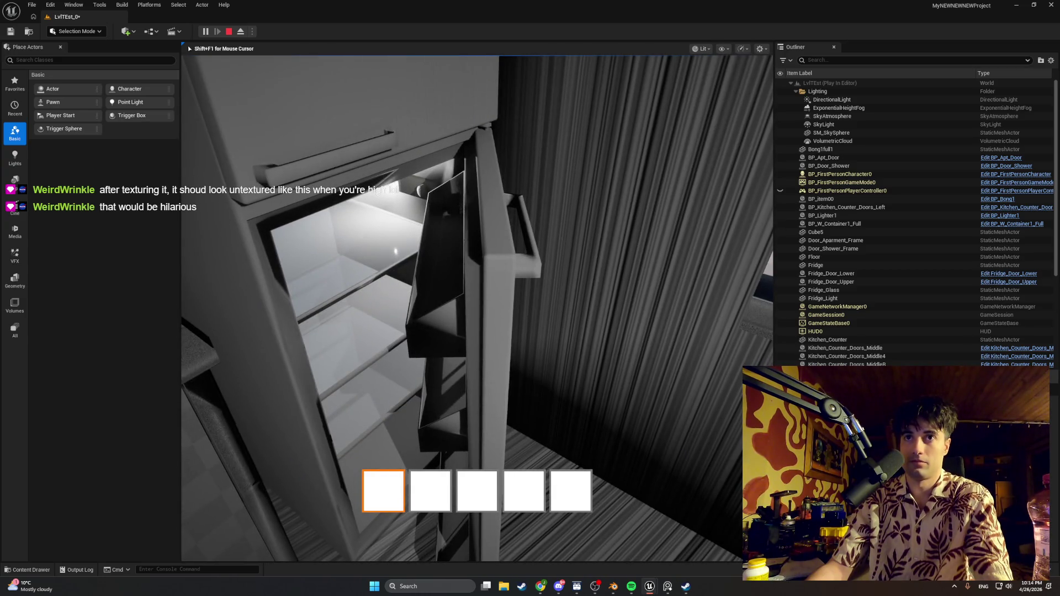
pyautogui.press('e')
pyautogui.press('s')
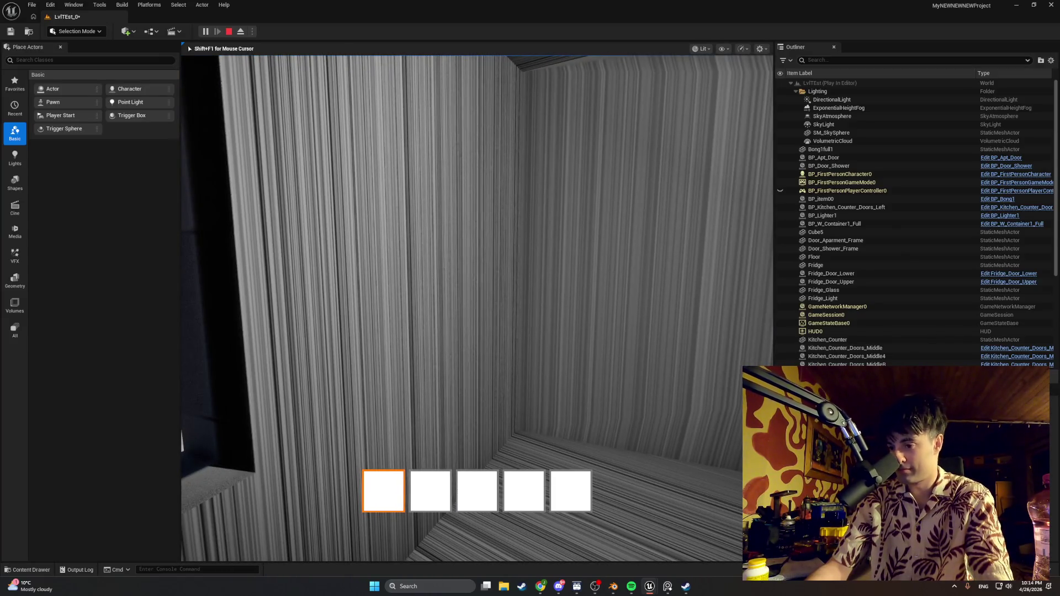
pyautogui.press('w')
pyautogui.press('w')
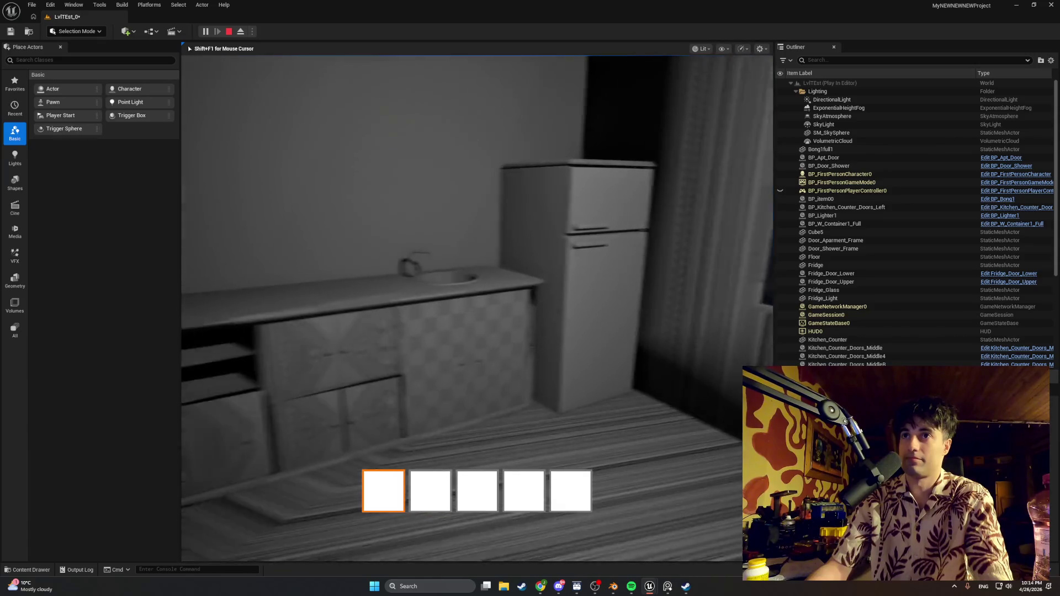
pyautogui.press('w')
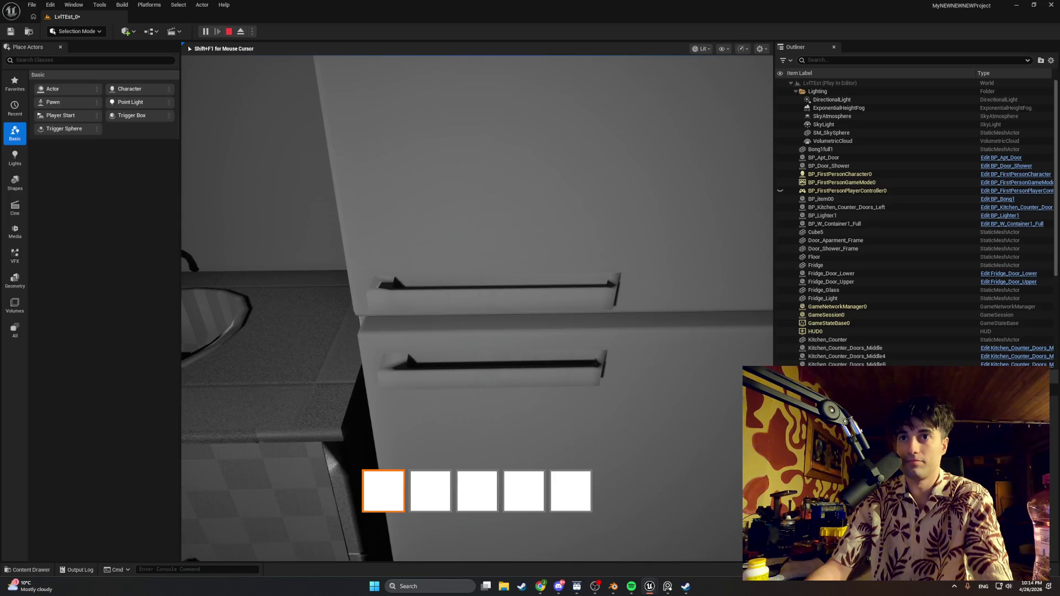
# - Open the right and middle sink cabinet doors in the running game
pyautogui.press('e')
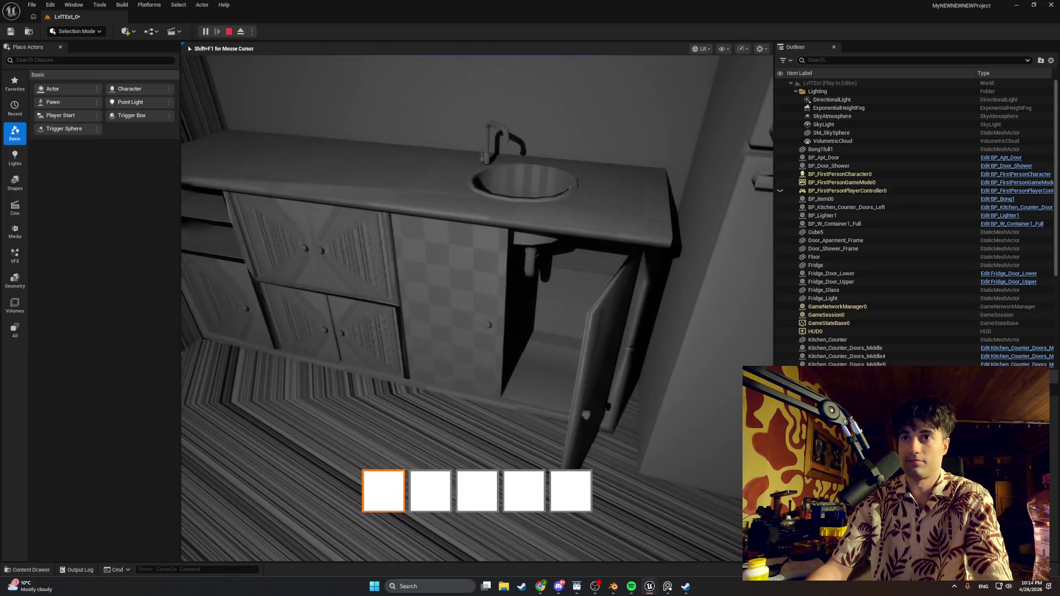
pyautogui.press('a')
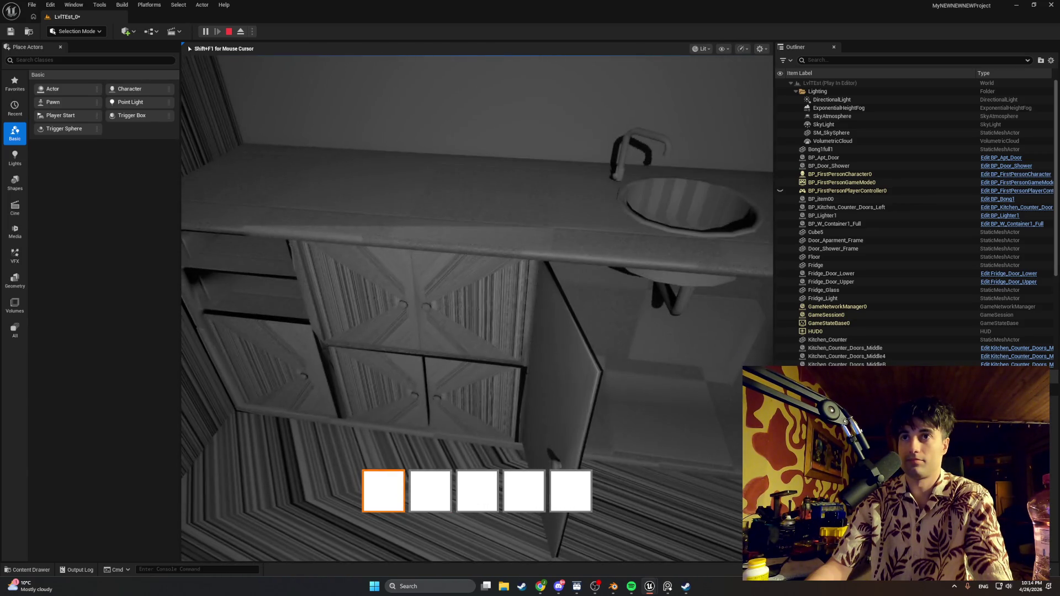
pyautogui.press('e')
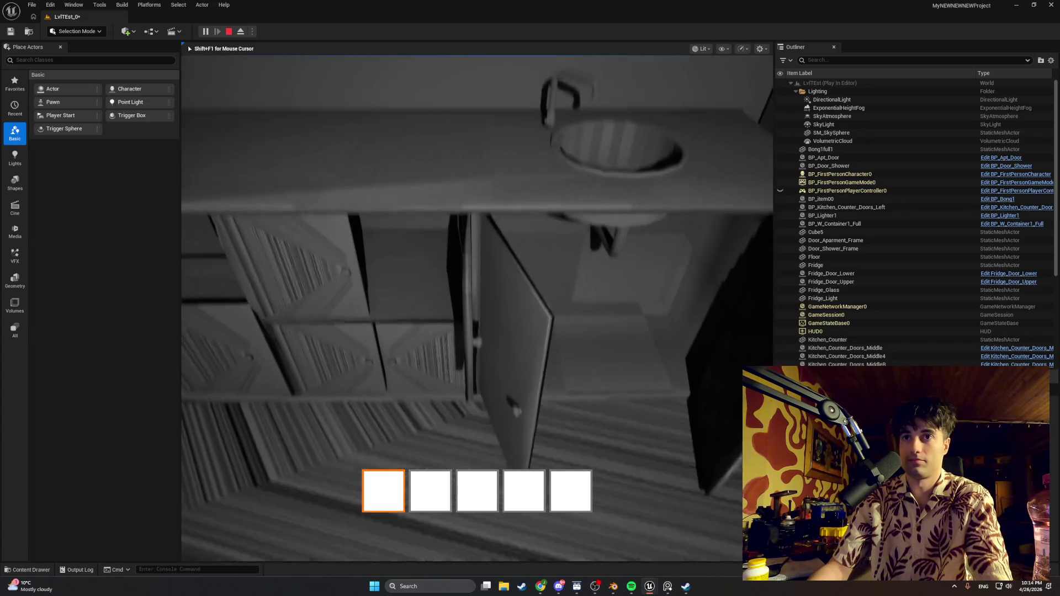
pyautogui.press('e')
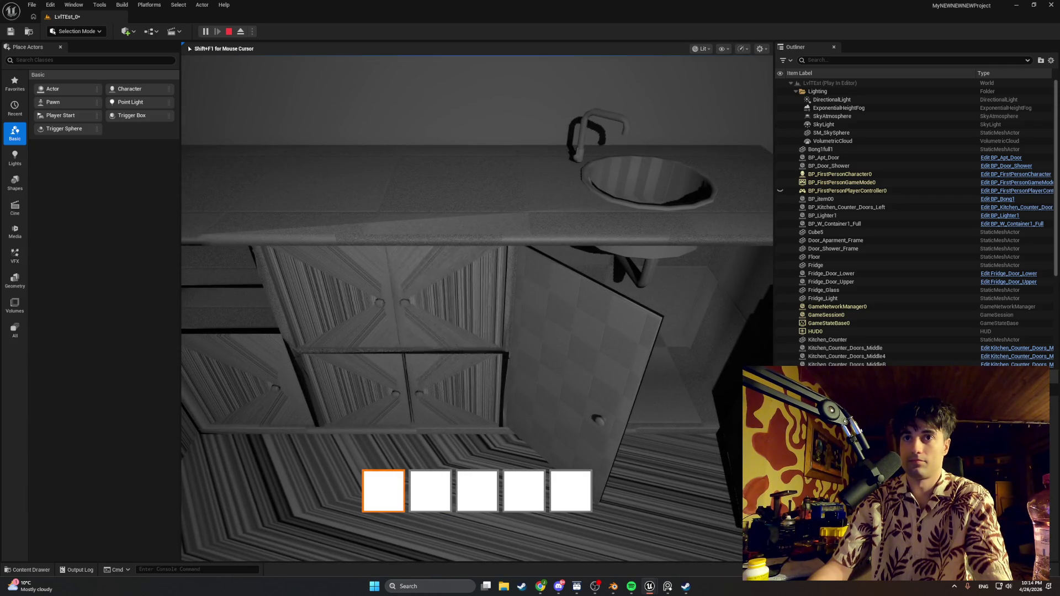
pyautogui.press('w')
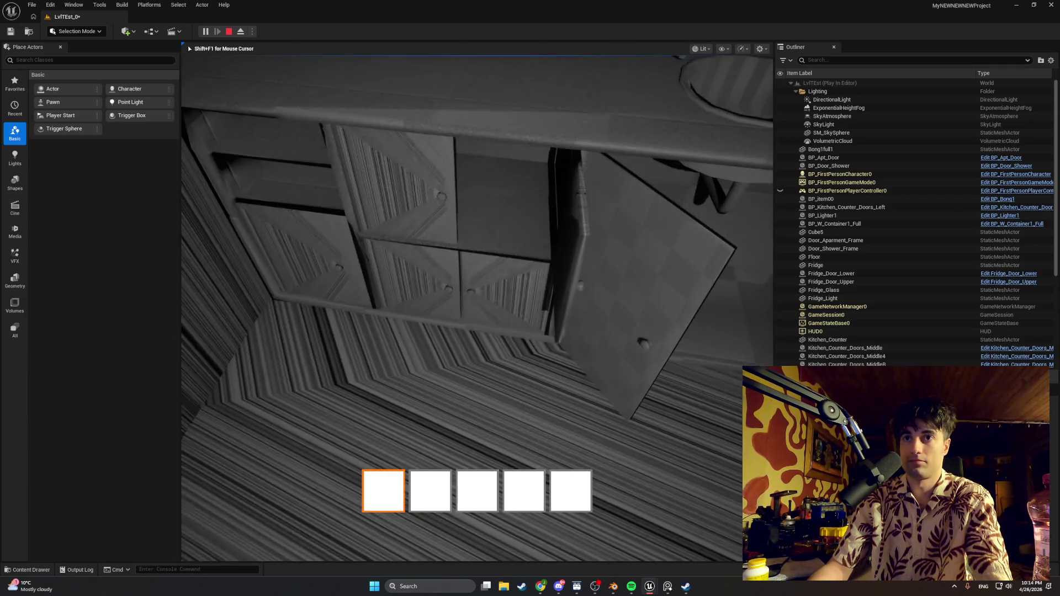
pyautogui.press('s')
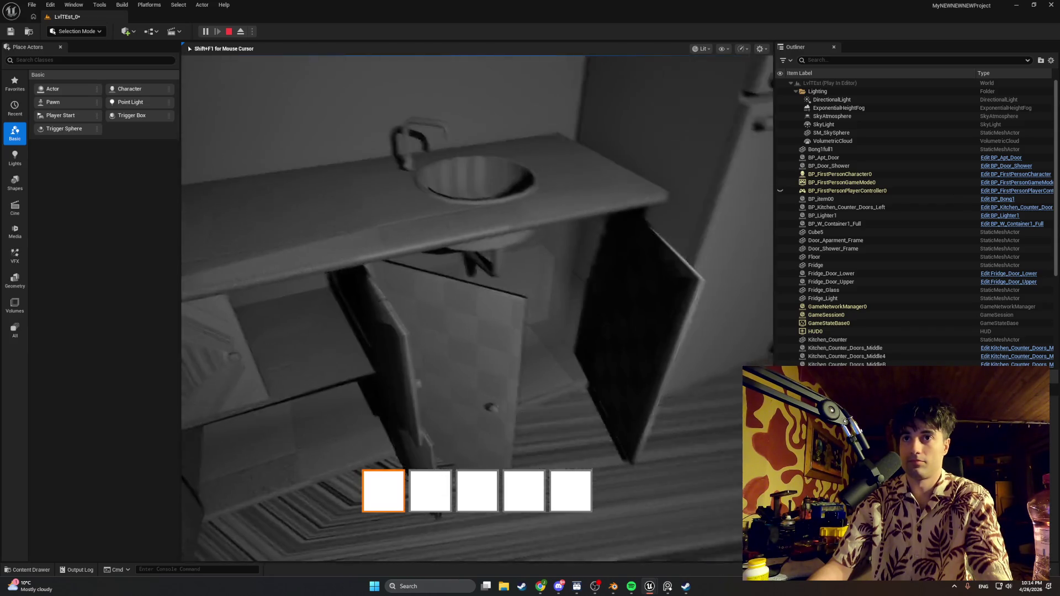
# - Look over the open cabinet doors and sink, then stop the play test with Esc
pyautogui.press('a')
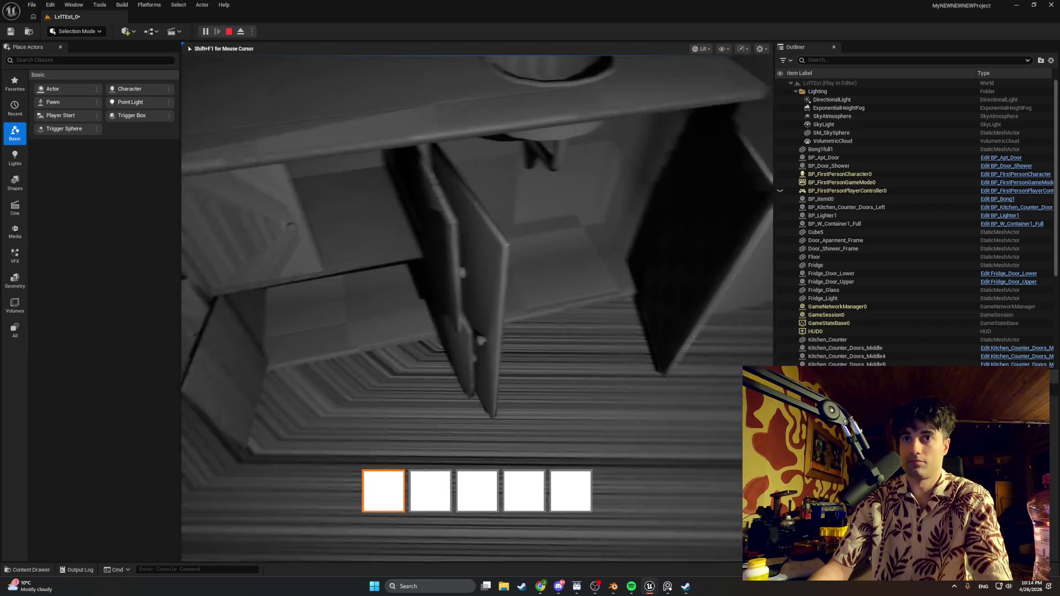
pyautogui.press('a')
pyautogui.press('w')
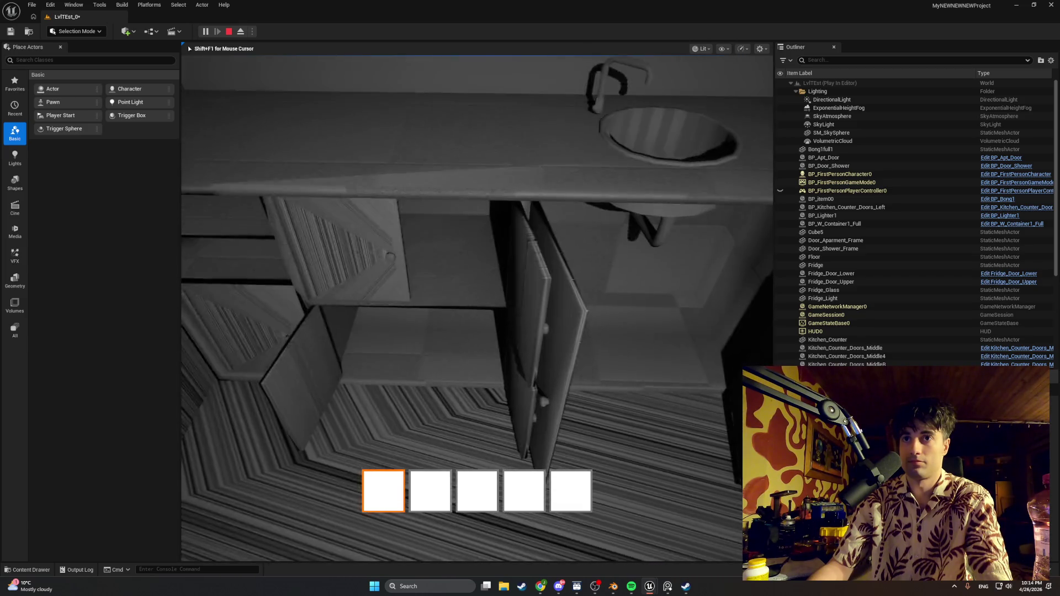
pyautogui.press('s')
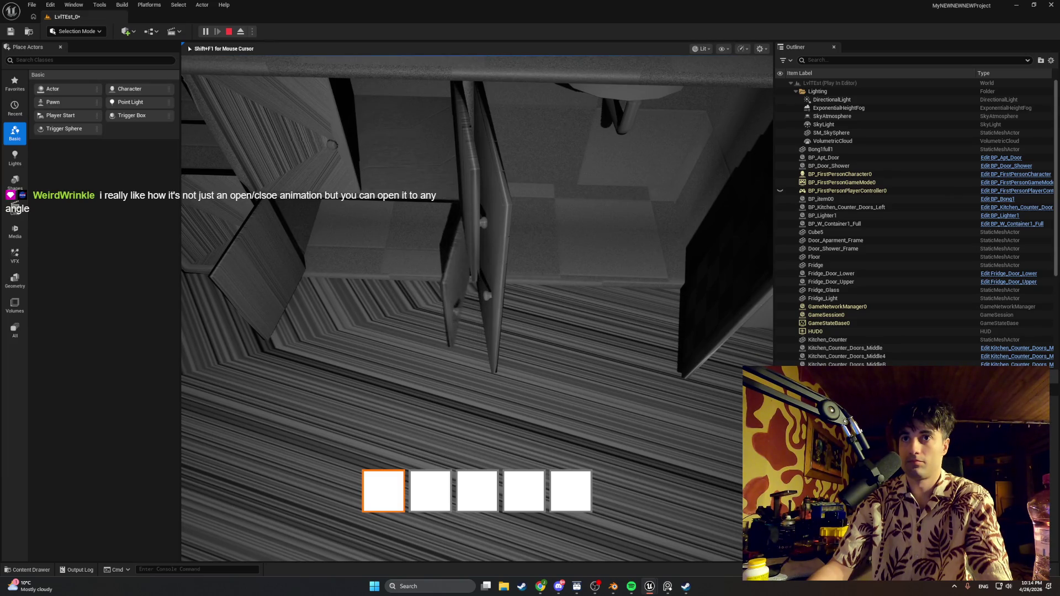
pyautogui.press('s')
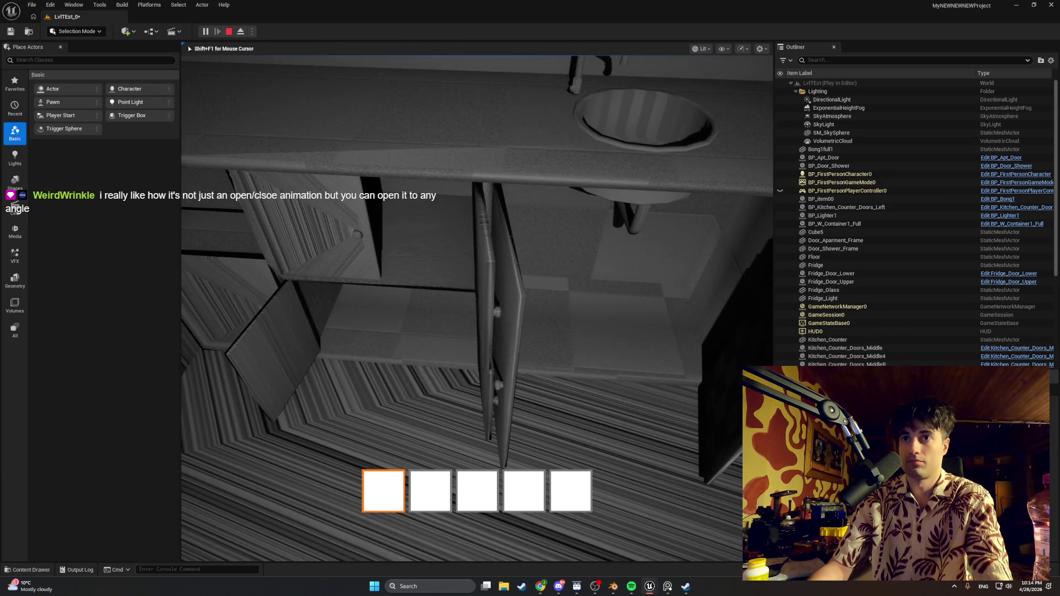
pyautogui.press('w')
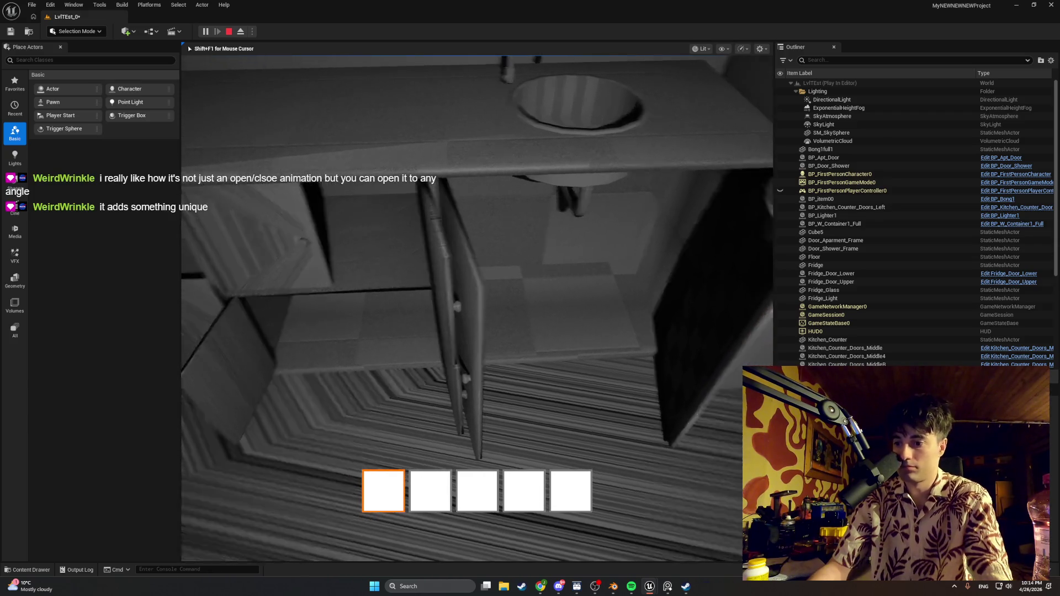
pyautogui.press('Escape')
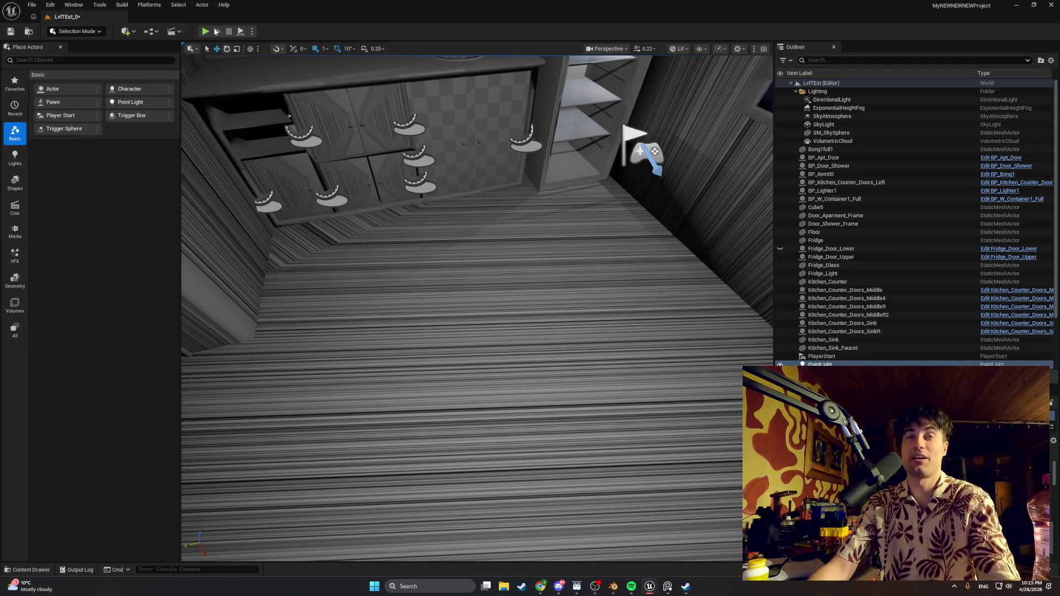
# - Restart the kitchen play test, open a cabinet door, and head toward the window
pyautogui.click(206, 32)
pyautogui.hotkey('ctrl', 'z')
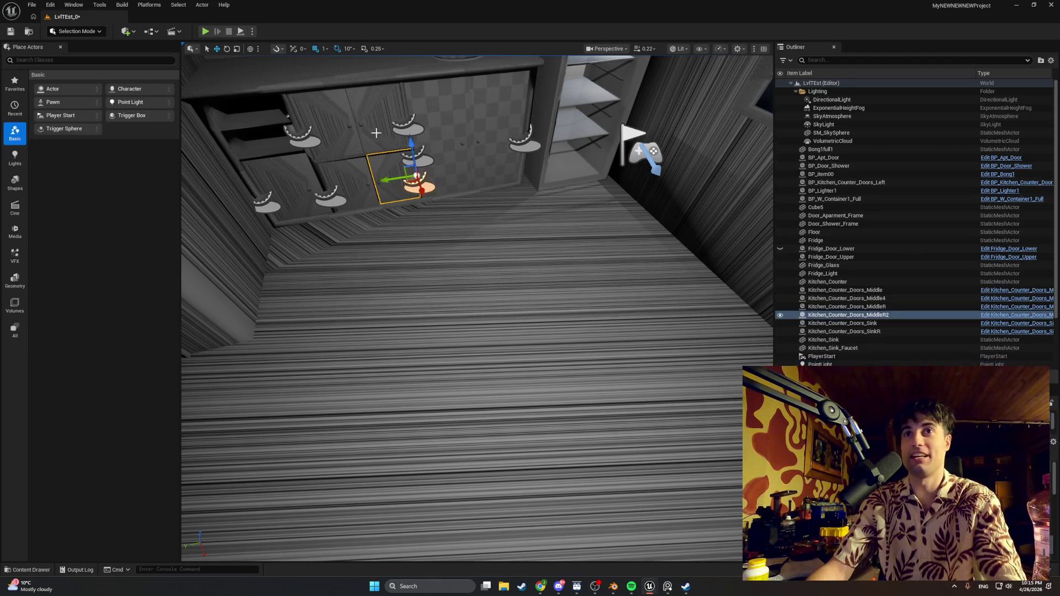
pyautogui.click(205, 32)
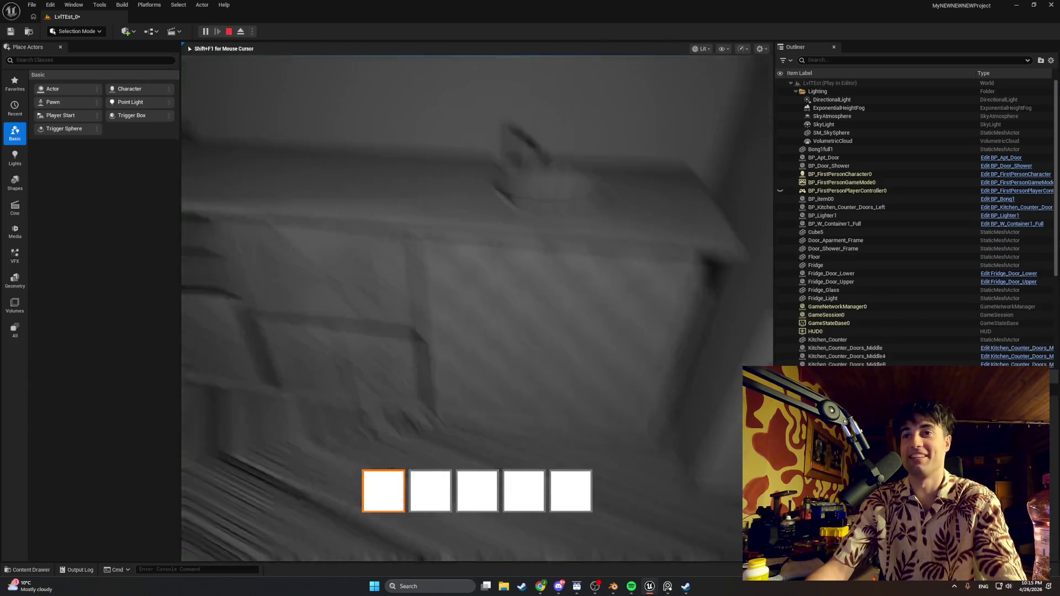
pyautogui.press('e')
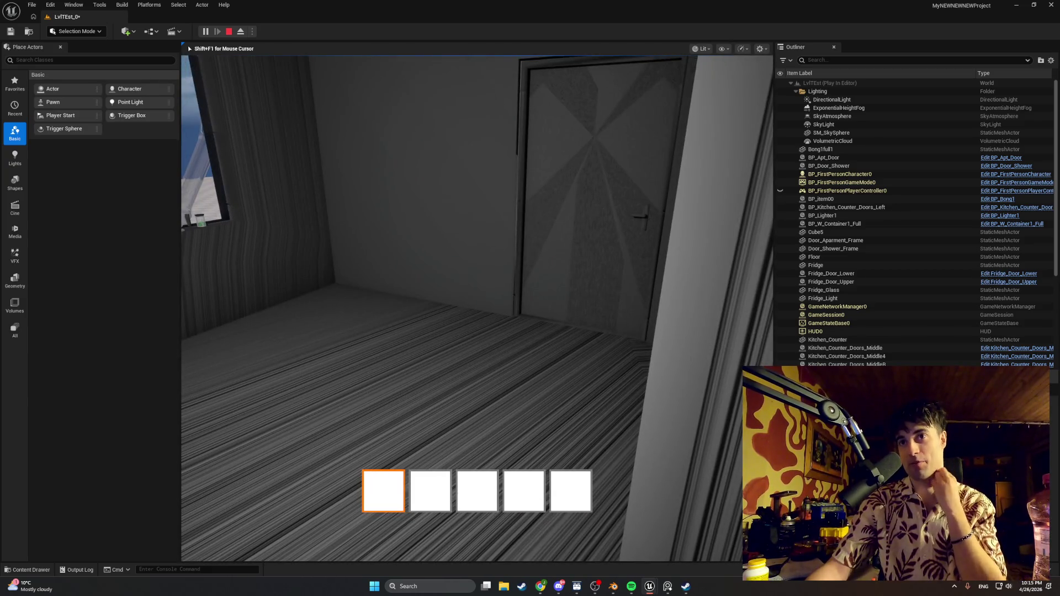
pyautogui.press('w')
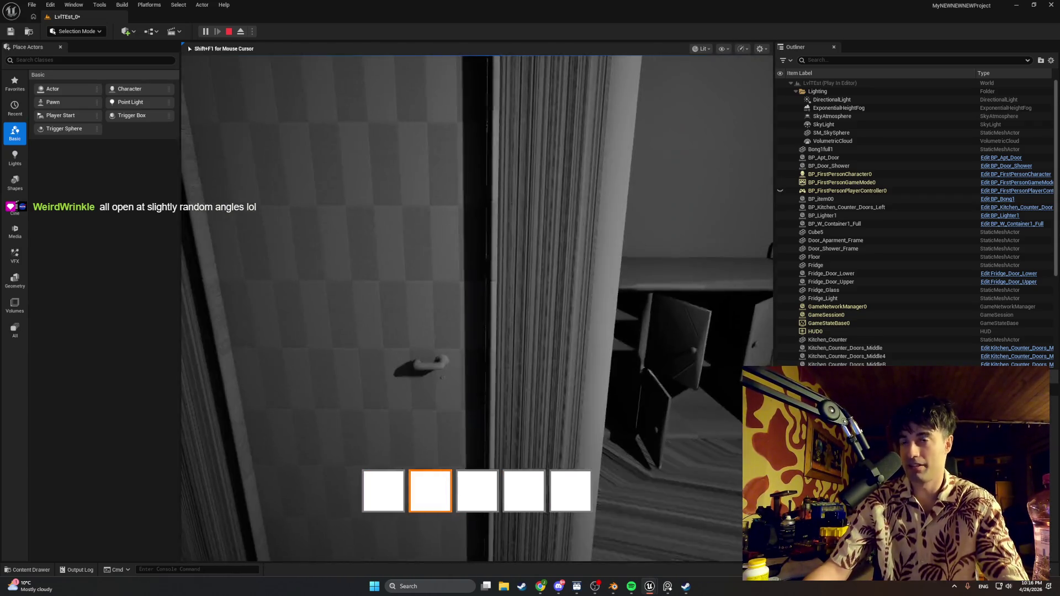
pyautogui.press('s')
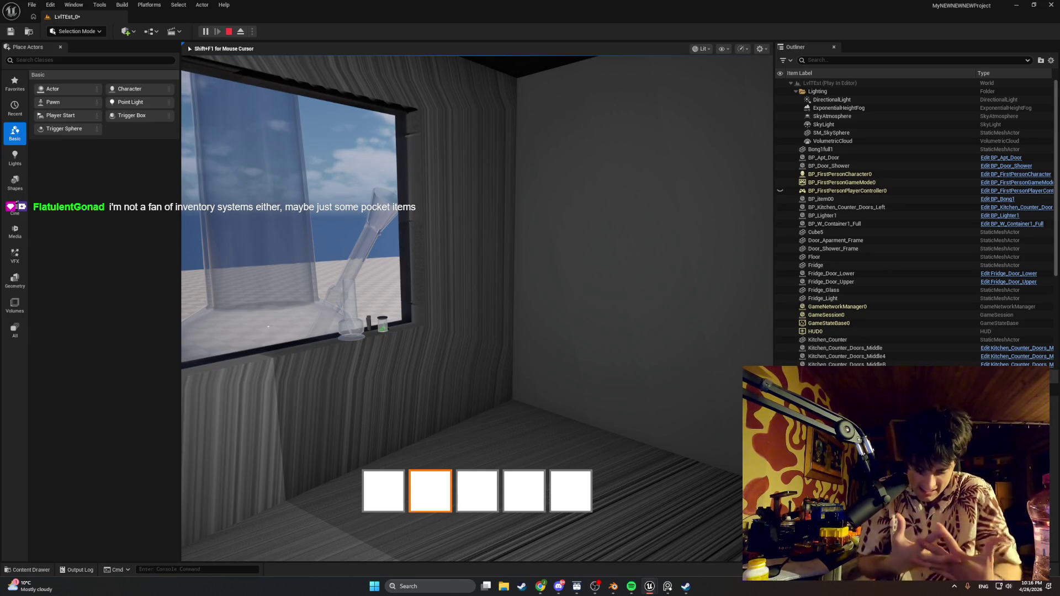
pyautogui.press('w')
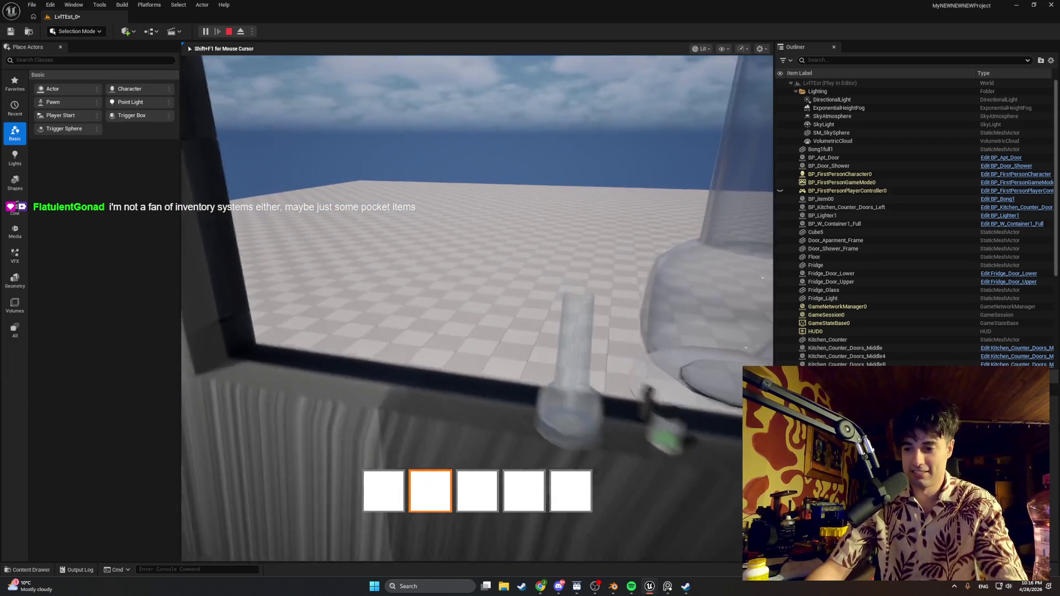
pyautogui.moveTo(477, 308)
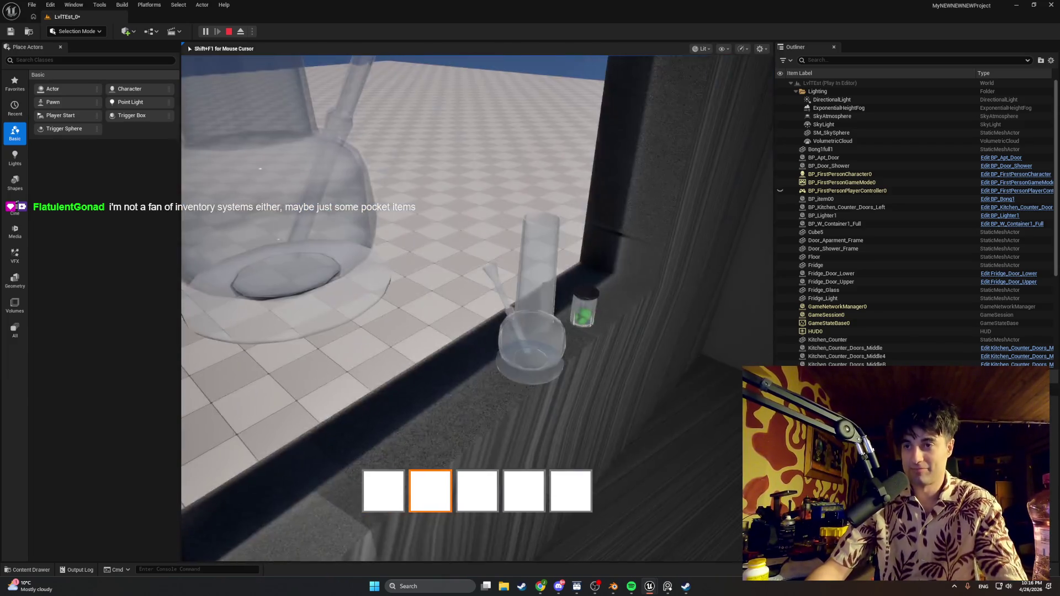
# - Pick up the window-sill item and floor cylinder, then use them from the hotbar
pyautogui.scroll(-4, 477, 308)
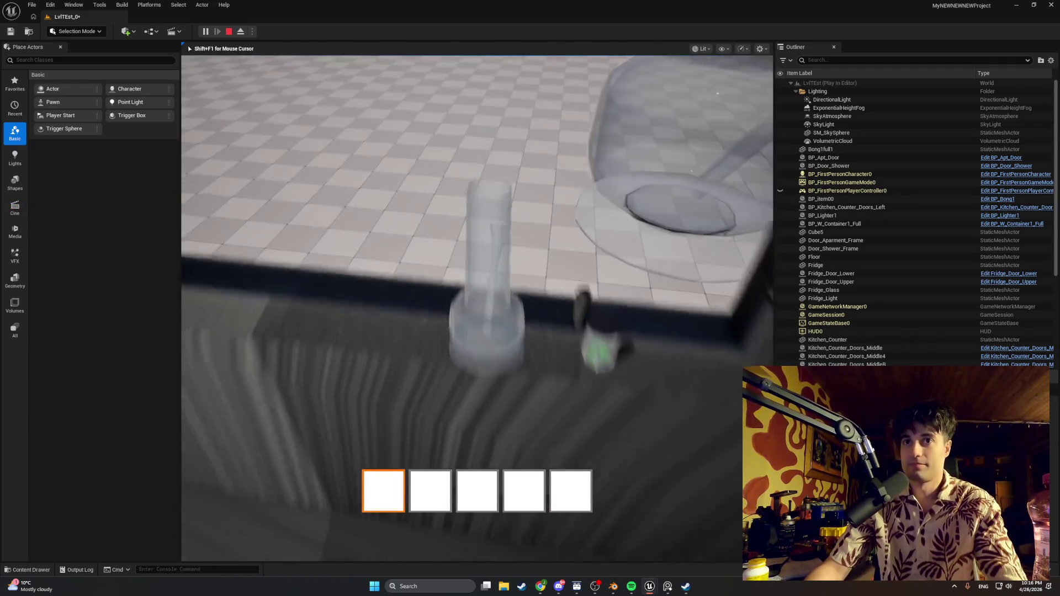
pyautogui.press('e')
pyautogui.scroll(-1, 477, 308)
pyautogui.press('e')
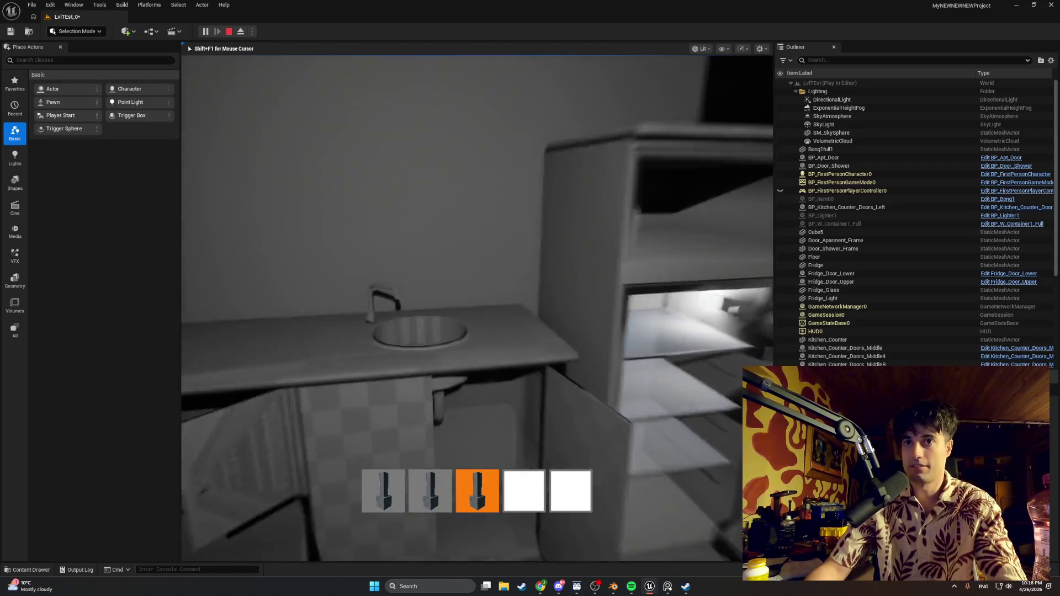
pyautogui.press('e')
pyautogui.press('e')
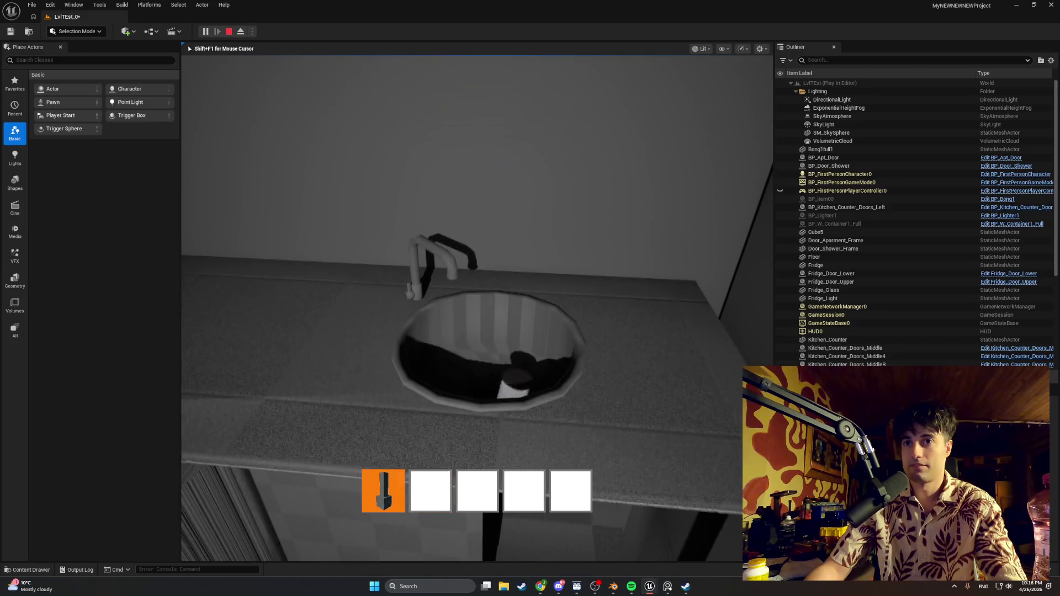
pyautogui.press('e')
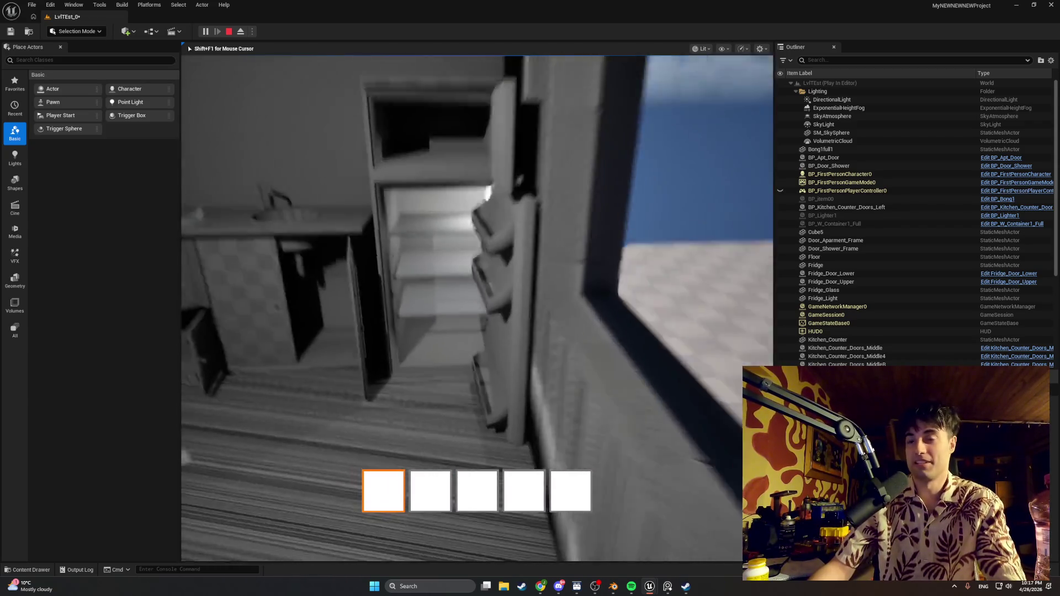
# - Walk to the fridge, stop the play test, and bring the browser to the front
pyautogui.press('w')
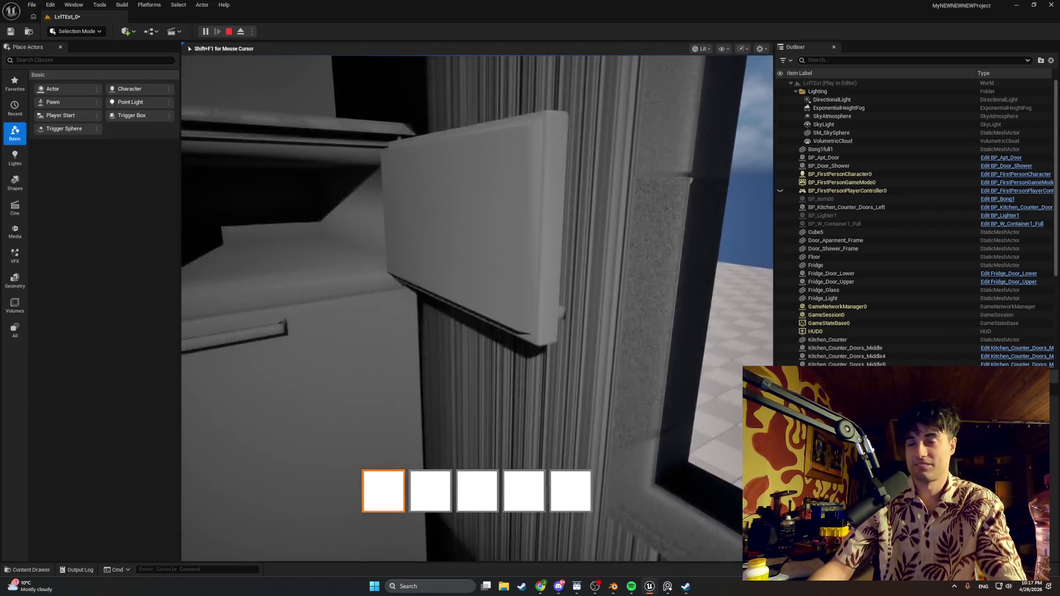
pyautogui.press('s')
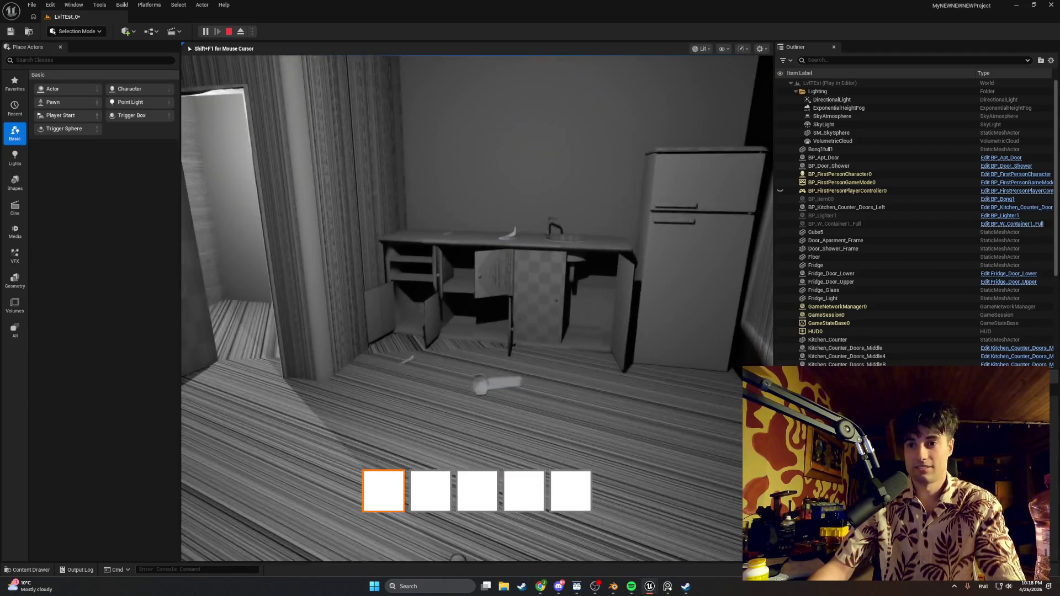
pyautogui.press('Escape')
pyautogui.moveTo(540, 586)
pyautogui.click(522, 543)
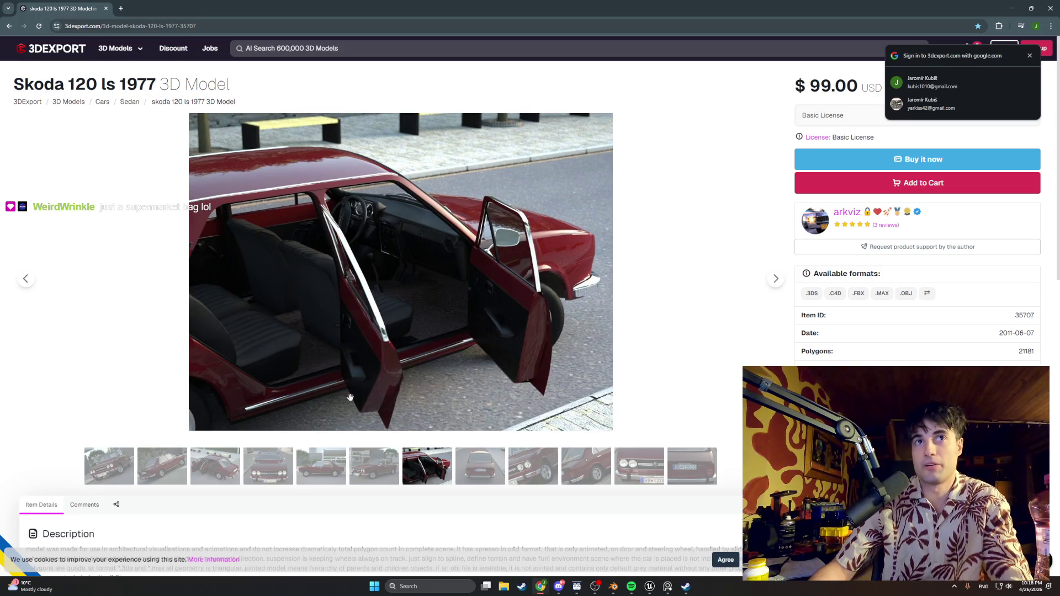
# - Browse the Skoda 120 ls 1977 gallery thumbnails through side, rear and front views
pyautogui.click(315, 455)
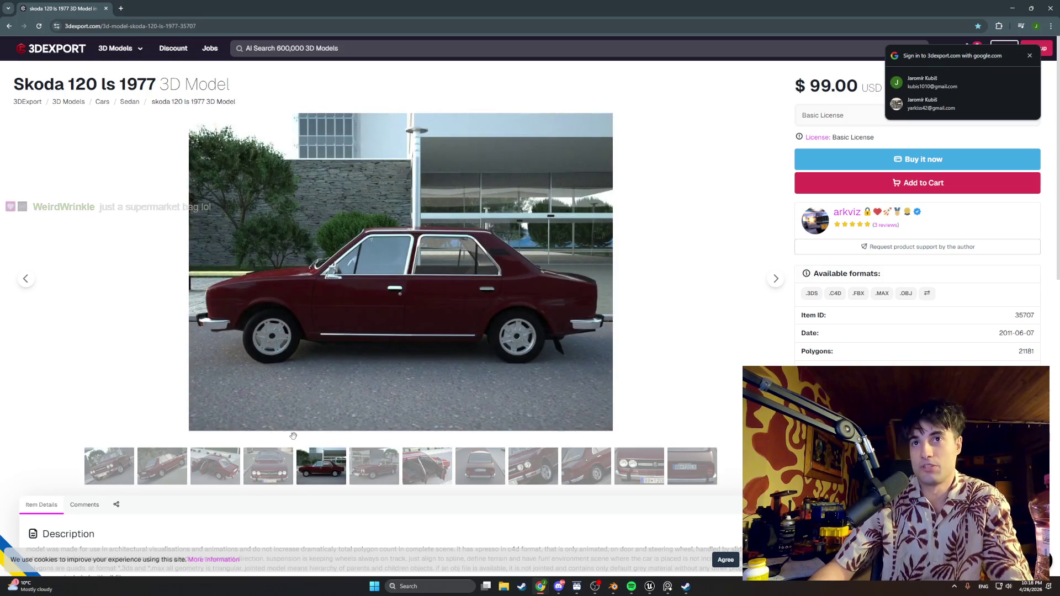
pyautogui.click(178, 470)
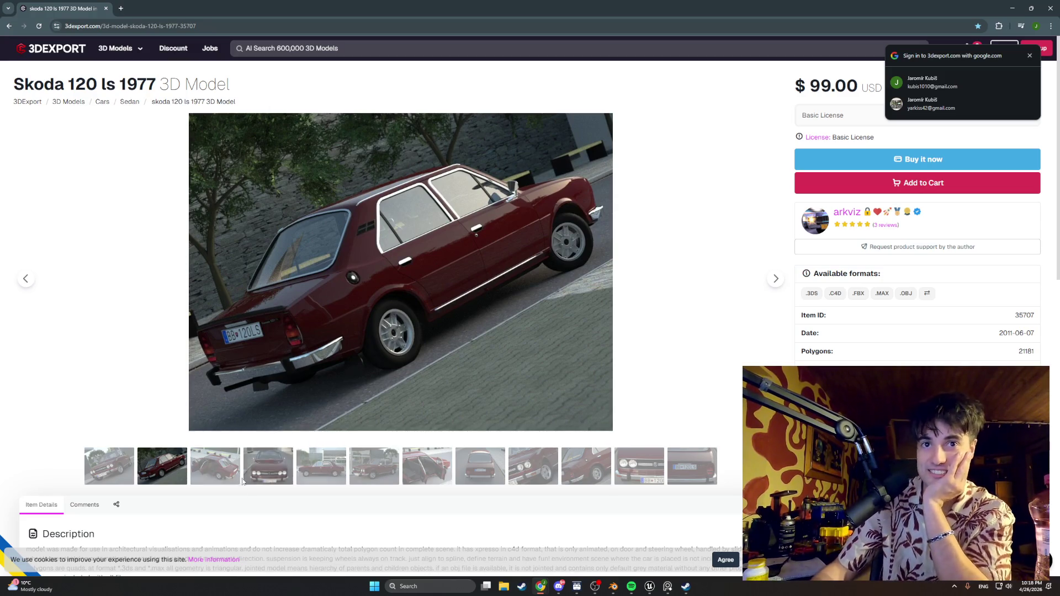
pyautogui.click(235, 472)
pyautogui.click(272, 475)
pyautogui.click(304, 472)
pyautogui.click(374, 470)
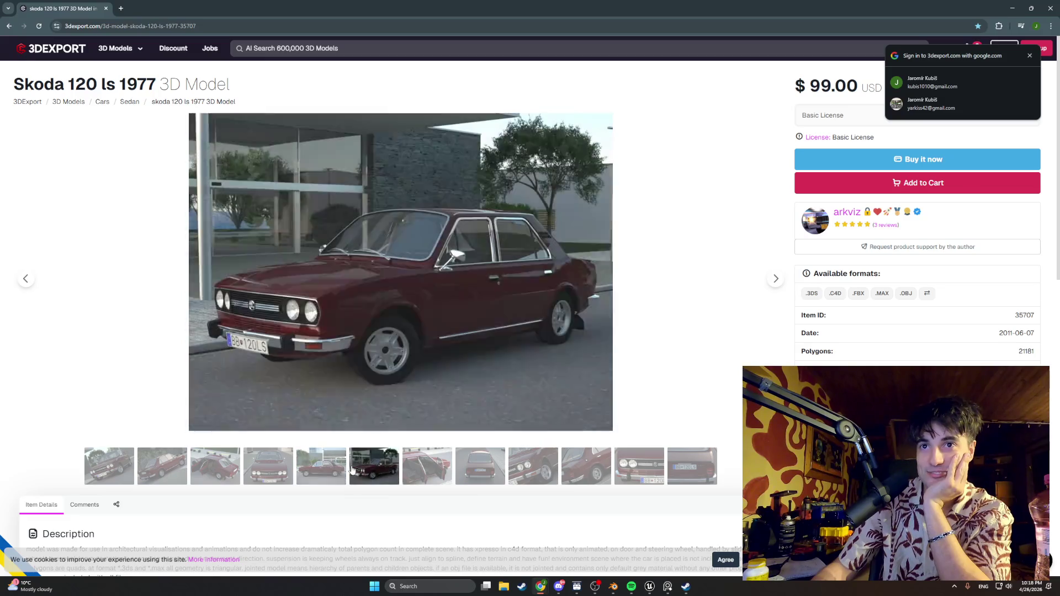
pyautogui.click(426, 469)
pyautogui.click(495, 466)
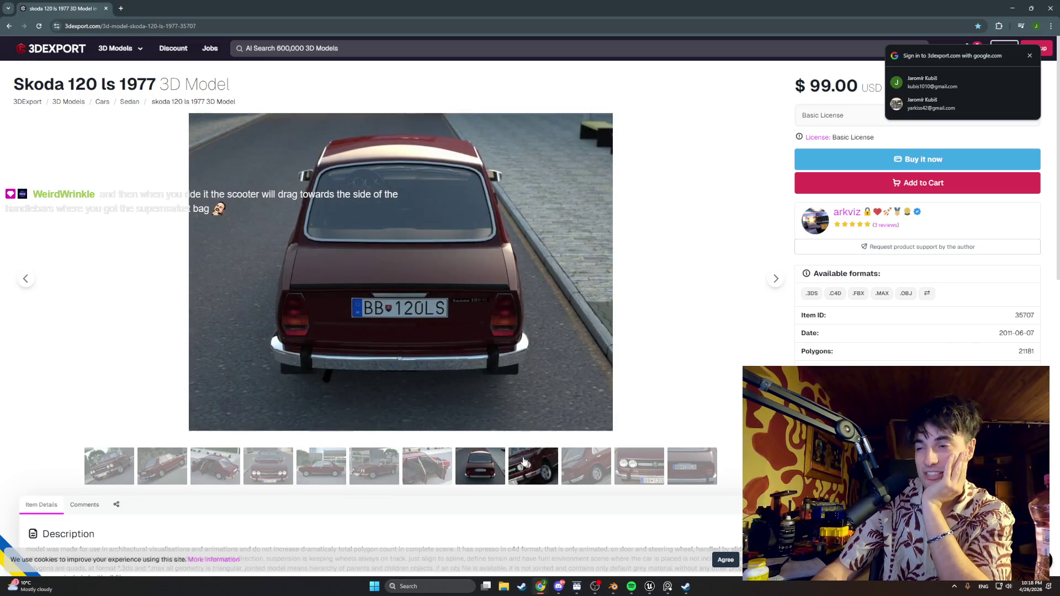
pyautogui.click(585, 465)
pyautogui.click(652, 463)
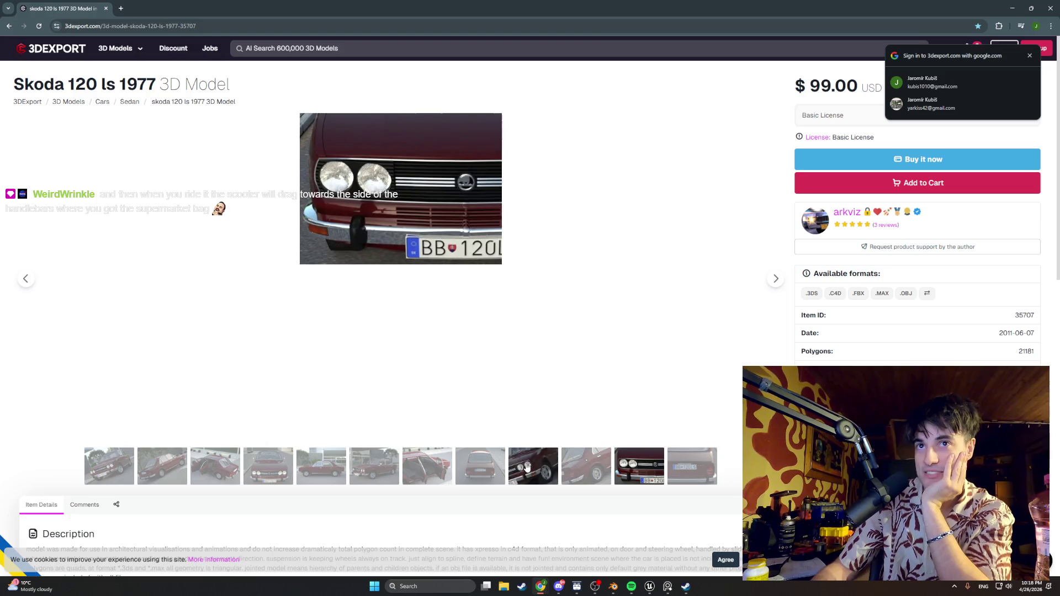
pyautogui.click(534, 467)
pyautogui.click(480, 466)
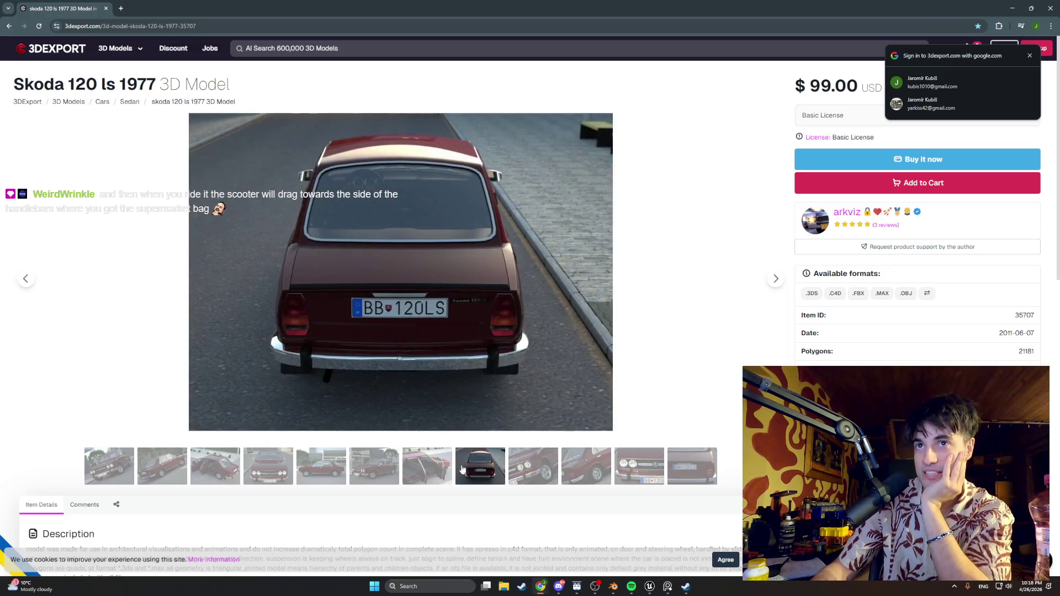
pyautogui.click(365, 467)
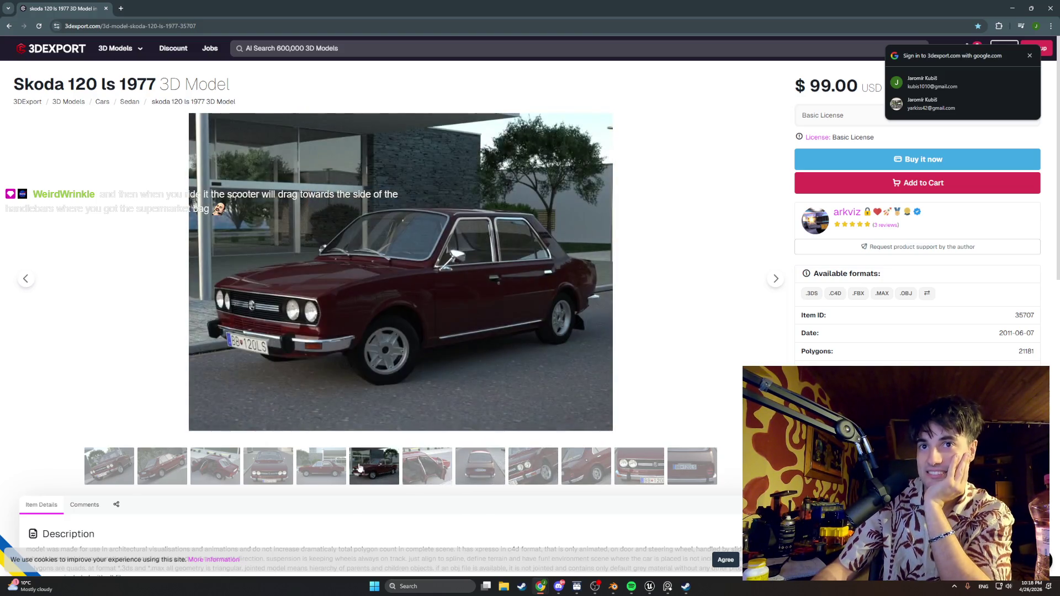
pyautogui.click(325, 469)
pyautogui.click(272, 469)
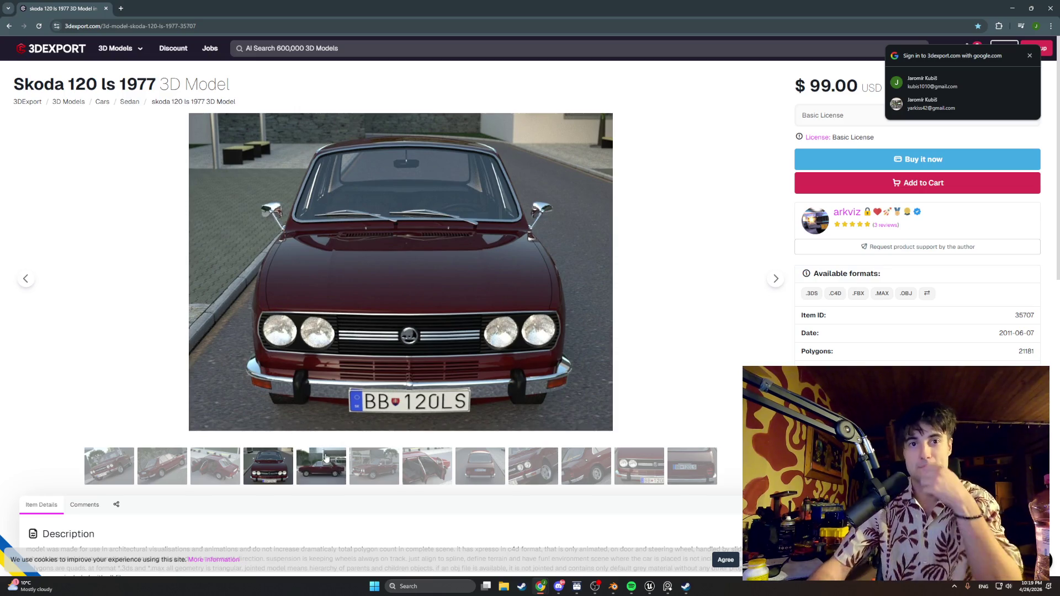
# - Dismiss the sign-in prompt and view more gallery images, including the open-door interior
pyautogui.click(395, 472)
pyautogui.click(415, 473)
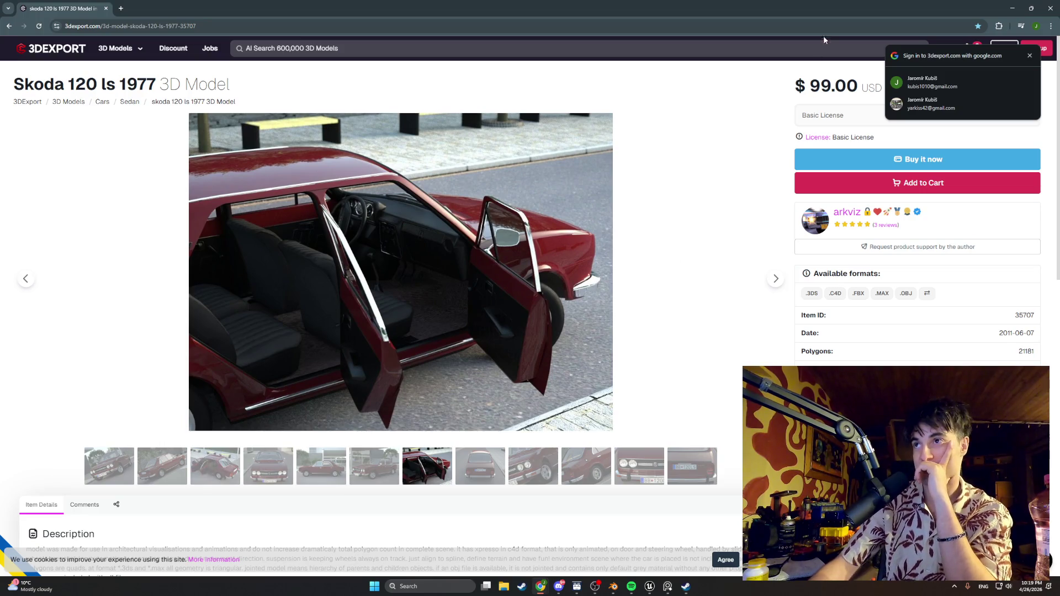
pyautogui.moveTo(821, 86); pyautogui.dragTo(876, 88)
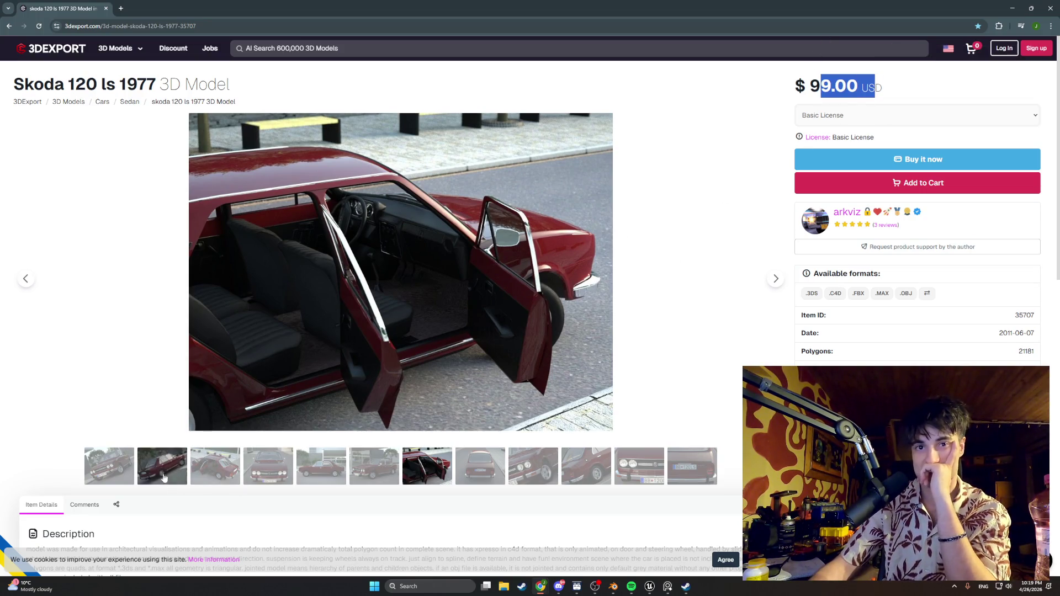
pyautogui.click(159, 472)
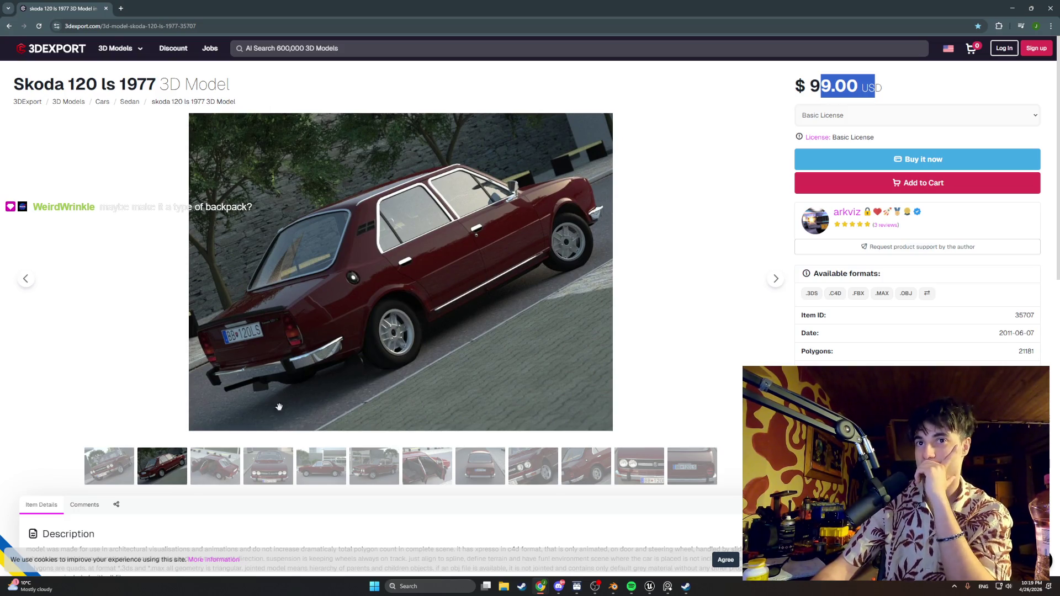
pyautogui.click(110, 469)
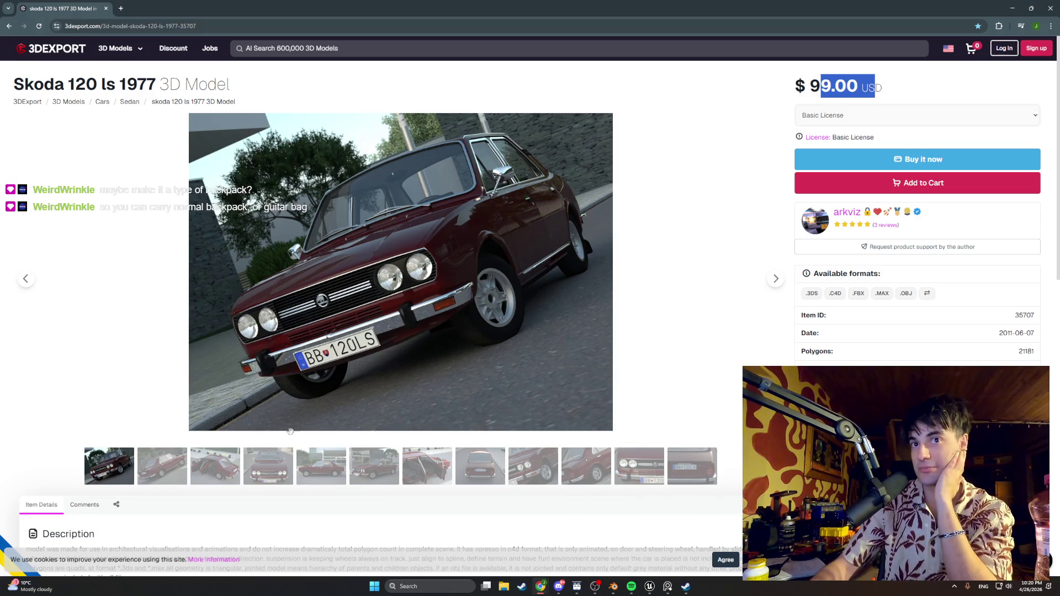
pyautogui.click(163, 468)
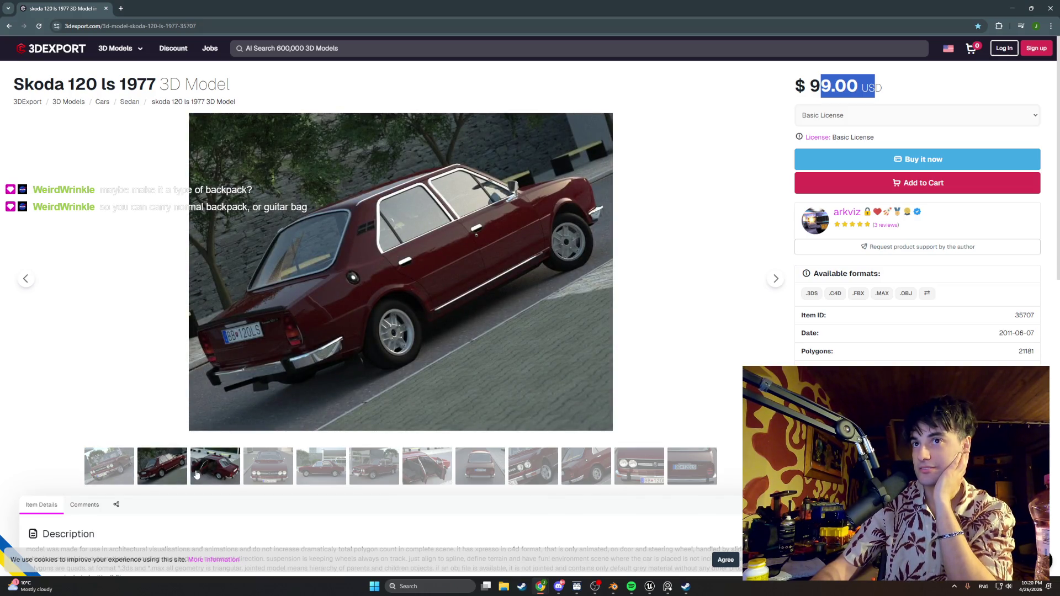
pyautogui.click(197, 475)
pyautogui.click(427, 466)
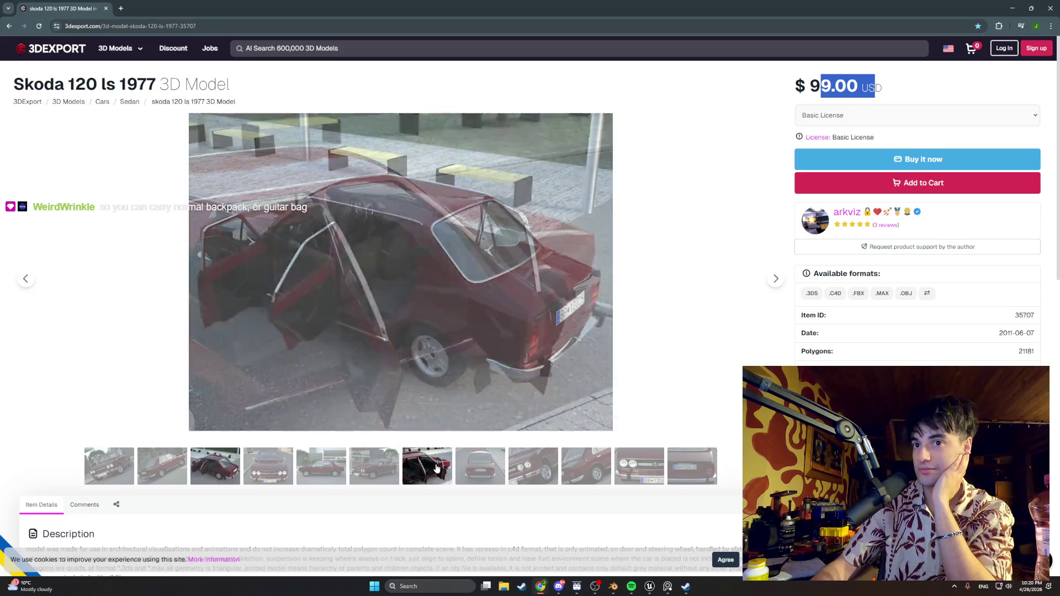
# - View the interior image full screen, close the lightbox, and minimize Chrome
pyautogui.click(395, 267)
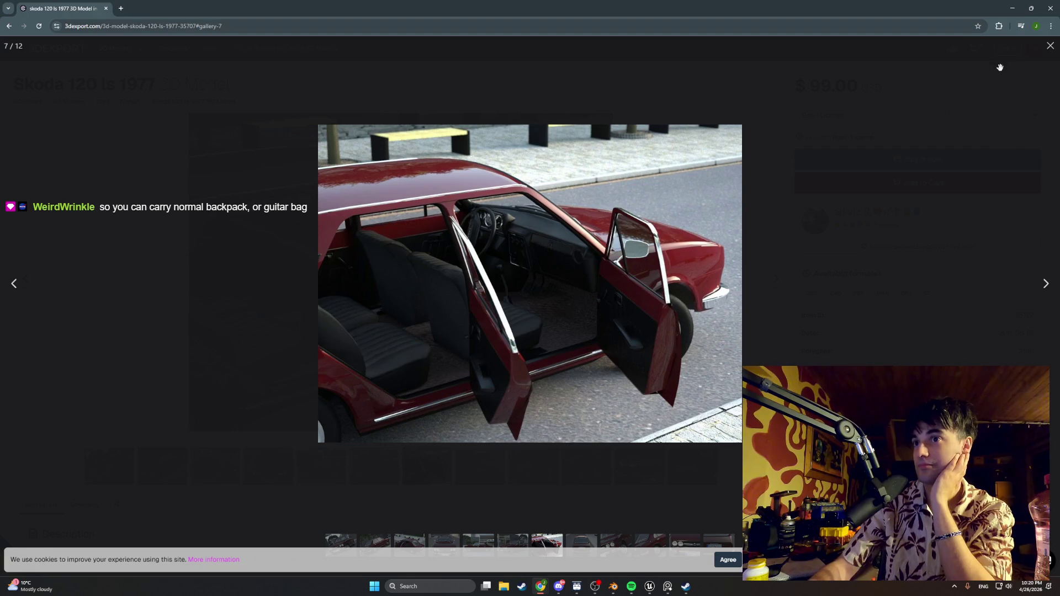
pyautogui.click(1052, 47)
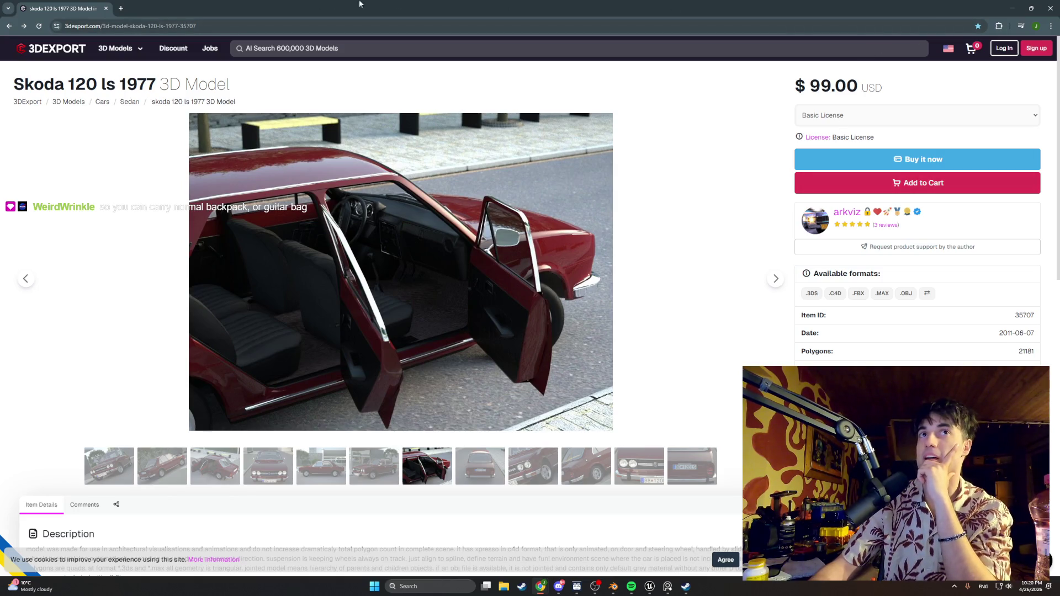
pyautogui.click(1012, 8)
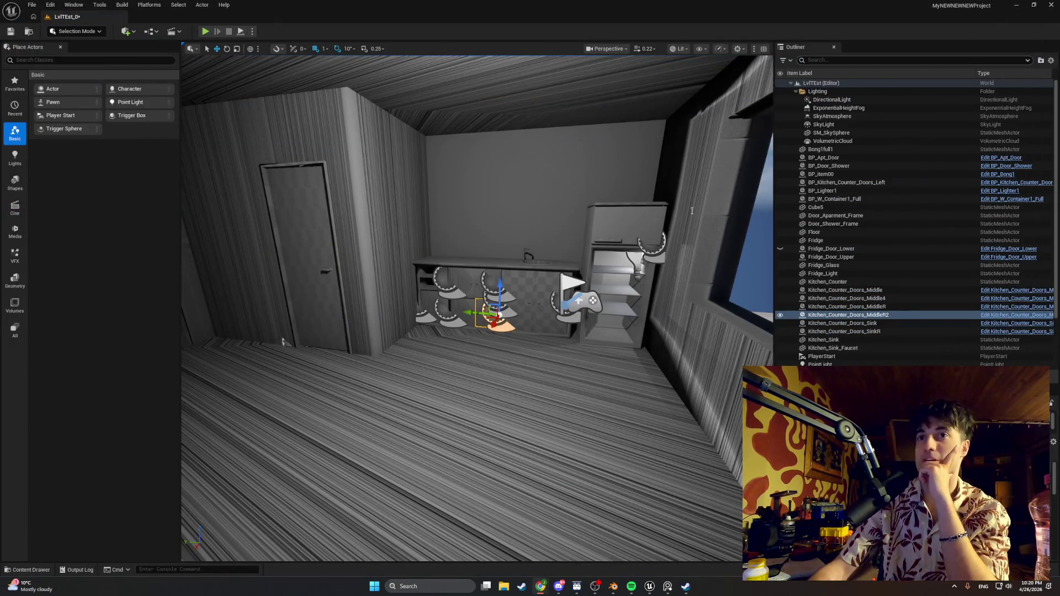
# - Start a play-test and walk to the counter, facing the bong before stepping back
pyautogui.click(206, 32)
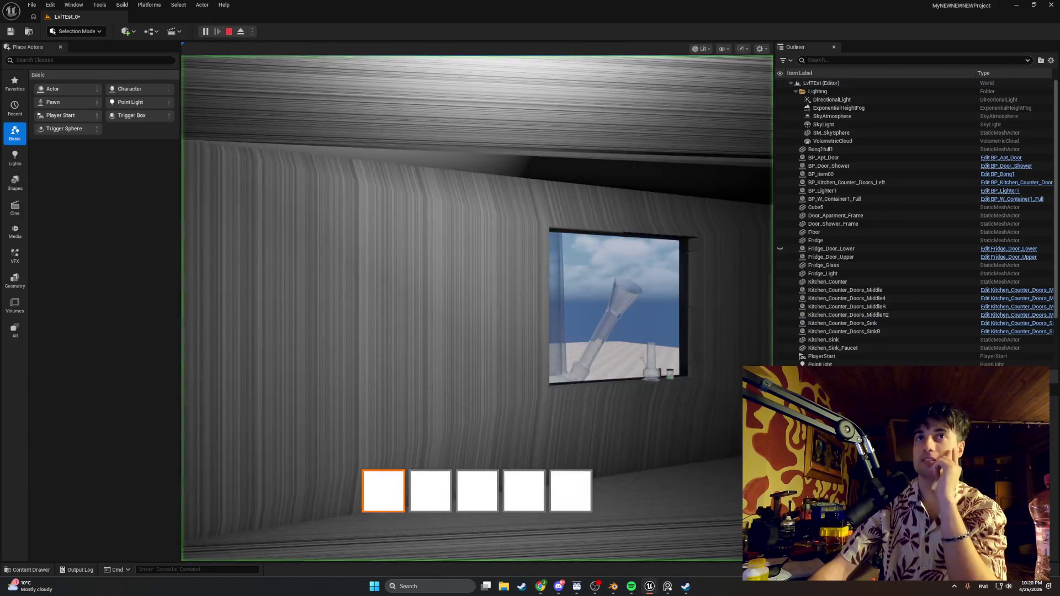
pyautogui.press('w')
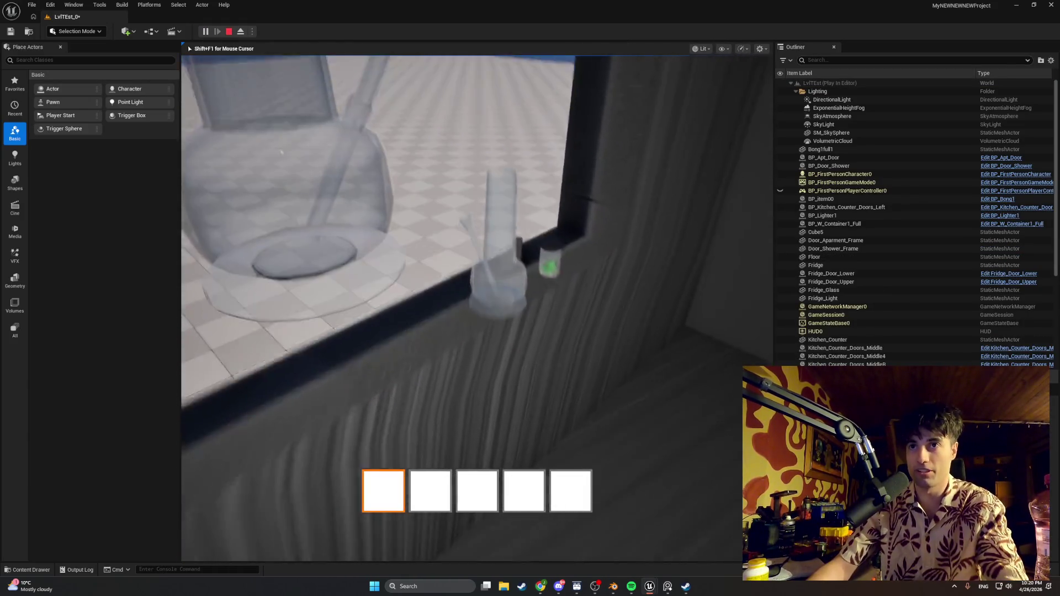
pyautogui.press('w')
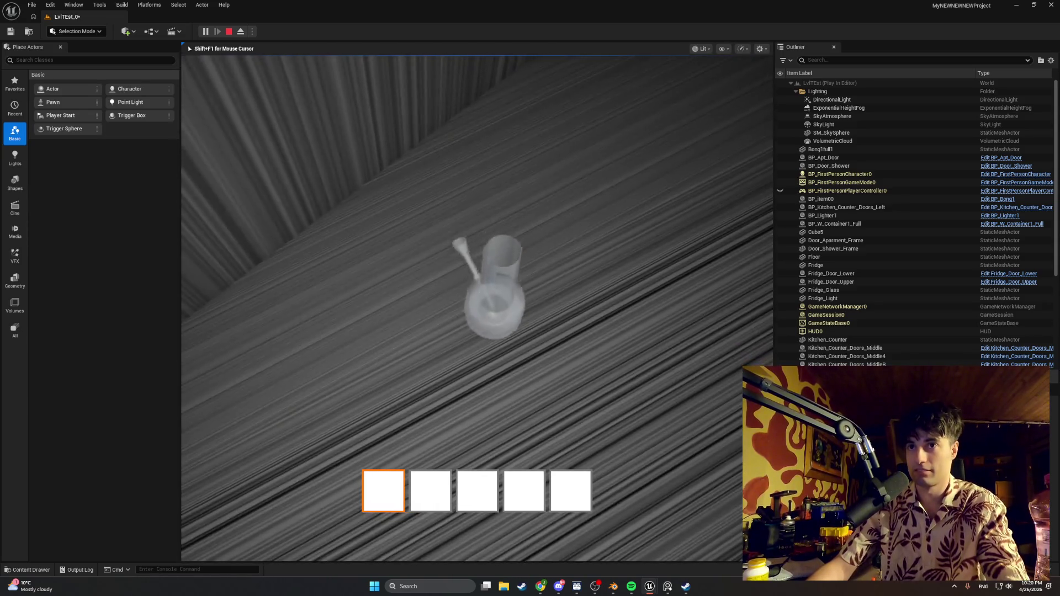
pyautogui.press('e')
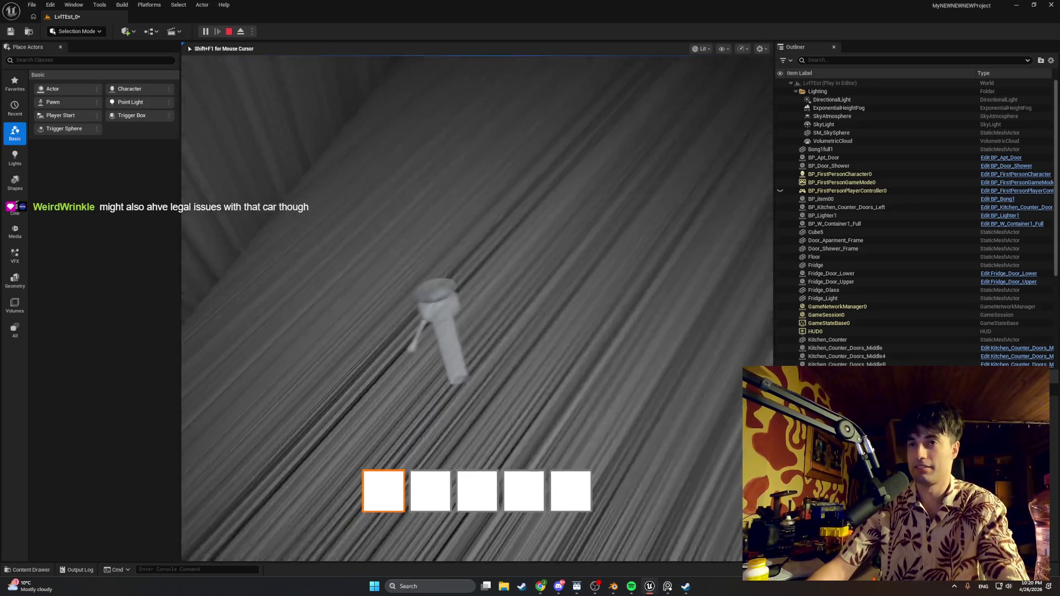
pyautogui.press('s')
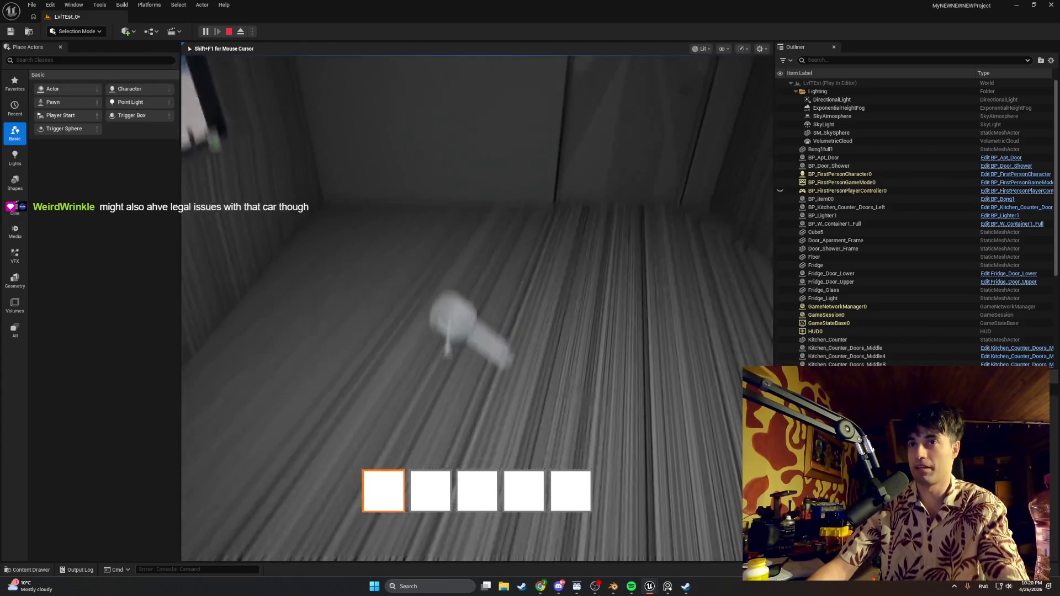
pyautogui.press('d')
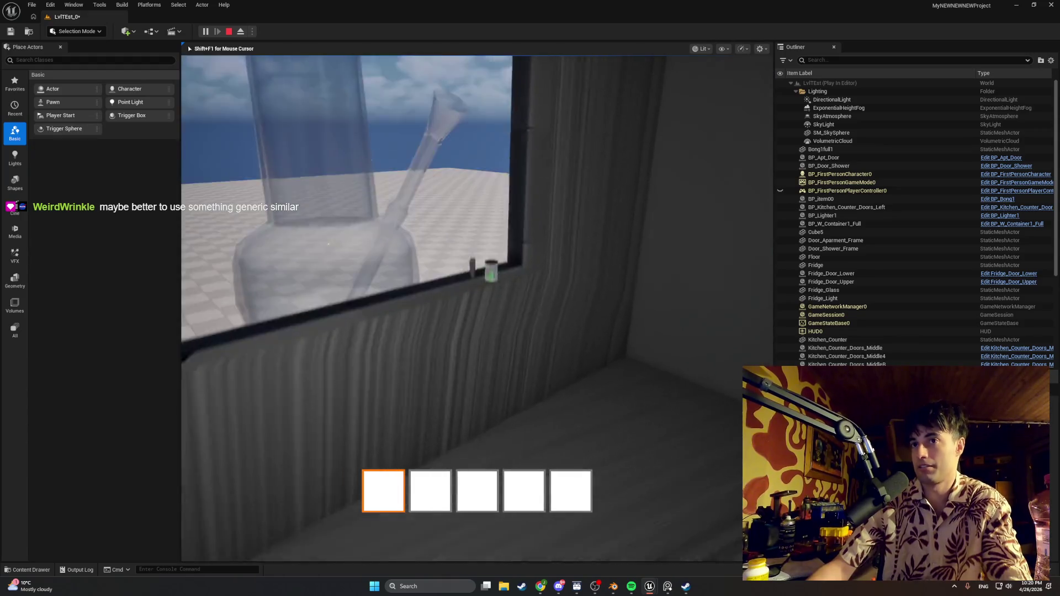
# - Walk between the window sill, counter, fridge and sink, then stop the play session
pyautogui.press('w')
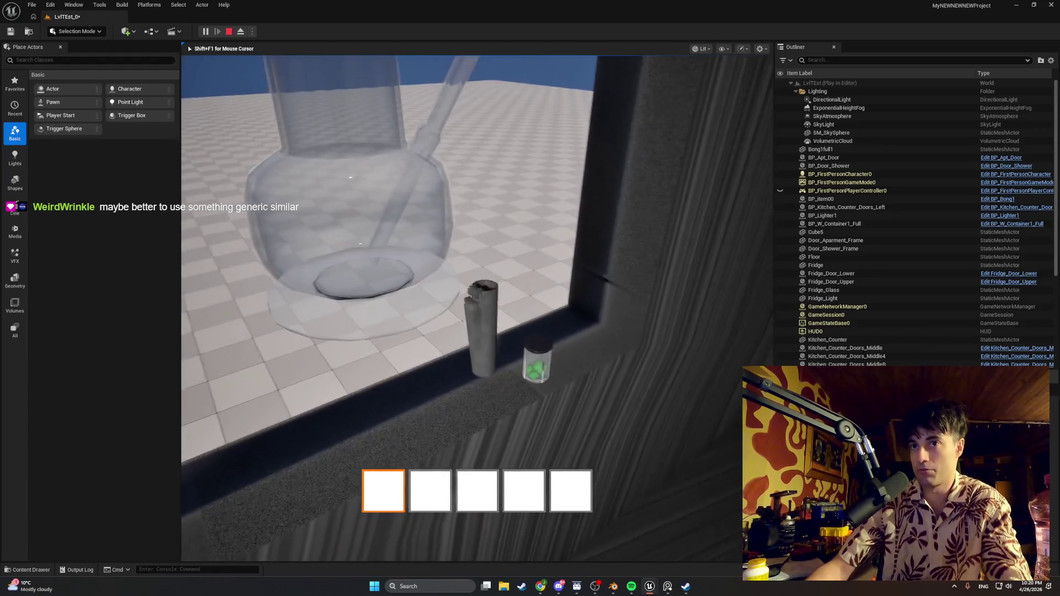
pyautogui.press('s')
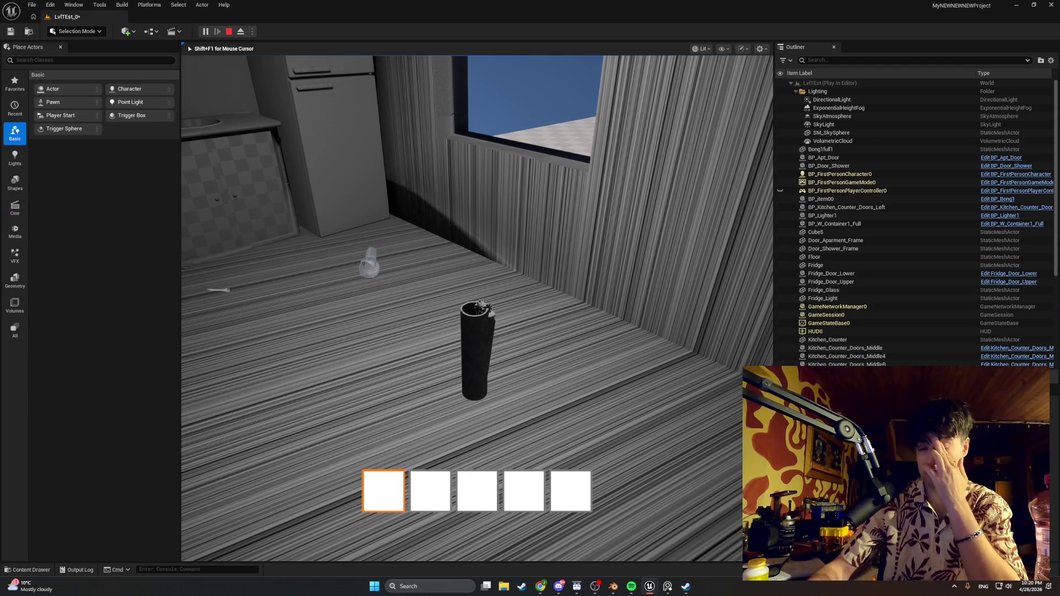
pyautogui.press('s')
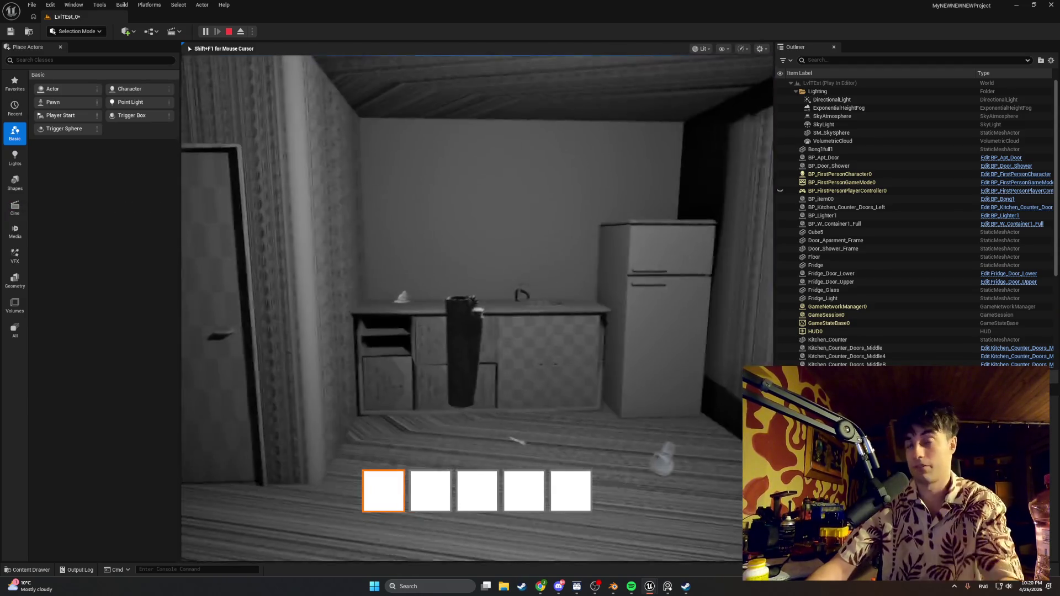
pyautogui.press('w')
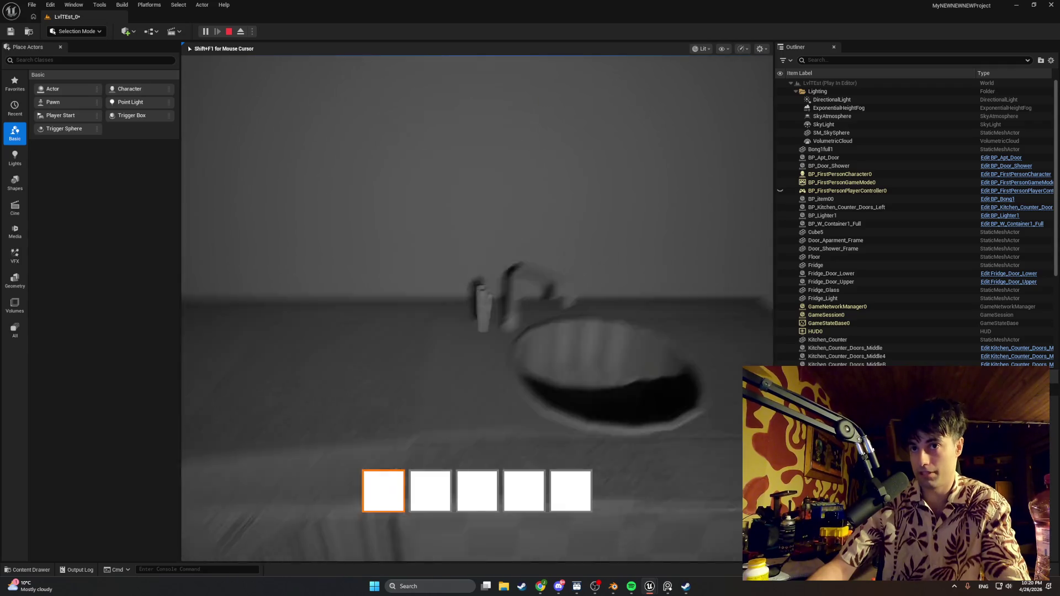
pyautogui.moveTo(477, 308)
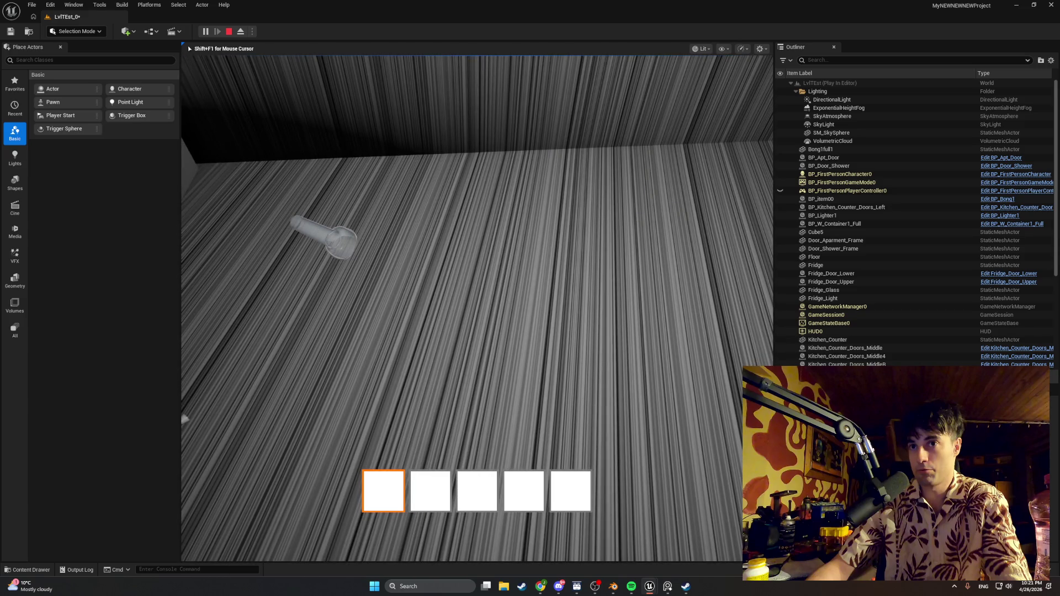
pyautogui.press('Escape')
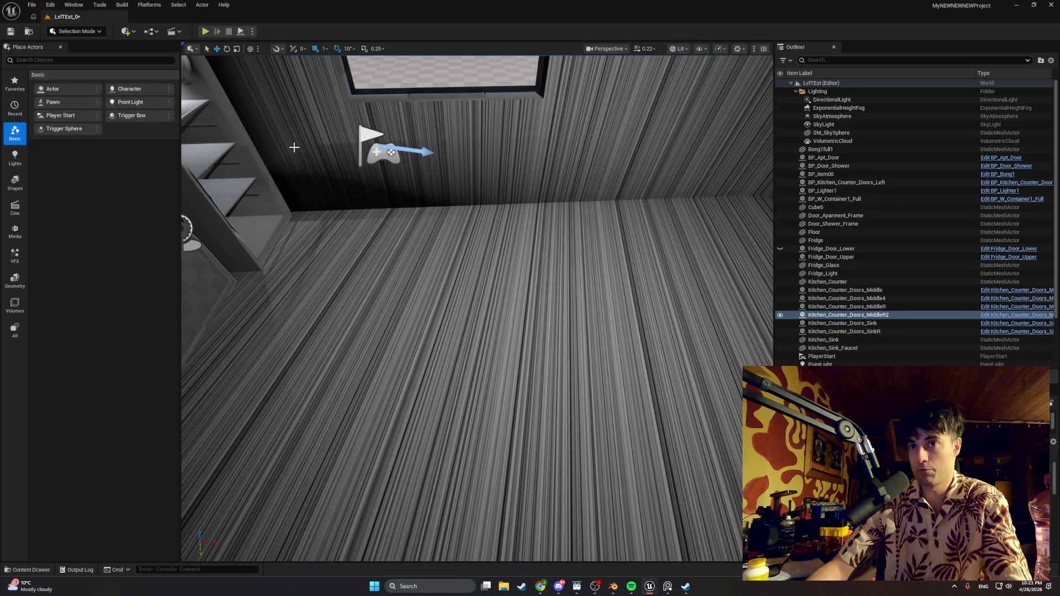
# - Play the level, cycle the hotbar slots with the mouse wheel, then end the session
pyautogui.click(205, 32)
pyautogui.click(278, 132)
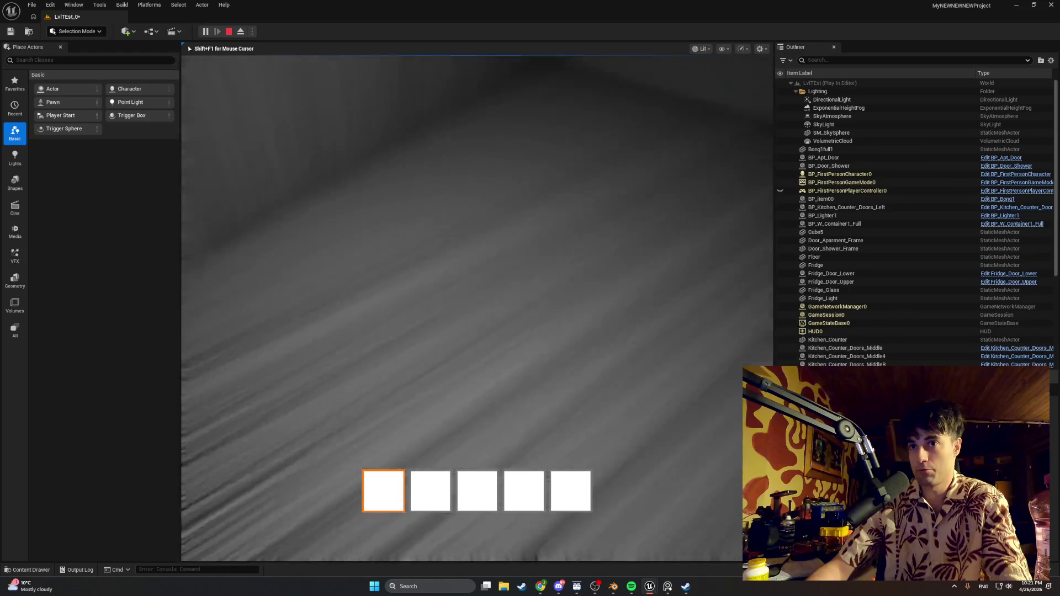
pyautogui.scroll(-2, 477, 491)
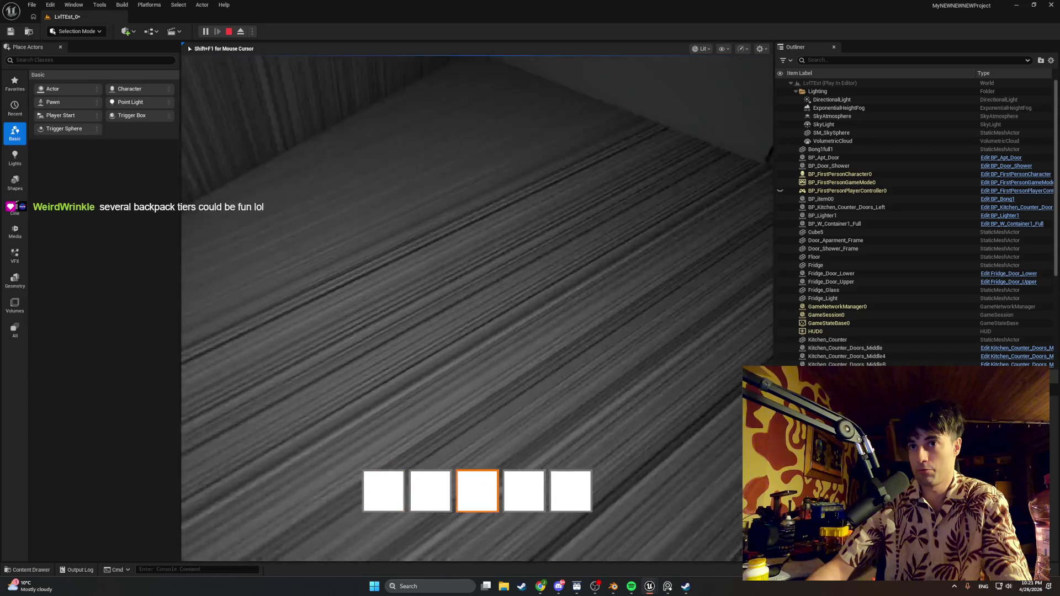
pyautogui.scroll(2, 477, 491)
pyautogui.scroll(1, 477, 490)
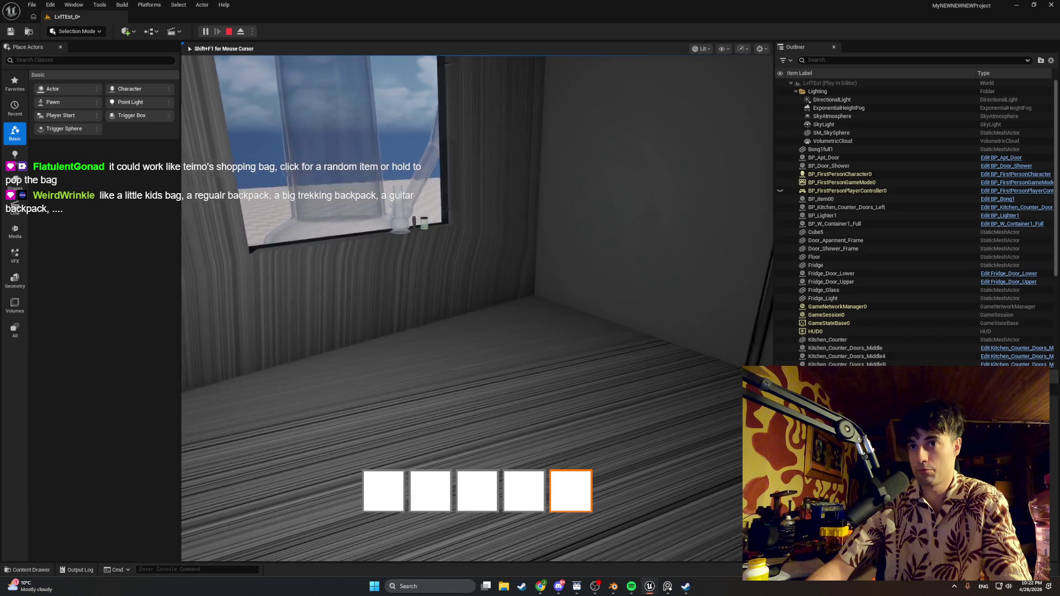
pyautogui.press('Escape')
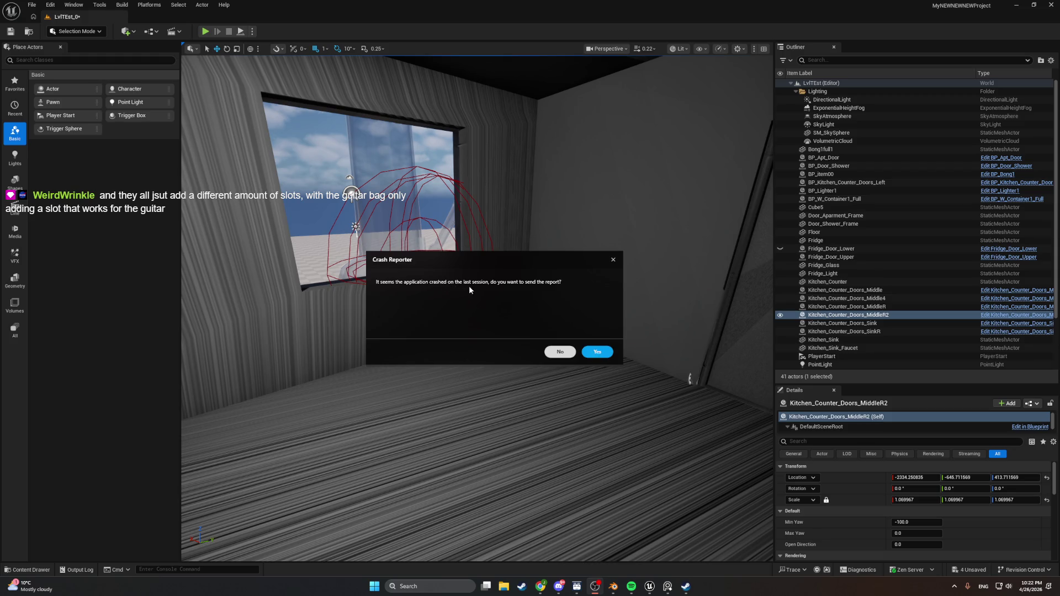
# - Decline sending the crash report, turn the view to the wall corner, and start a new play-test
pyautogui.click(558, 351)
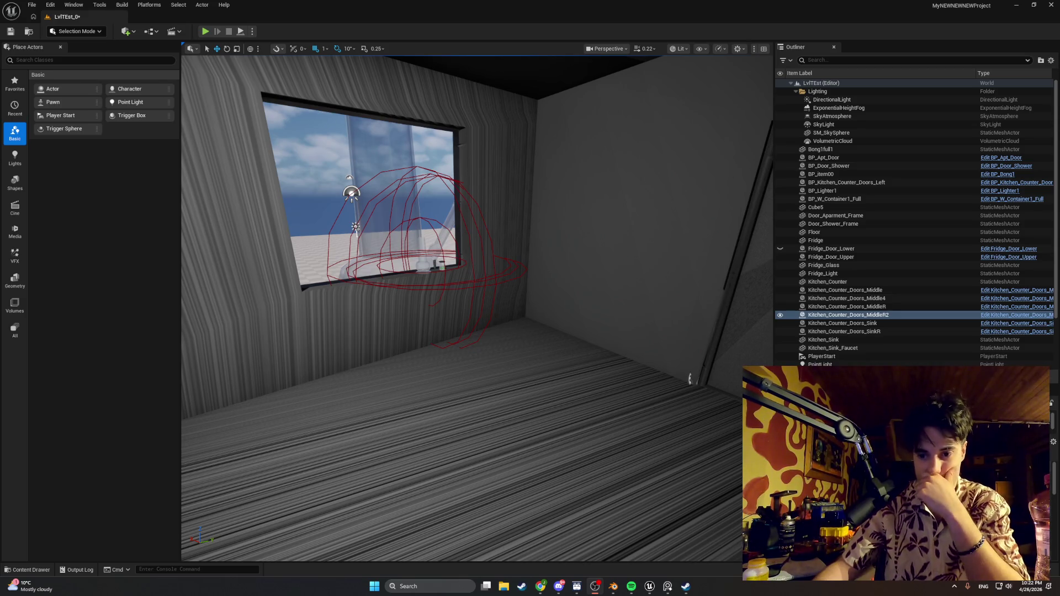
pyautogui.moveTo(679, 475); pyautogui.dragTo(486, 475)
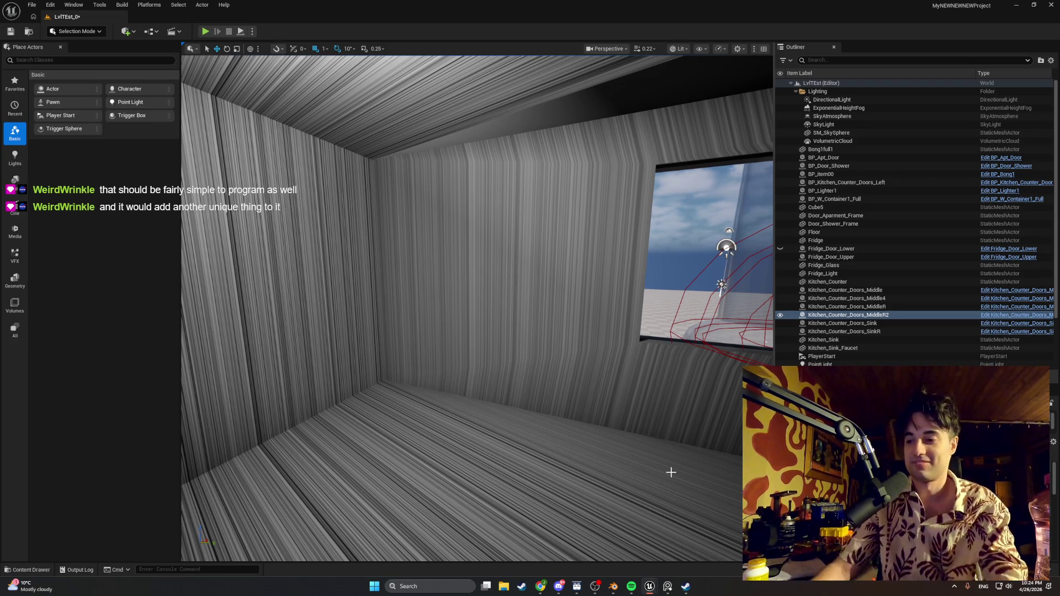
pyautogui.click(204, 32)
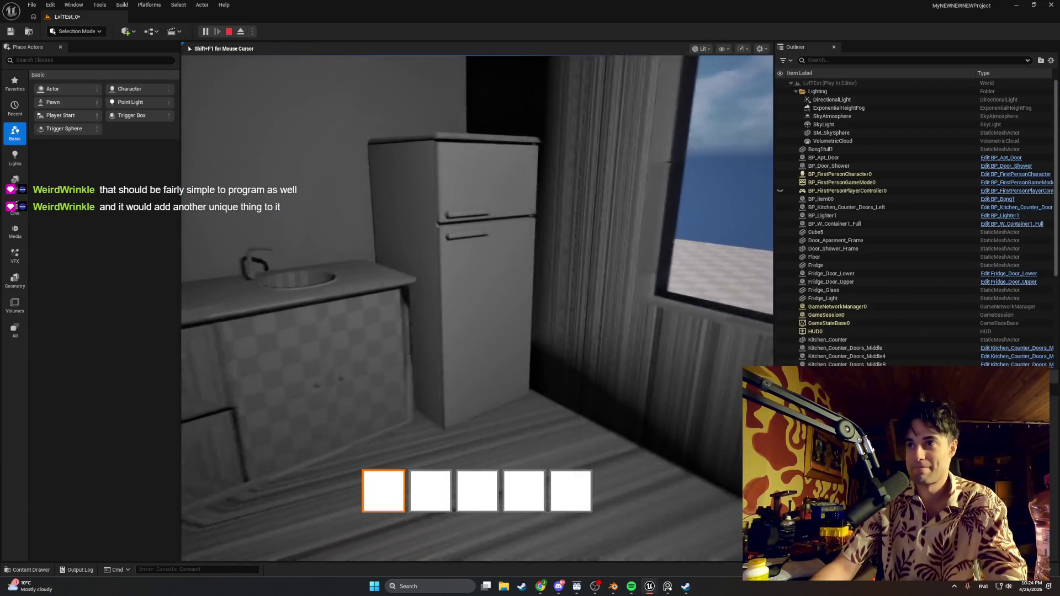
# - Switch between hotbar slots 2, 4, 1, 5 and back to 1
pyautogui.press('2')
pyautogui.press('4')
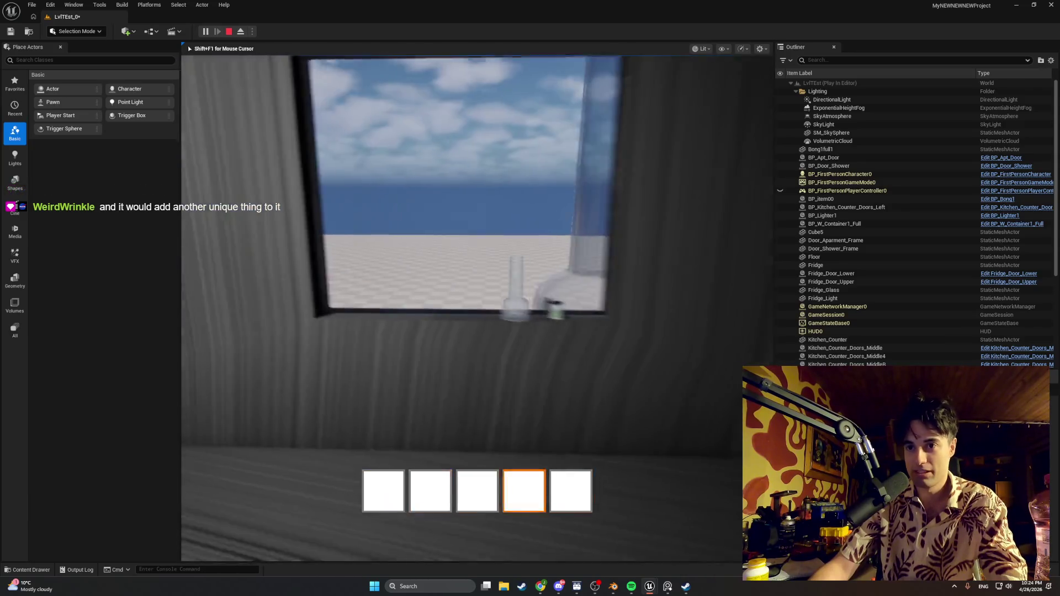
pyautogui.press('1')
pyautogui.press('5')
pyautogui.press('1')
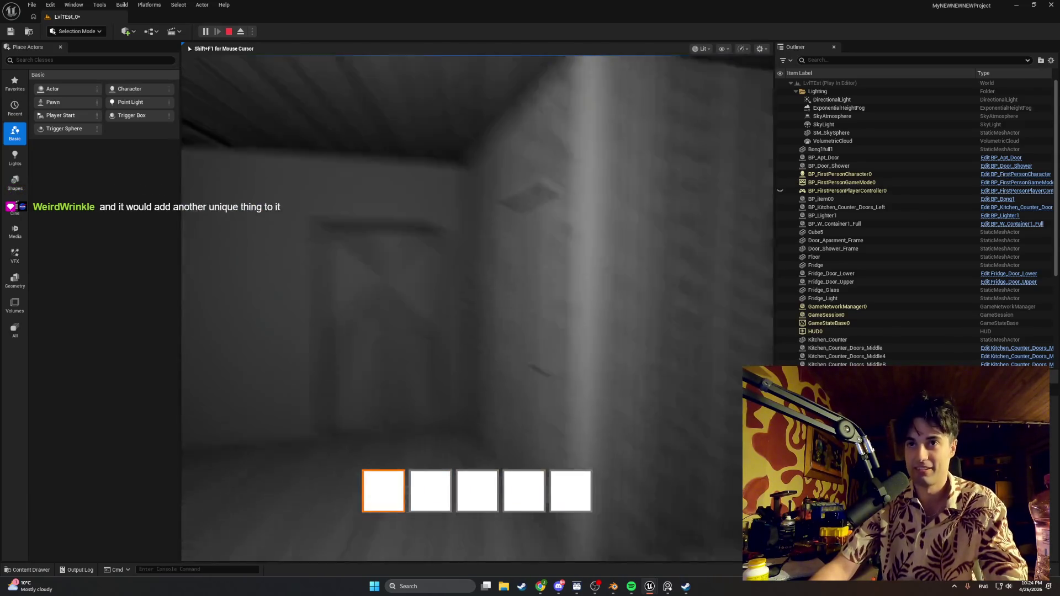
# - Explore around the side door handle, ceiling and tiled shower corner
pyautogui.press('w')
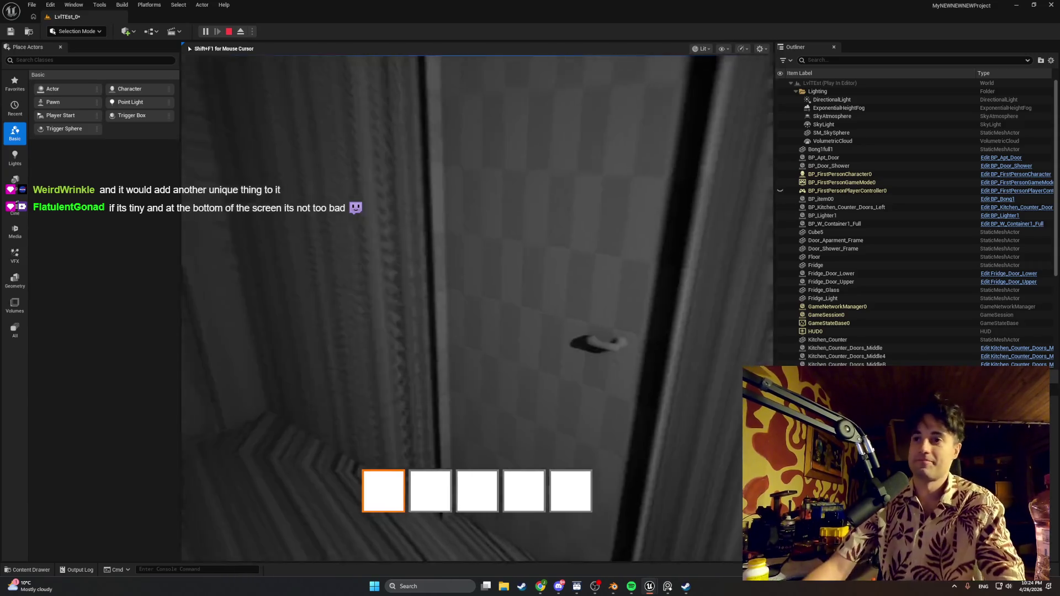
pyautogui.press('s')
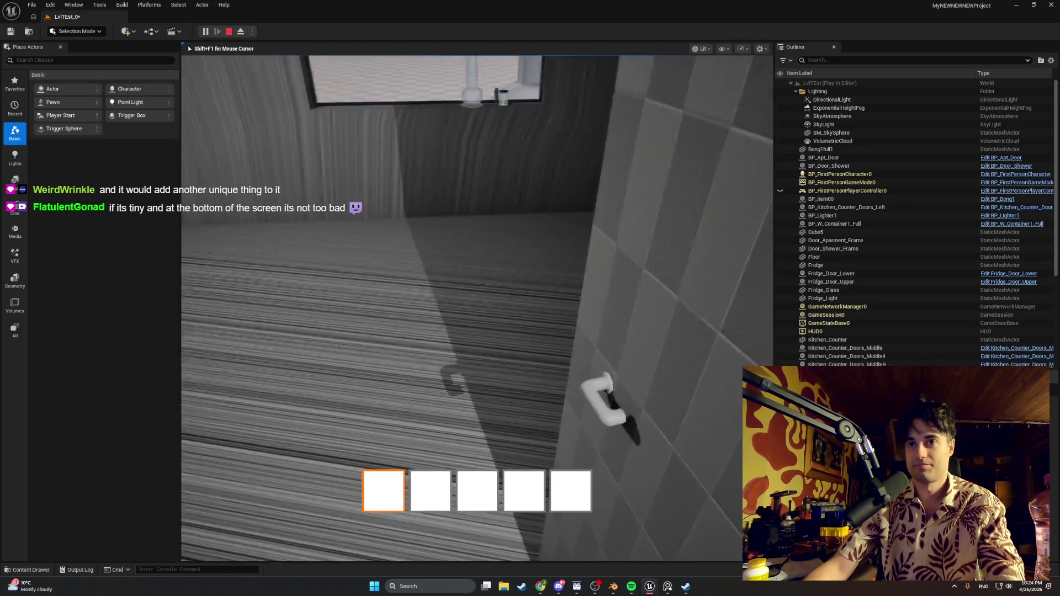
pyautogui.press('w')
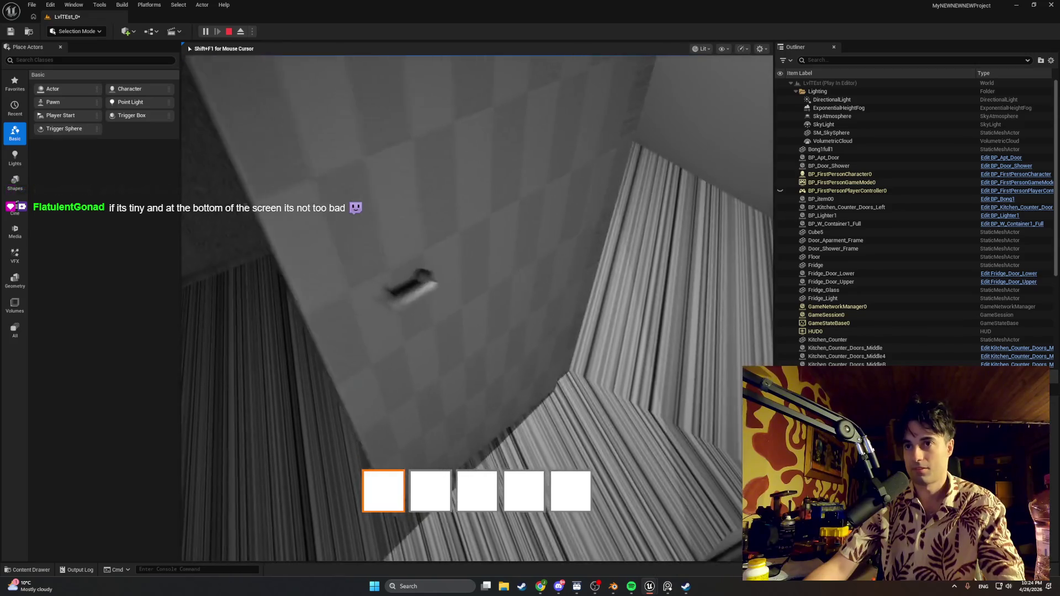
pyautogui.press('w')
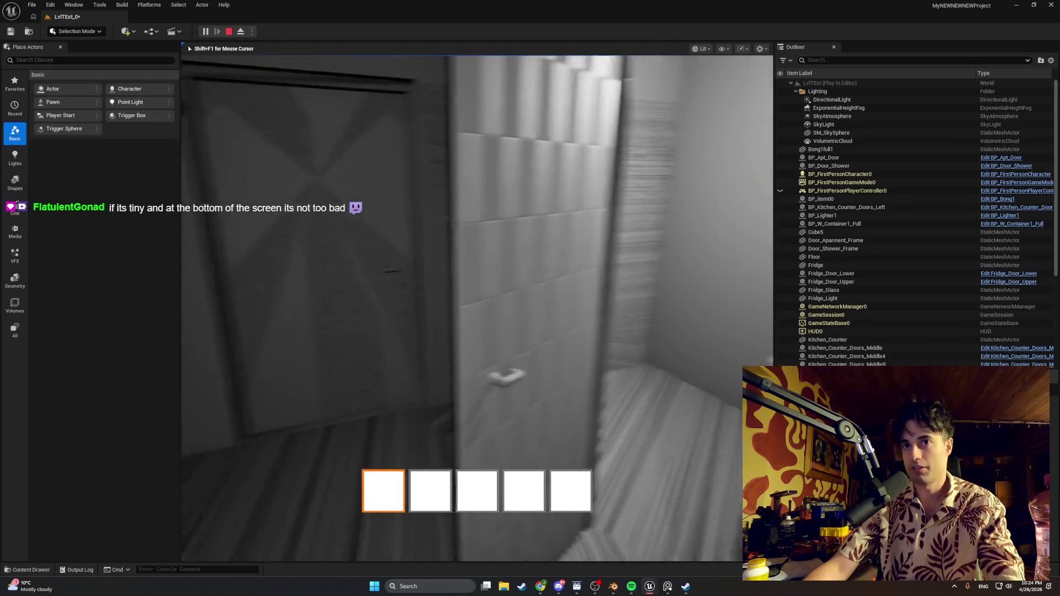
pyautogui.press('w')
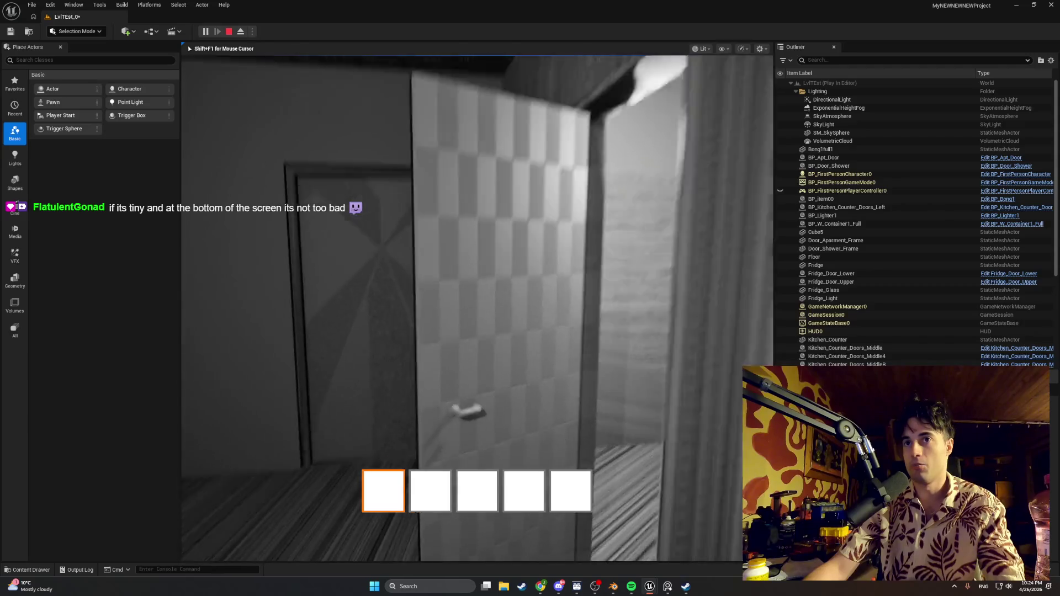
pyautogui.press('s')
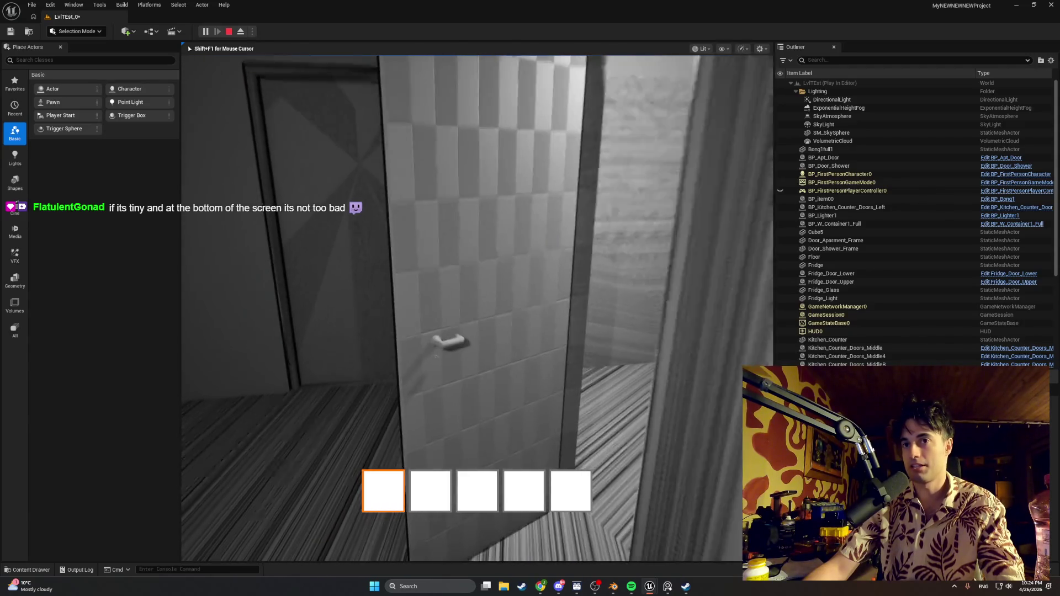
pyautogui.press('w')
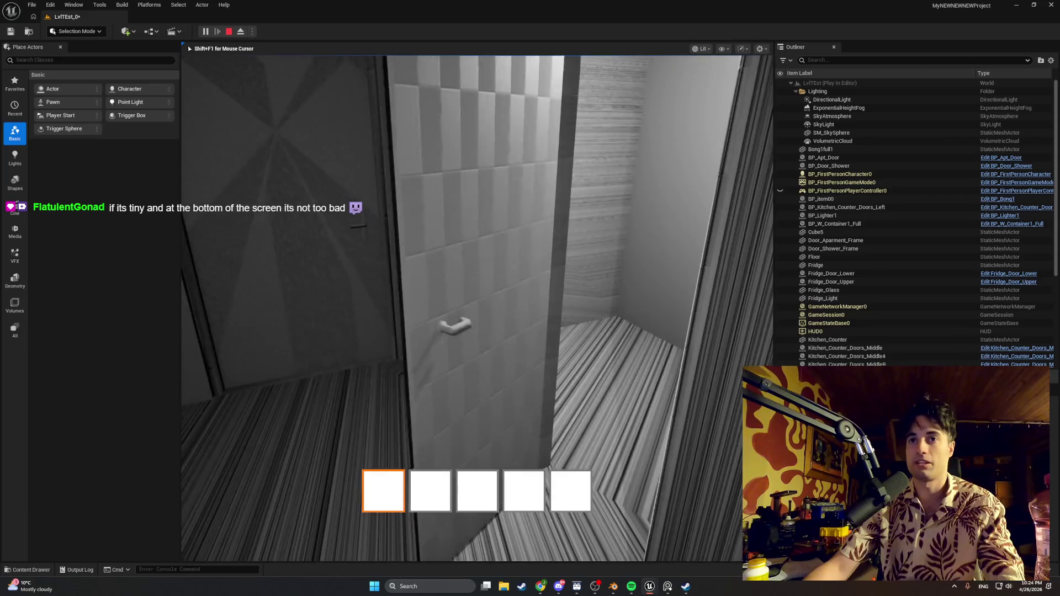
pyautogui.press('w')
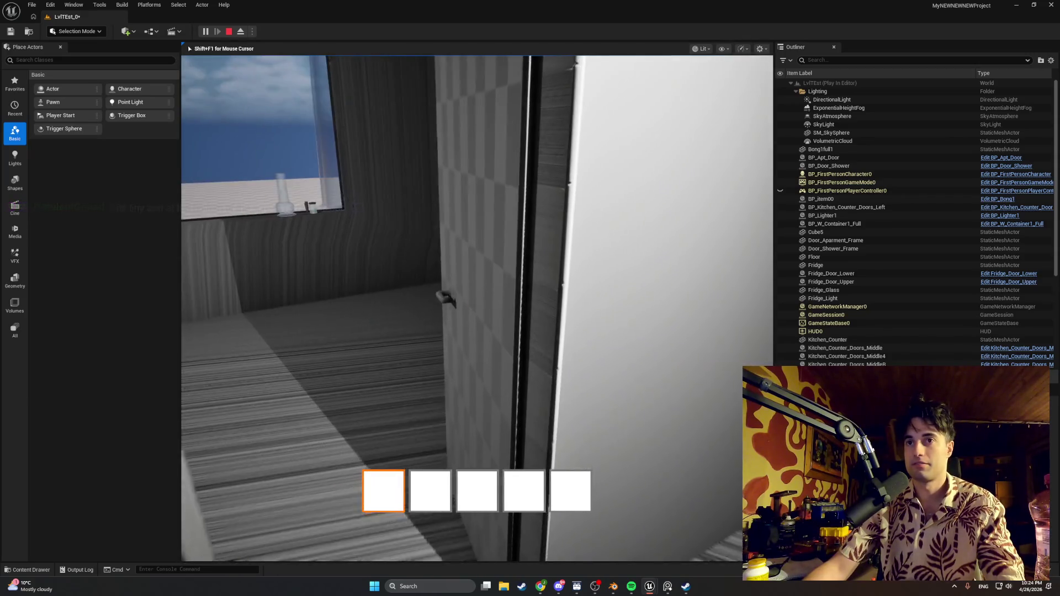
# - Walk down the hallway through the rooms and through a doorway to the window
pyautogui.press('w')
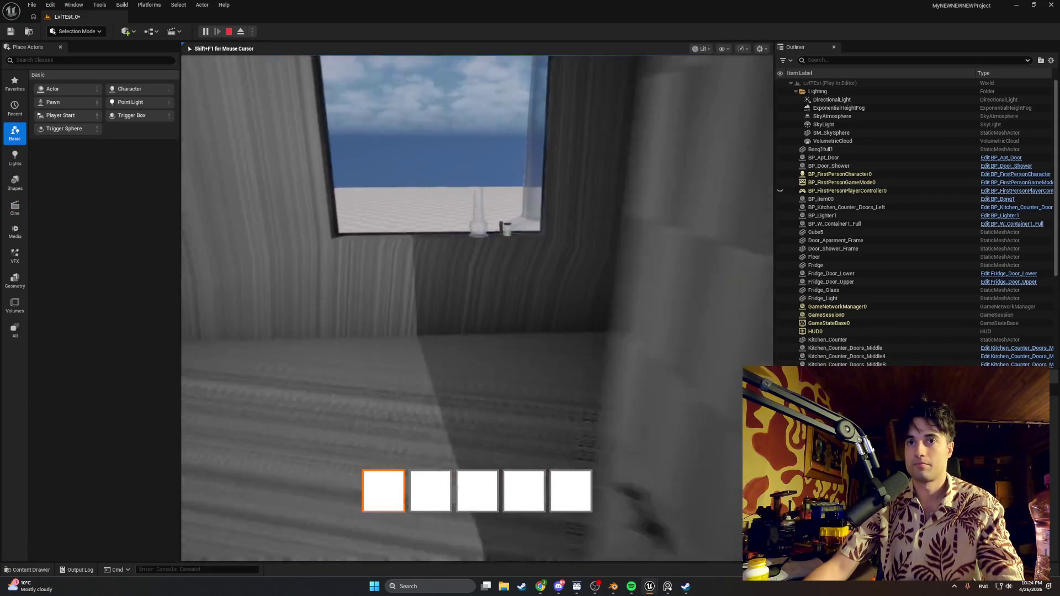
pyautogui.press('w')
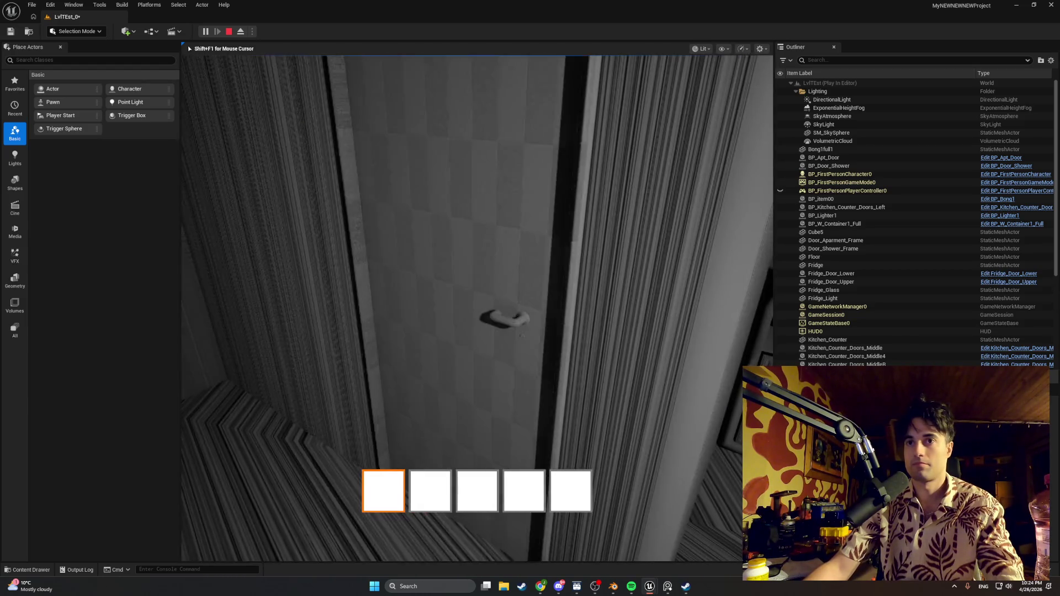
pyautogui.press('w')
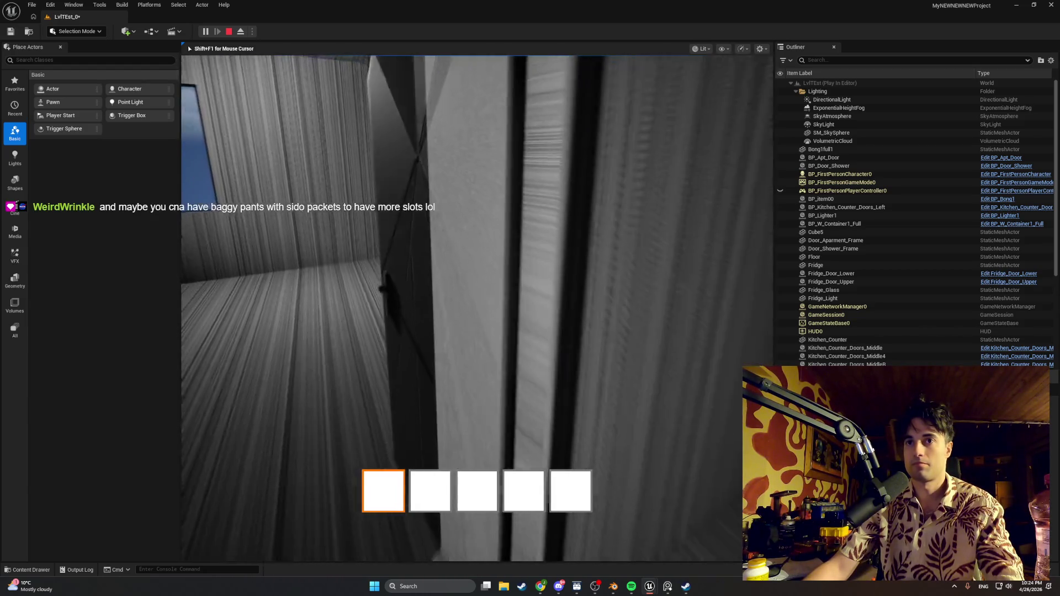
pyautogui.press('w')
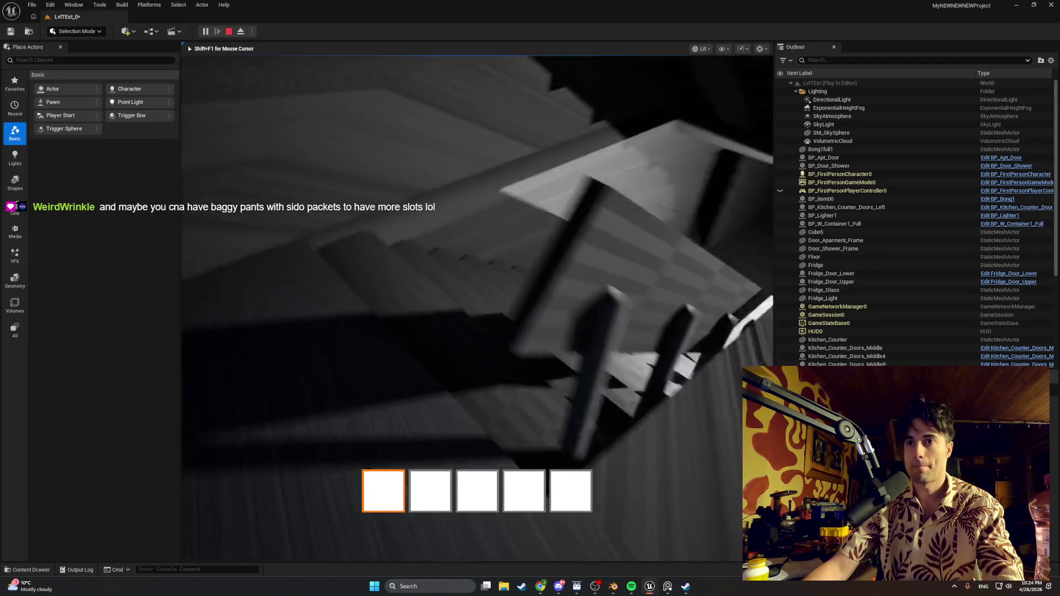
pyautogui.press('w')
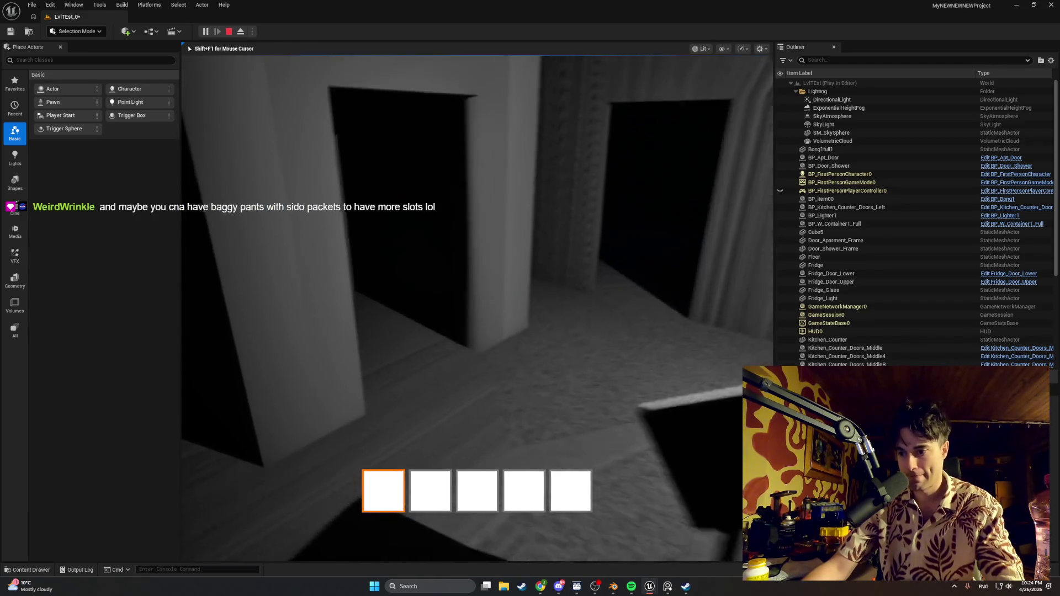
pyautogui.press('w')
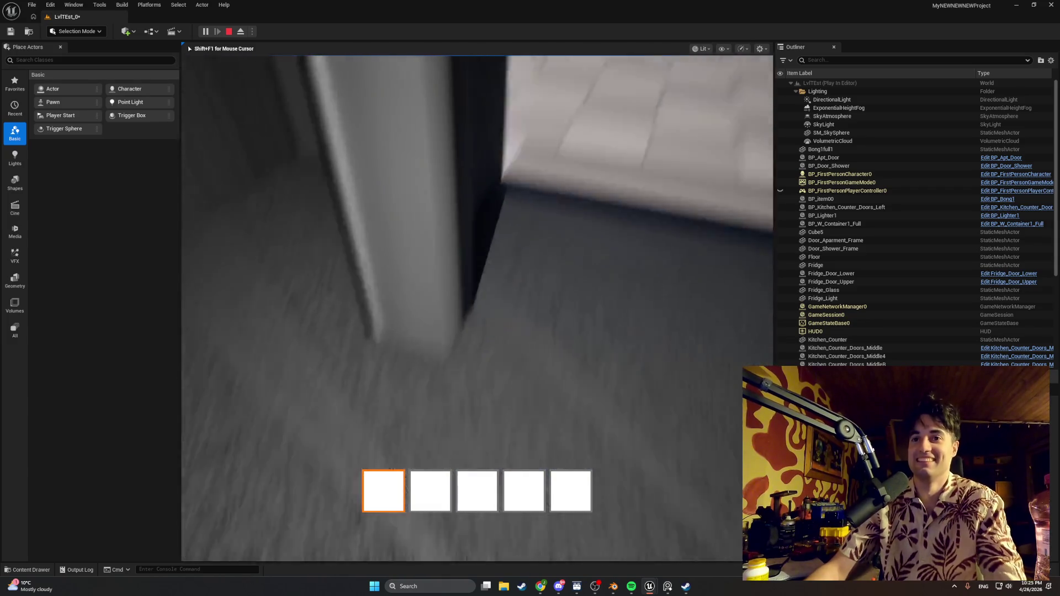
# - Select hotbar slot 5, scroll through the slots, and walk up beside the door
pyautogui.press('5')
pyautogui.scroll(3, 477, 308)
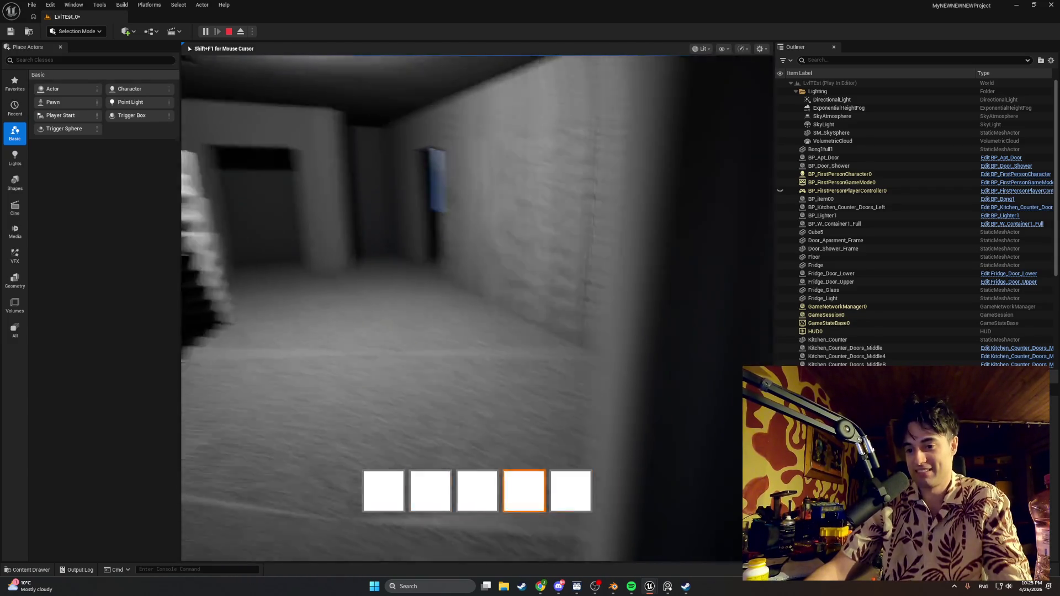
pyautogui.scroll(1, 477, 308)
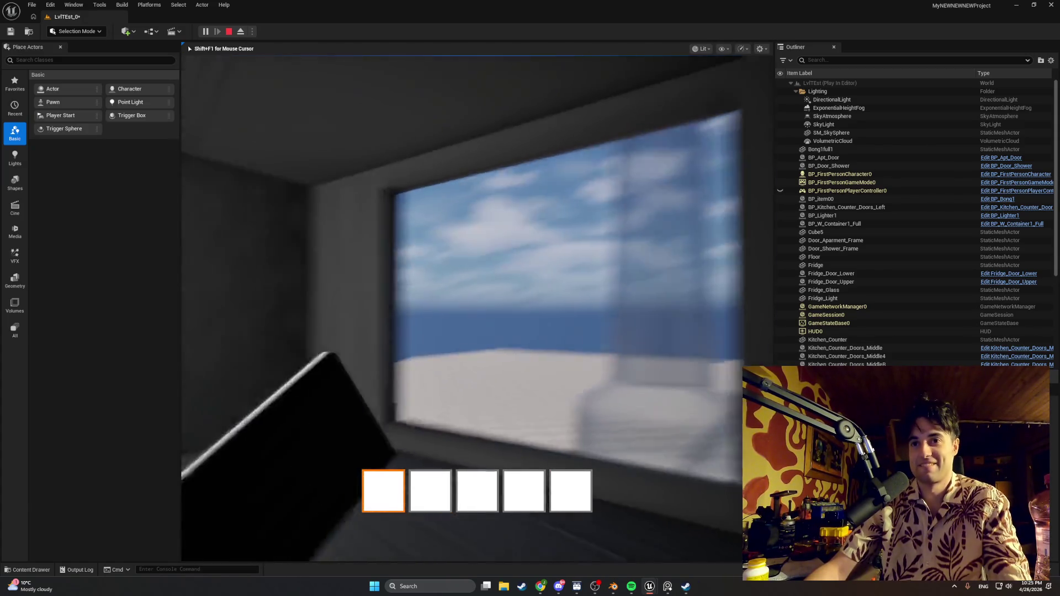
pyautogui.press('w')
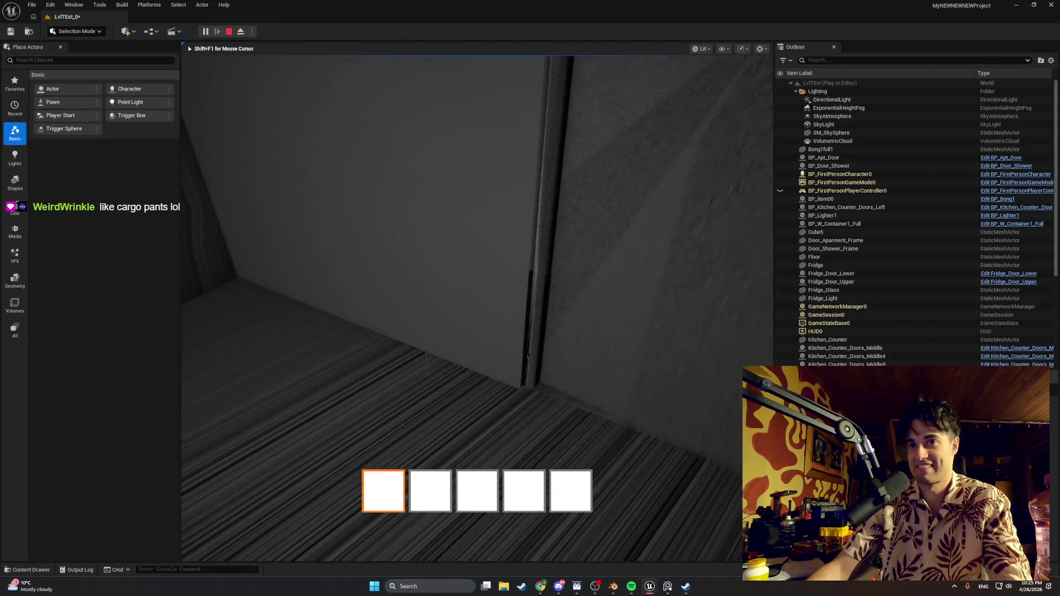
# - Pick up the counter item and green jar into slots one and two, then open the lower fridge door
pyautogui.press('e')
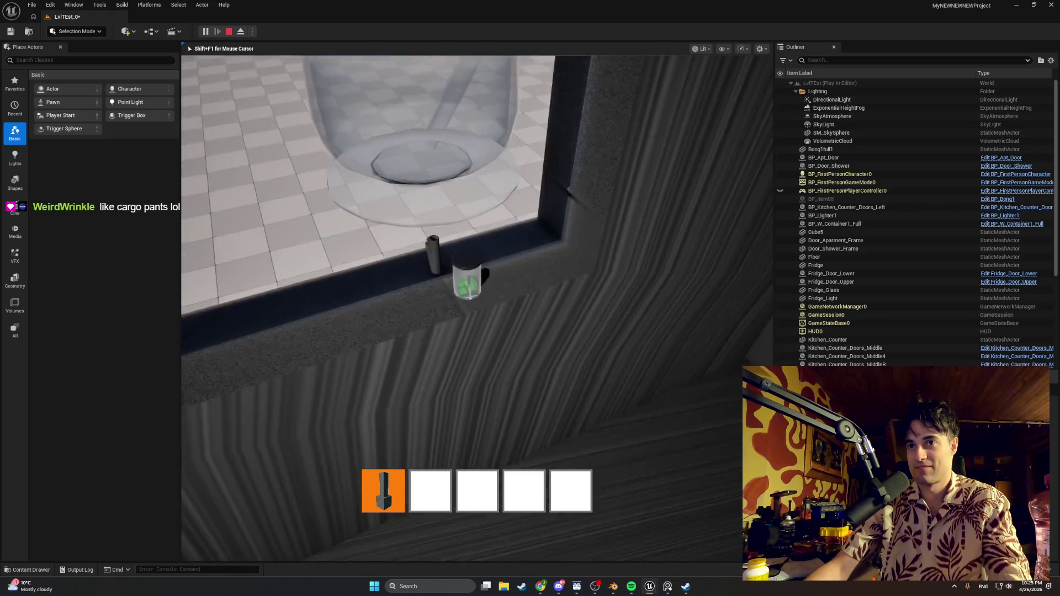
pyautogui.press('e')
pyautogui.press('e')
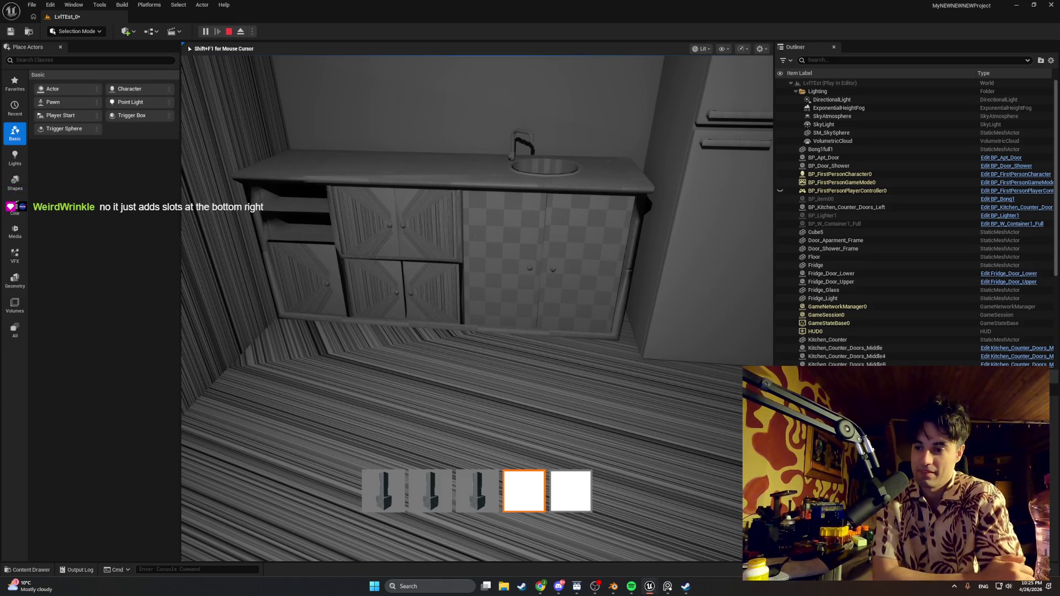
pyautogui.moveTo(477, 308)
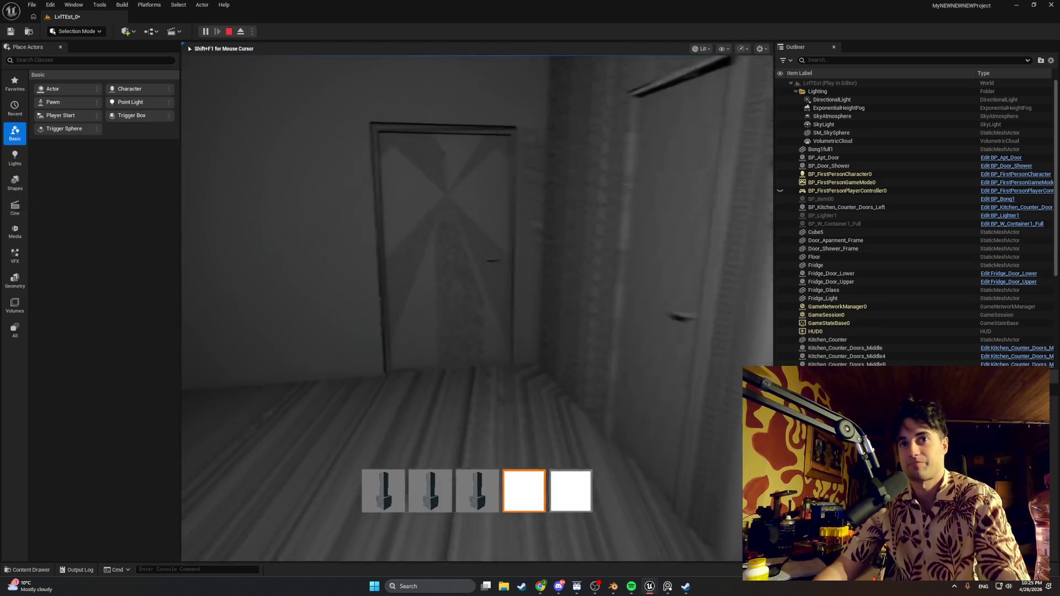
pyautogui.press('w')
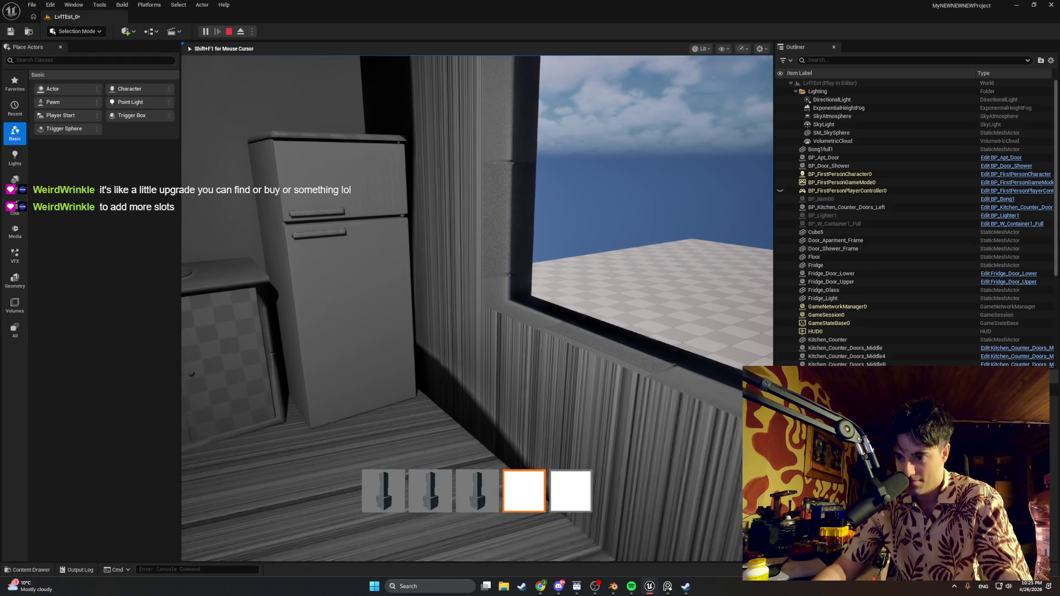
pyautogui.press('e')
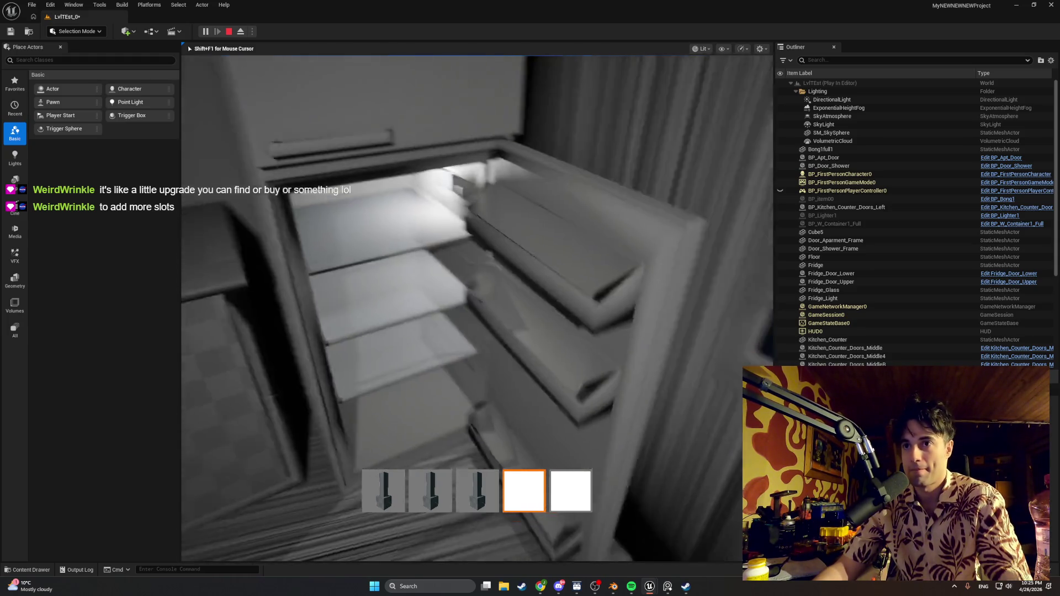
# - Drop the items from hotbar slots 3, 2 and 1, then stop the play-test
pyautogui.press('3')
pyautogui.press('q')
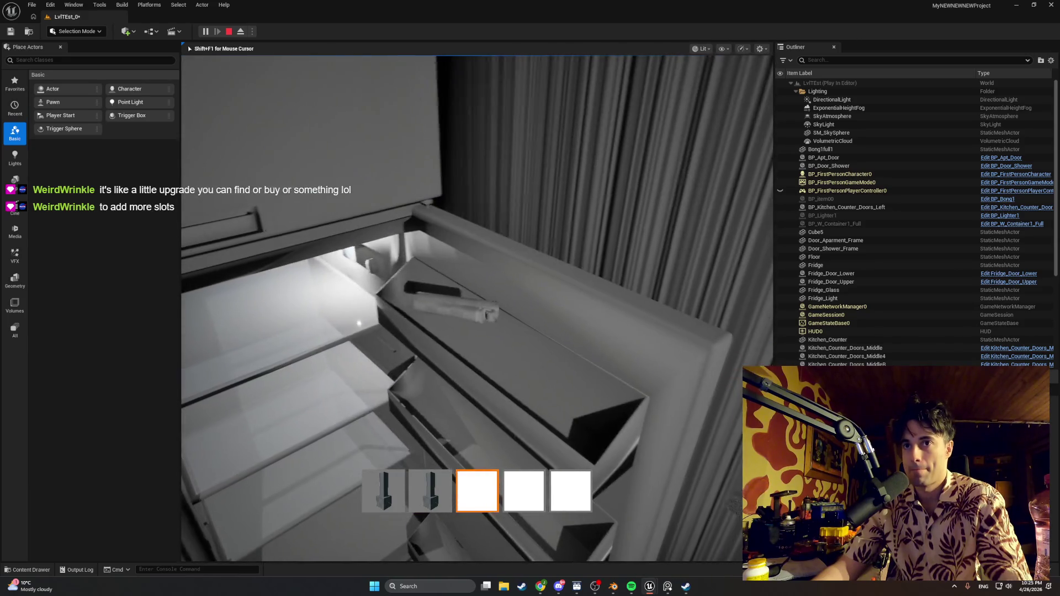
pyautogui.press('2')
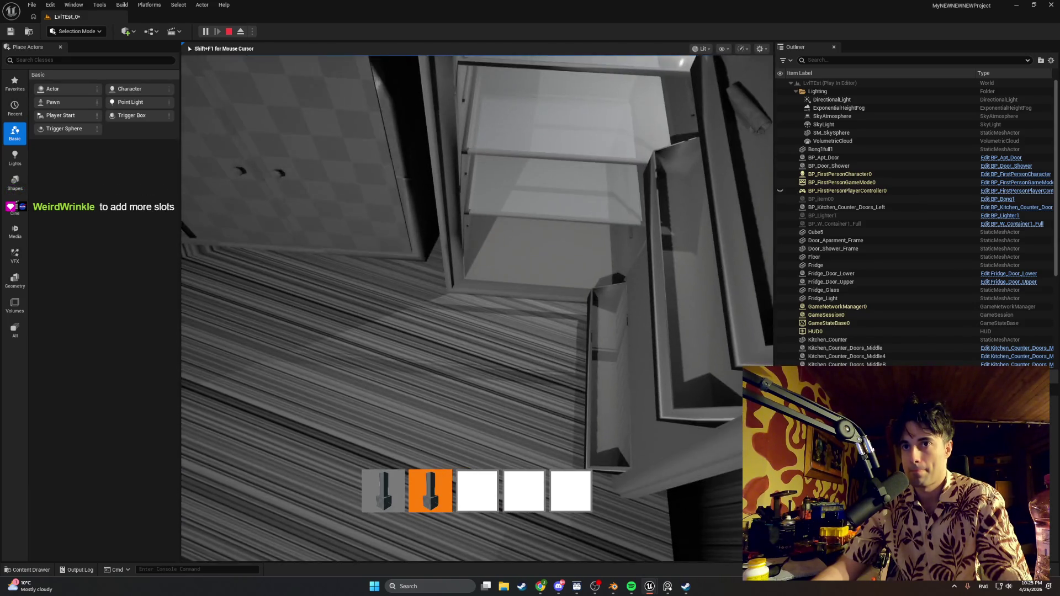
pyautogui.press('q')
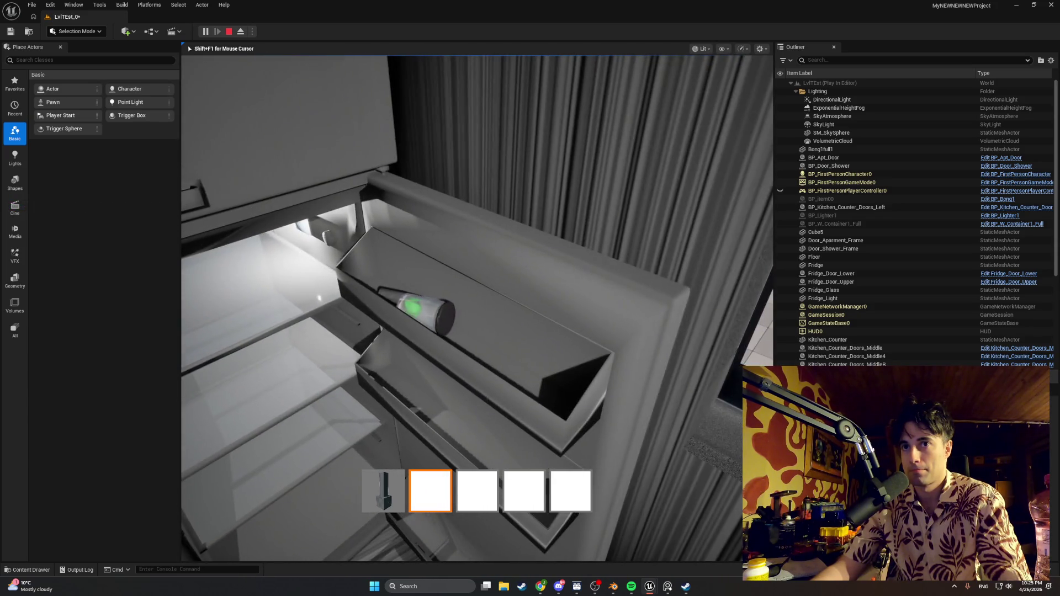
pyautogui.press('1')
pyautogui.press('q')
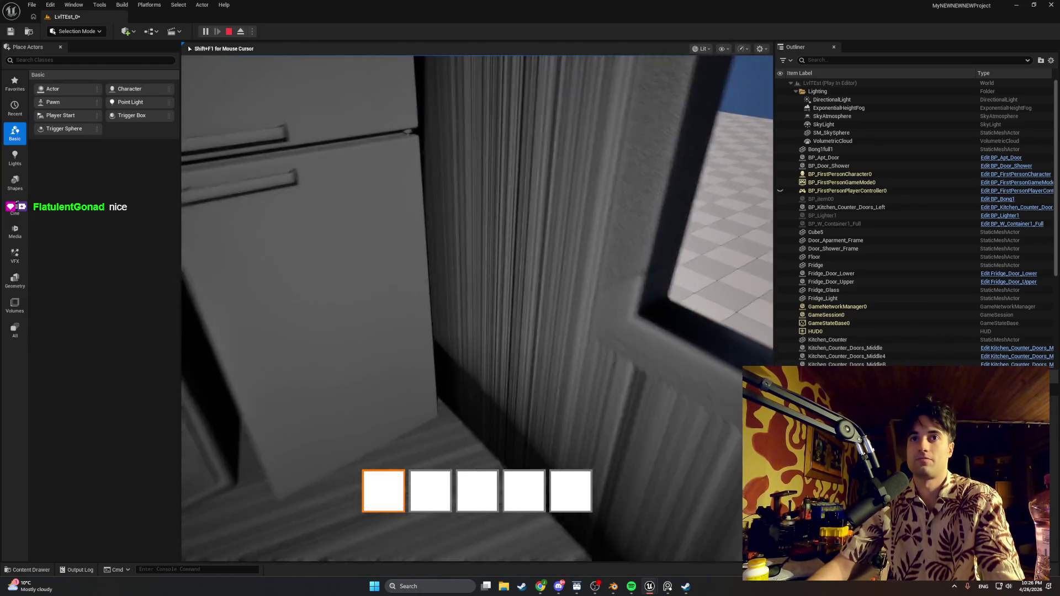
pyautogui.press('Escape')
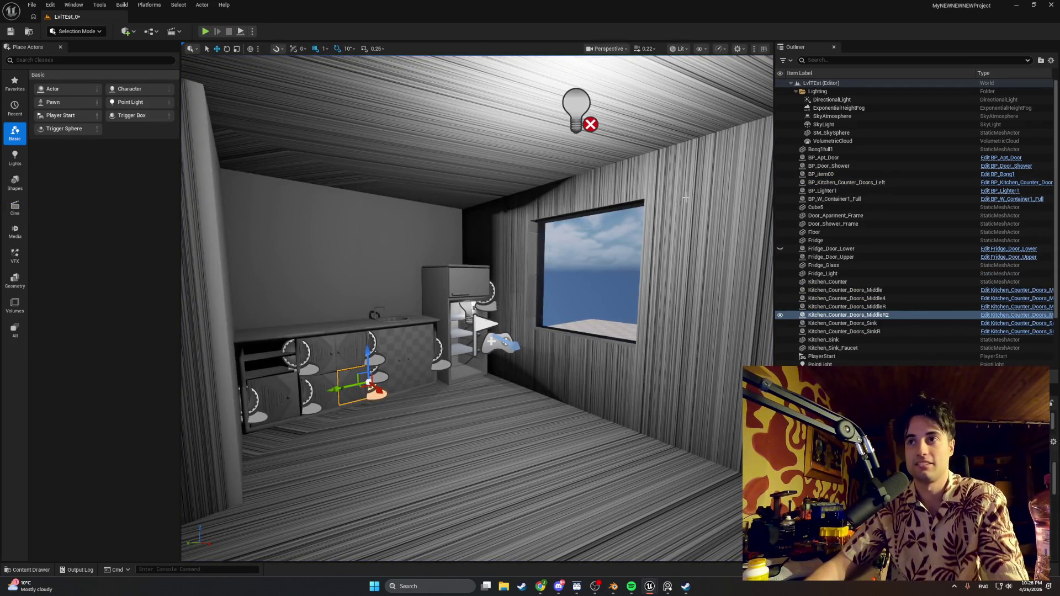
# - Fly the viewport toward the fridge and window, then start a new play-test
pyautogui.moveTo(607, 332)
pyautogui.mouseDown()
pyautogui.moveTo(607, 265)
pyautogui.moveTo(680, 221)
pyautogui.moveTo(735, 221)
pyautogui.moveTo(629, 243)
pyautogui.moveTo(657, 246)
pyautogui.moveTo(630, 249)
pyautogui.moveTo(641, 361)
pyautogui.mouseUp()
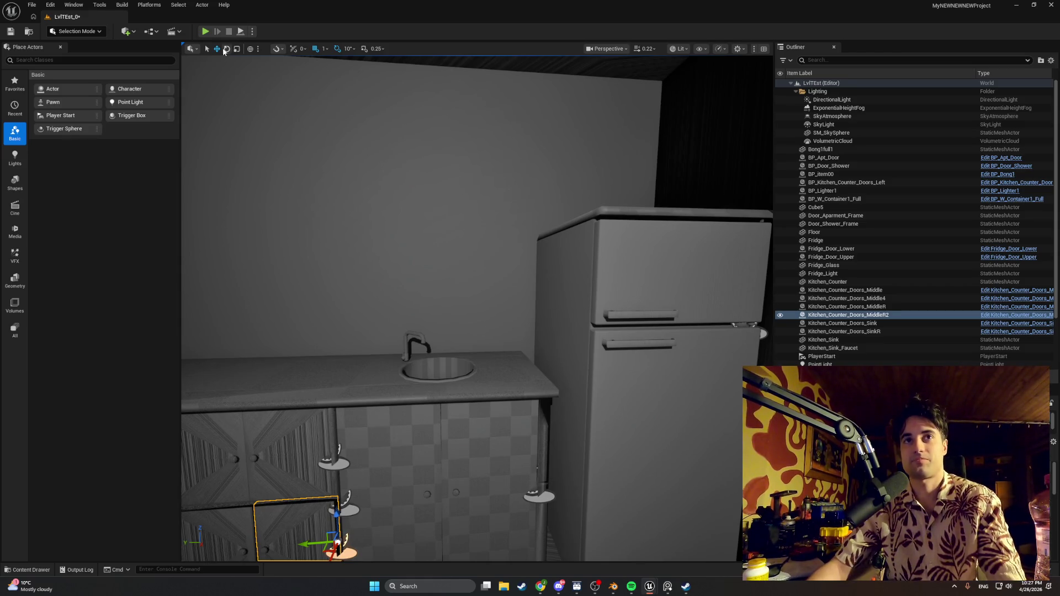
pyautogui.click(206, 32)
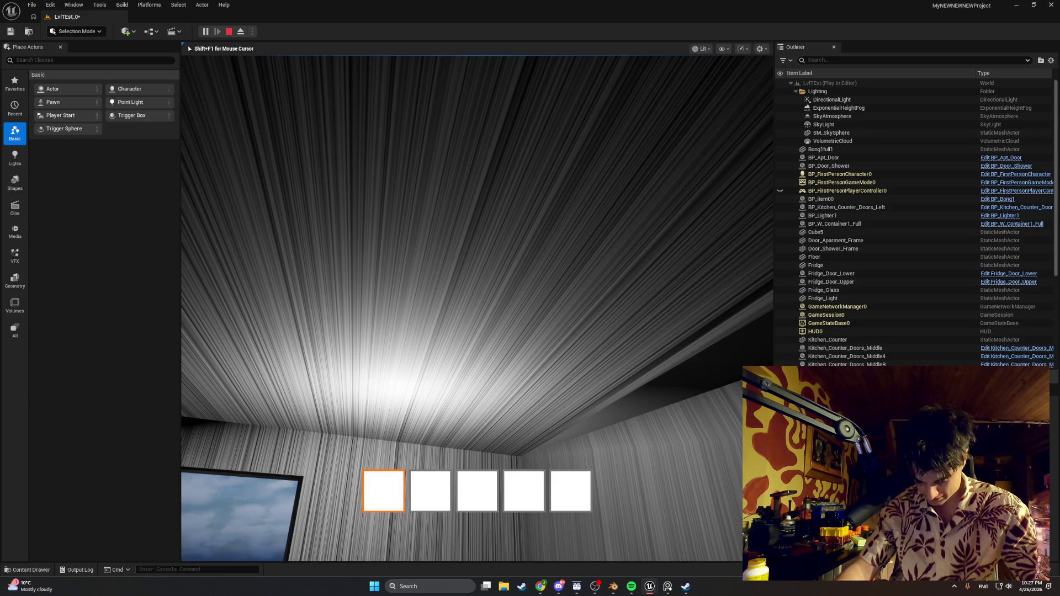
pyautogui.press('w')
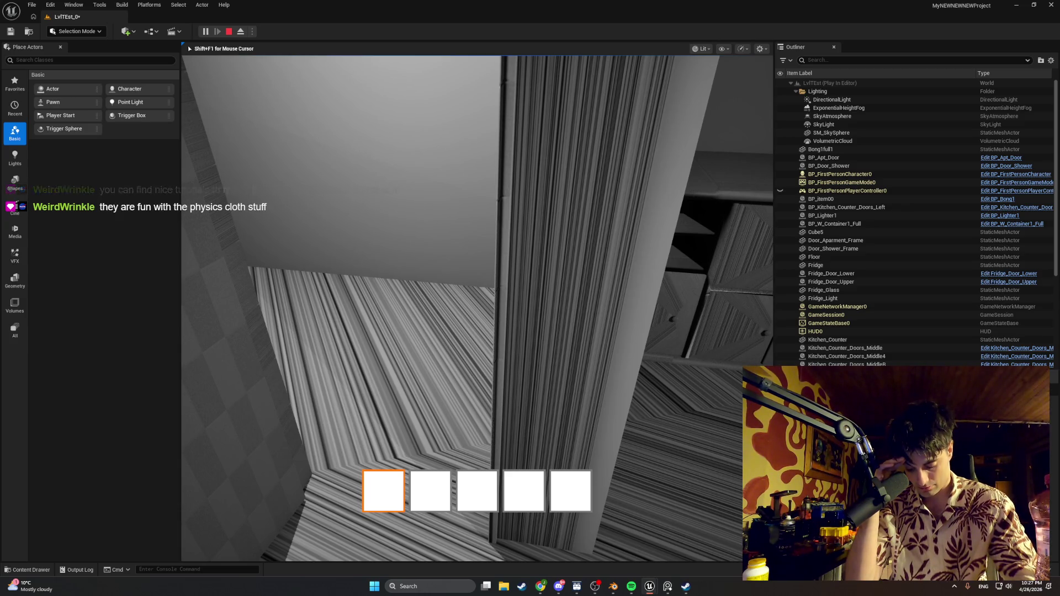
pyautogui.moveTo(477, 308)
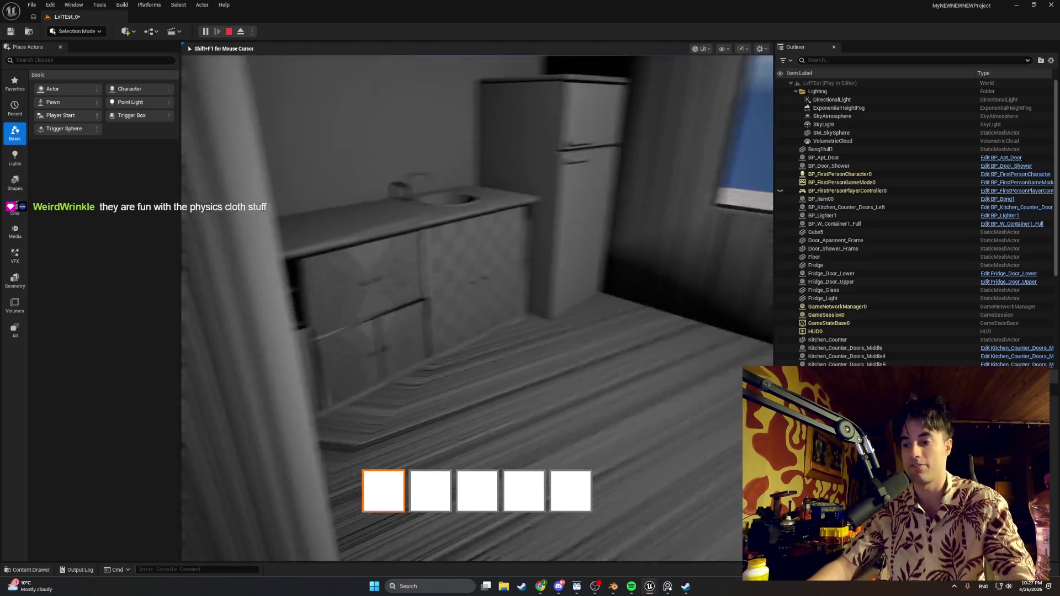
pyautogui.press('w')
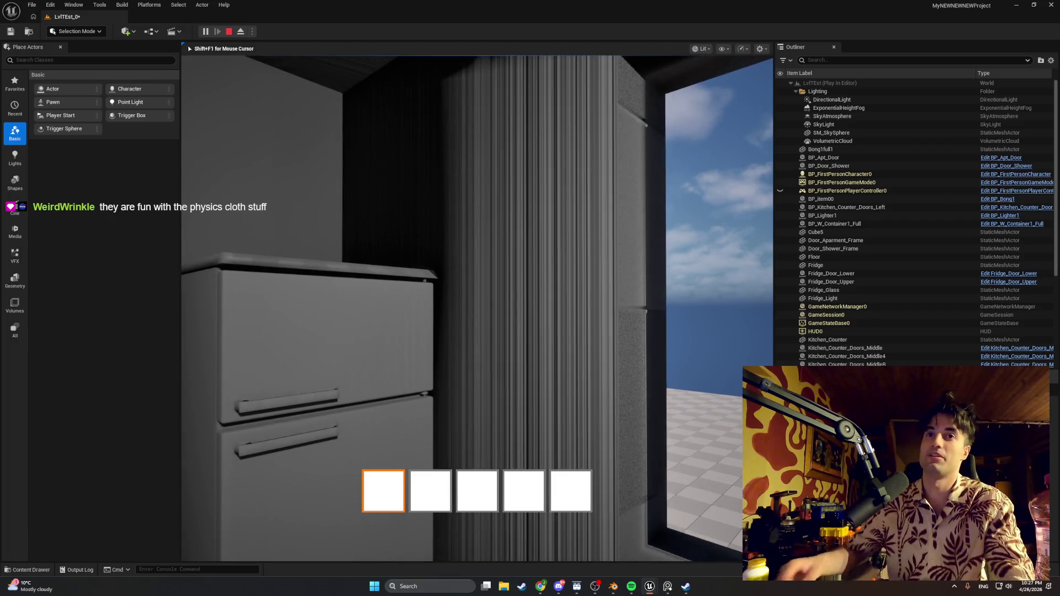
pyautogui.press('w')
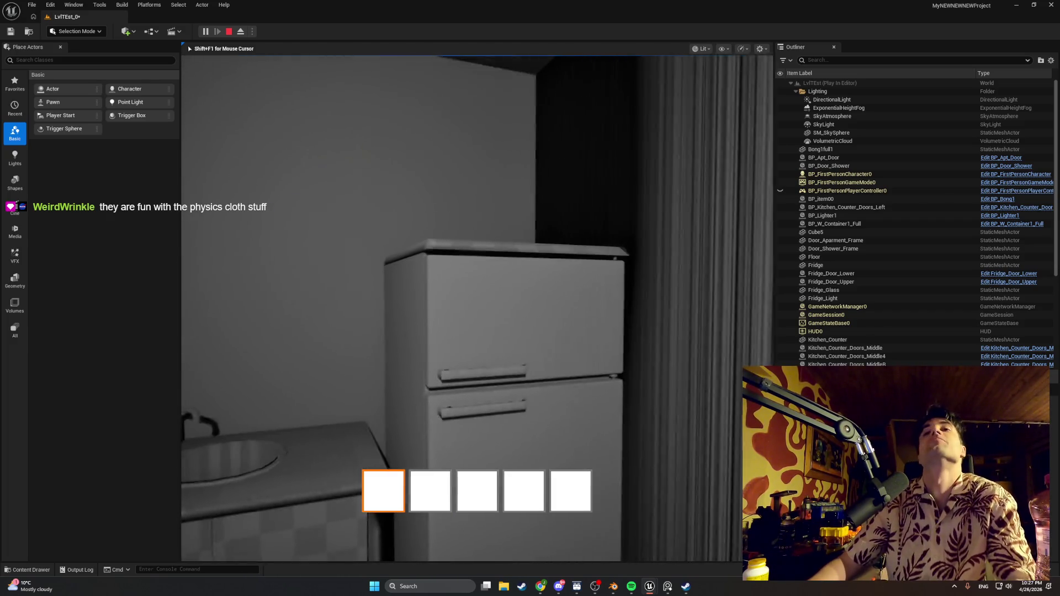
pyautogui.press('s')
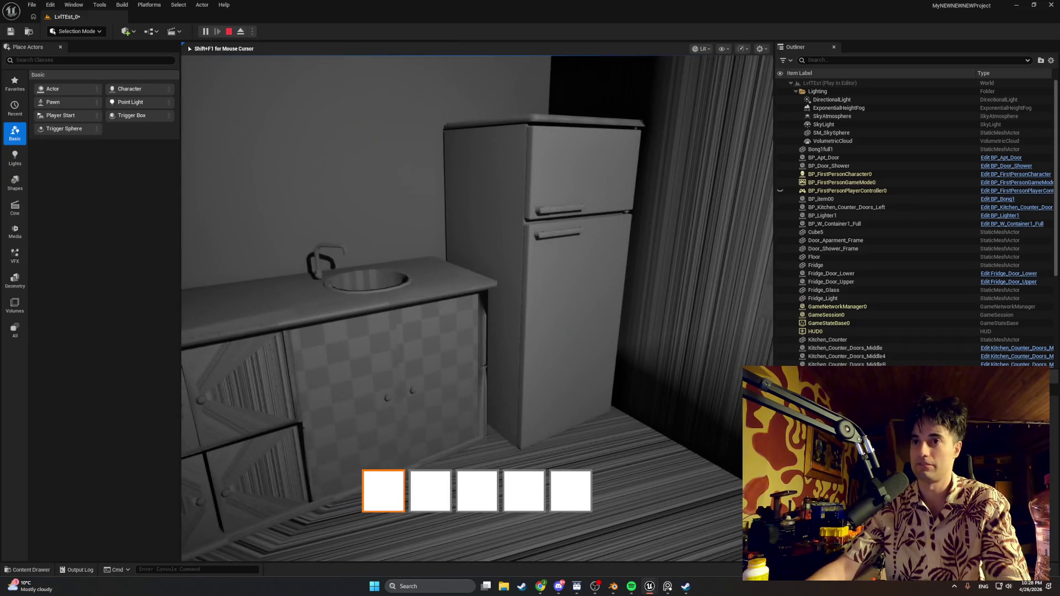
pyautogui.press('w')
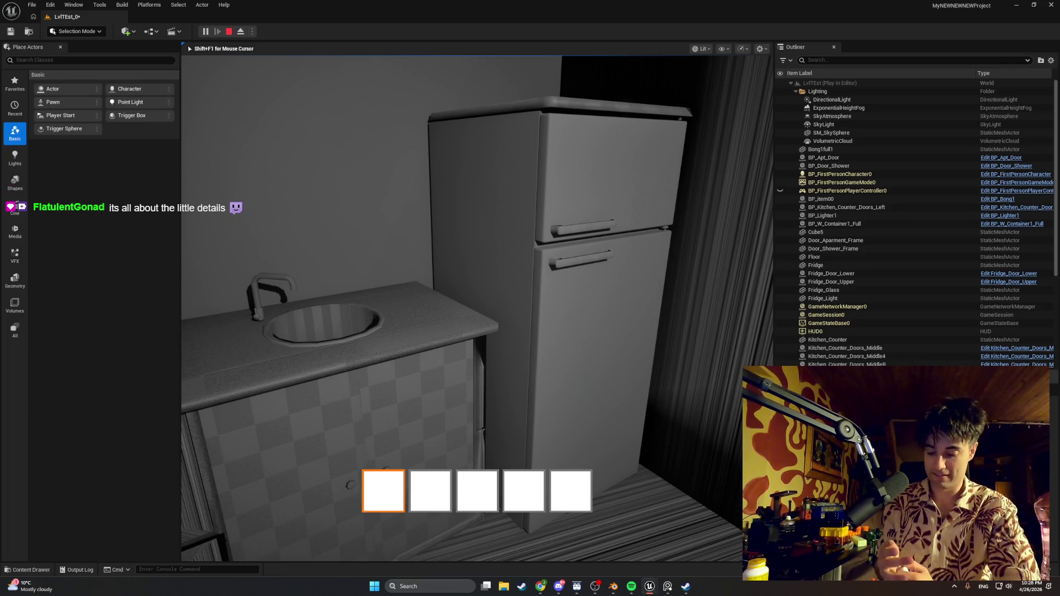
pyautogui.press('w')
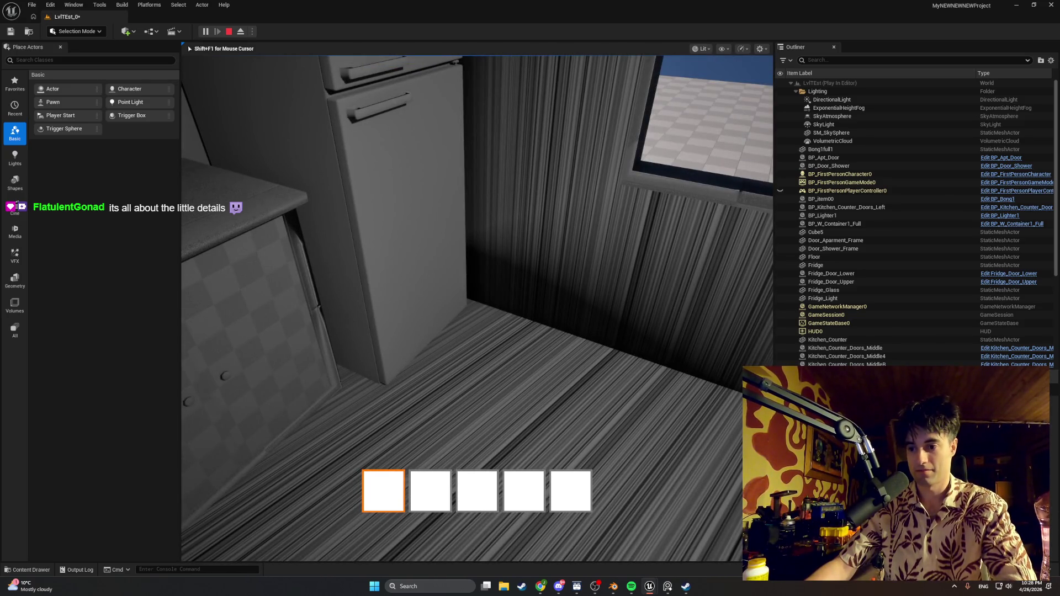
pyautogui.press('w')
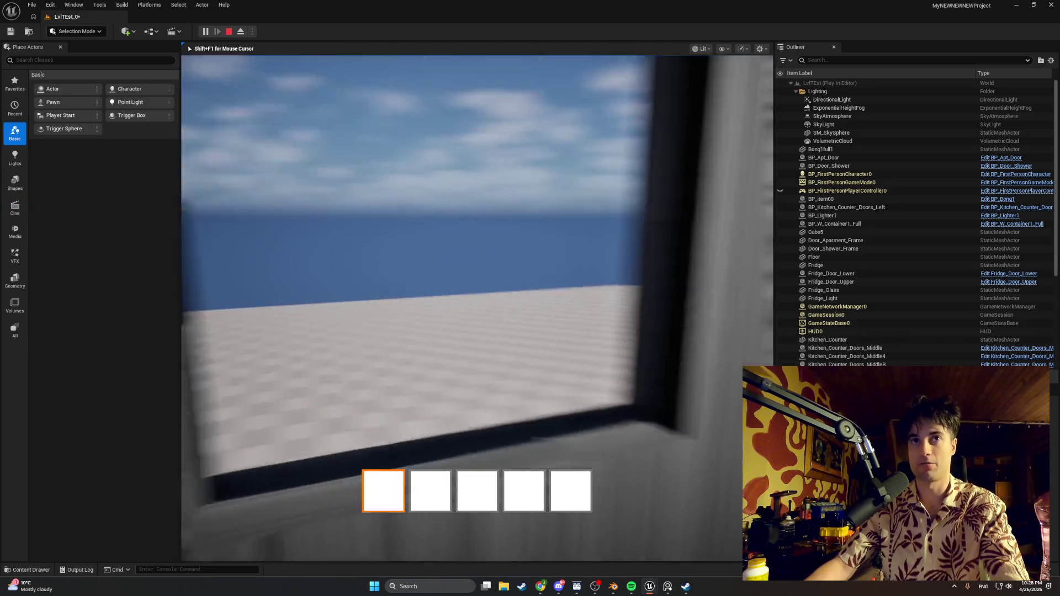
pyautogui.press('w')
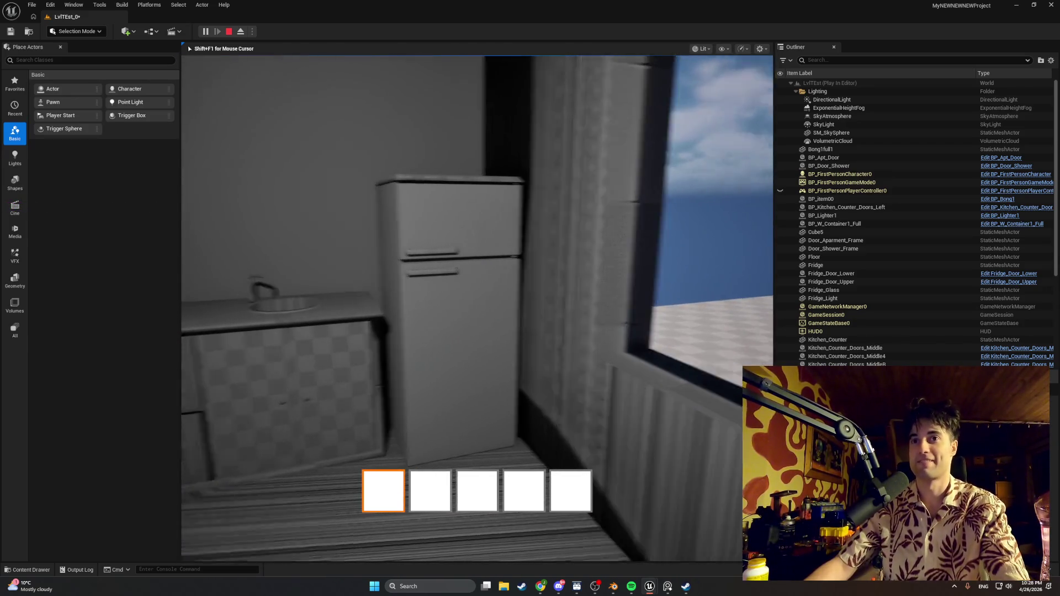
pyautogui.press('w')
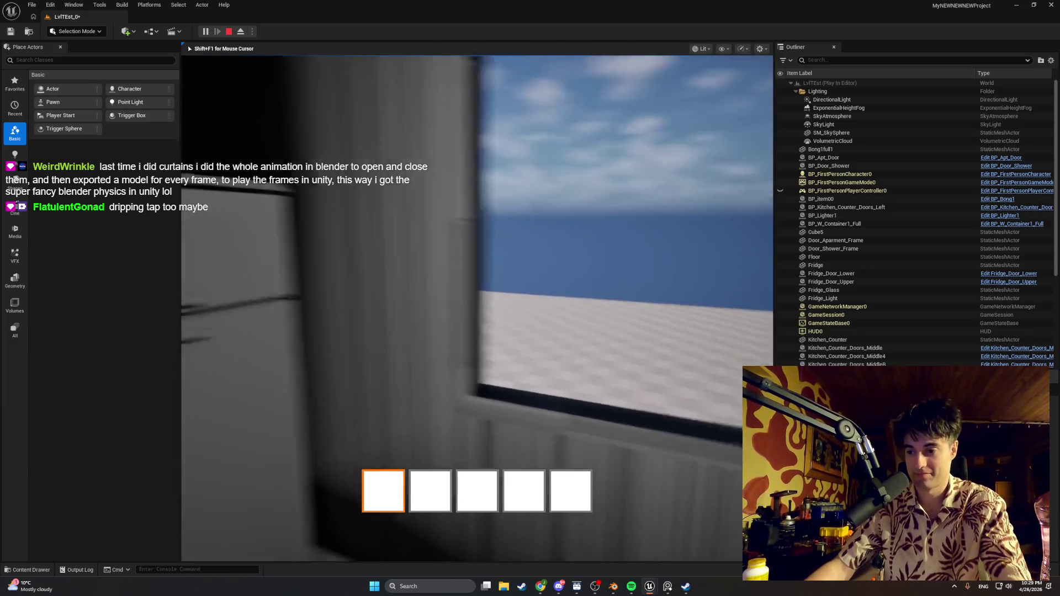
pyautogui.press('w')
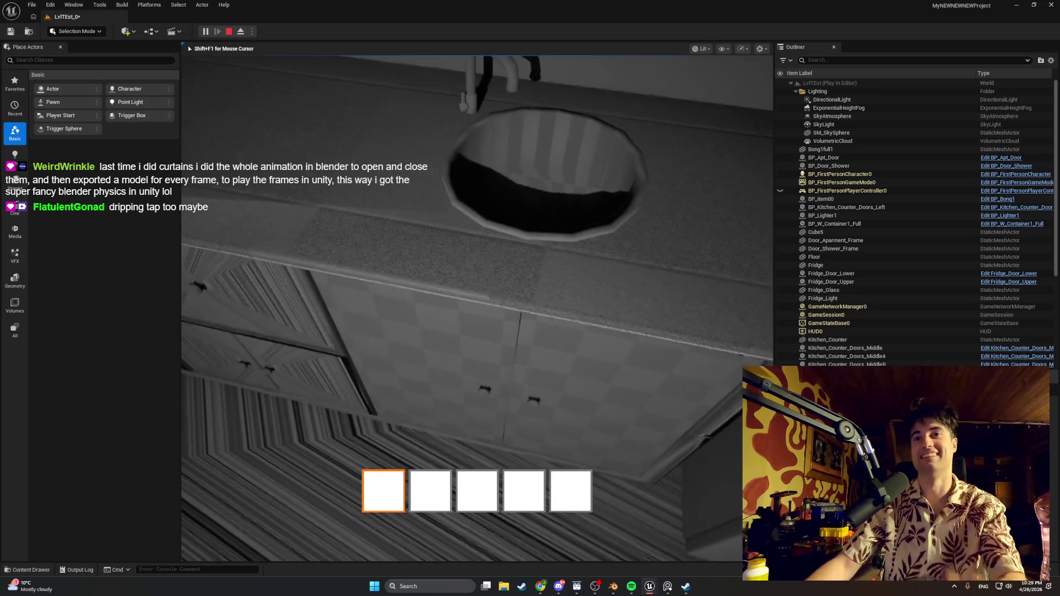
pyautogui.press('e')
# - Open the counter cabinet doors beside the sink and shut them again
pyautogui.press('s')
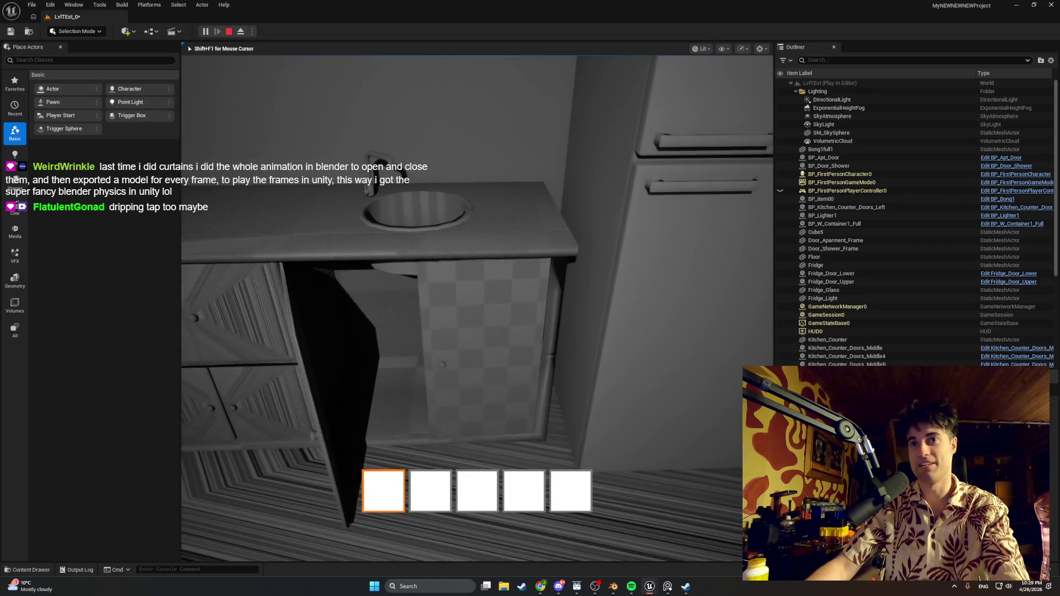
pyautogui.press('w')
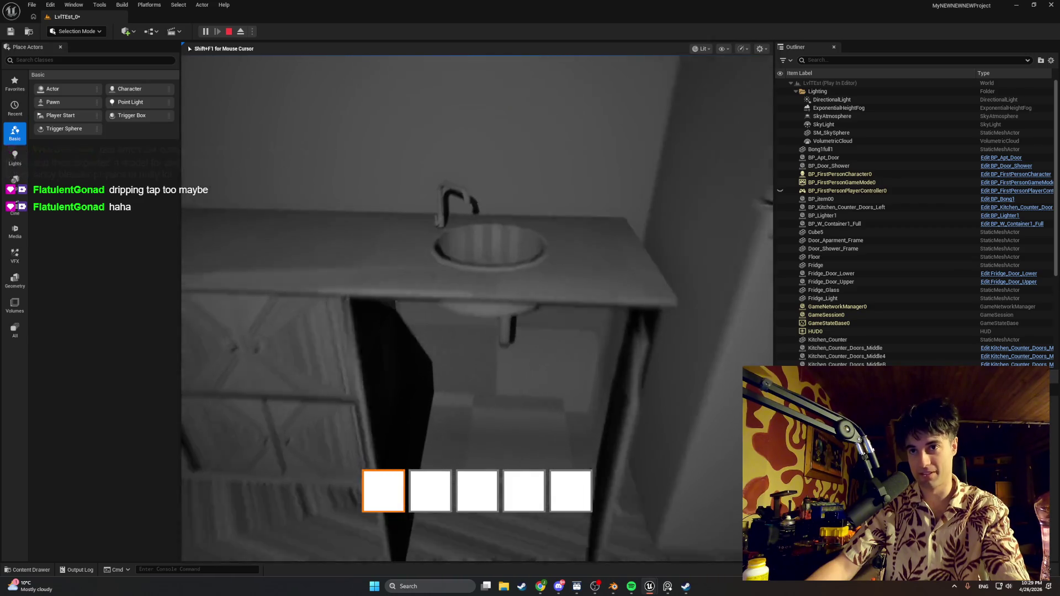
pyautogui.press('s')
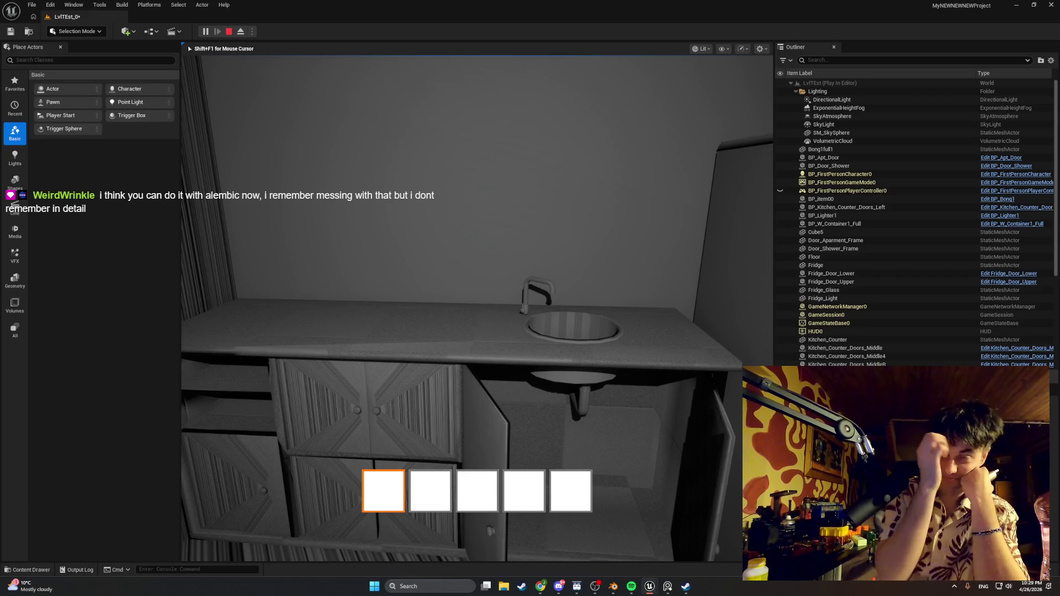
pyautogui.press('w')
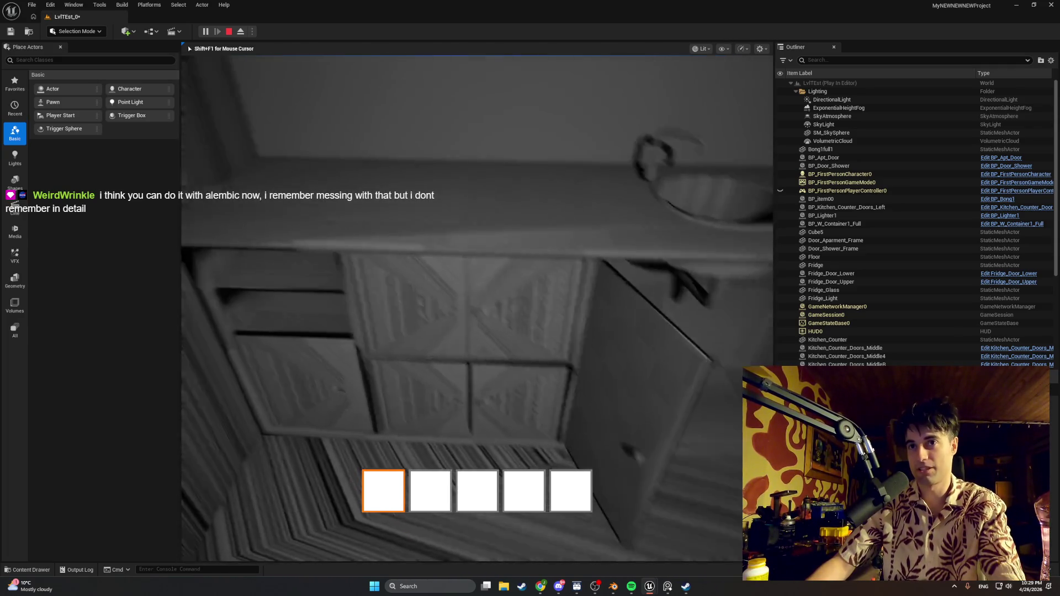
pyautogui.press('e')
pyautogui.press('w')
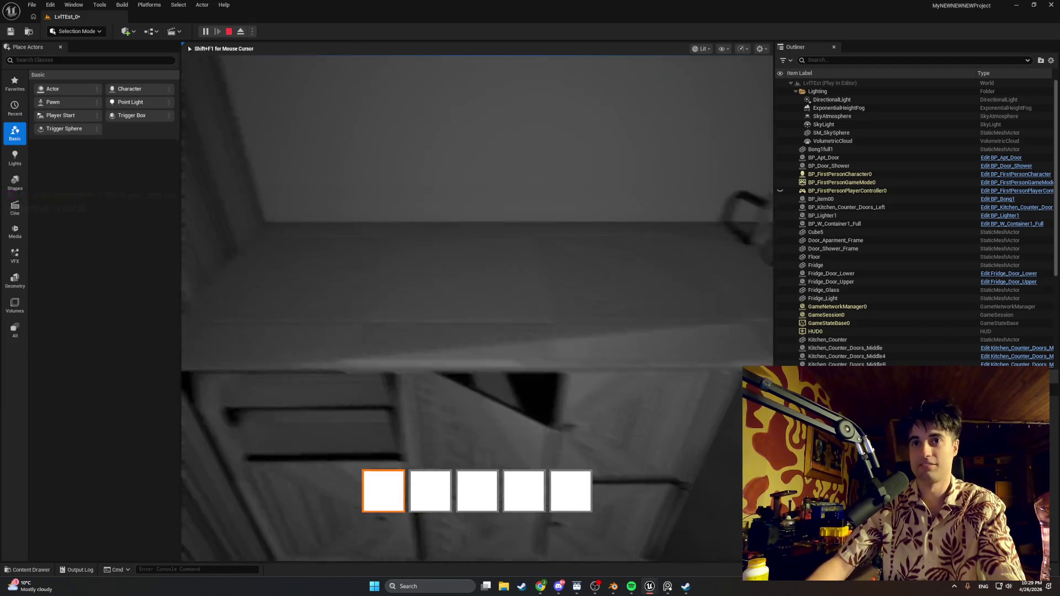
pyautogui.press('e')
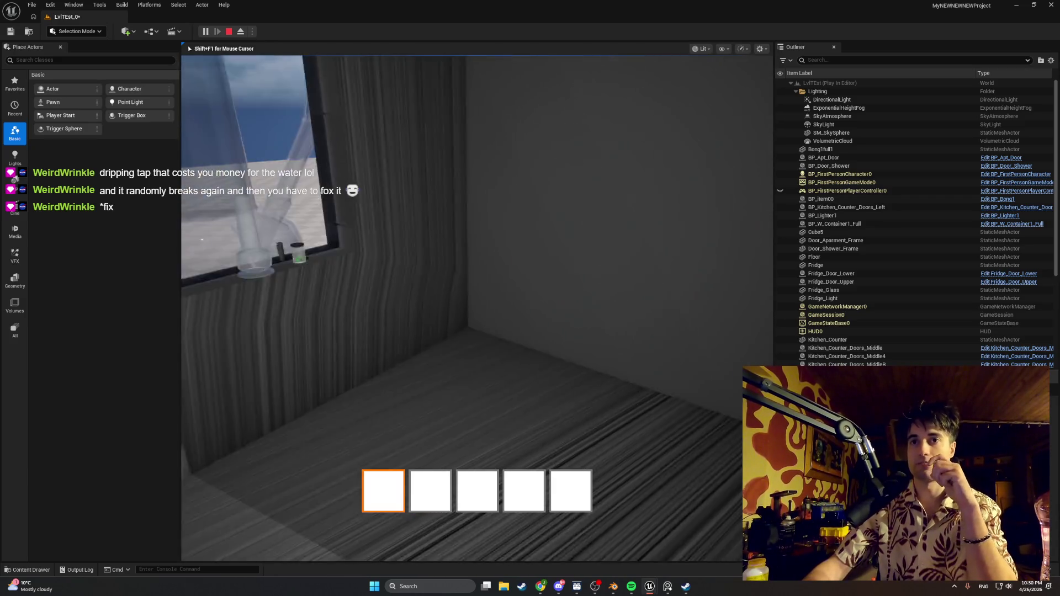
# - Walk toward the window and open the room door
pyautogui.press('w')
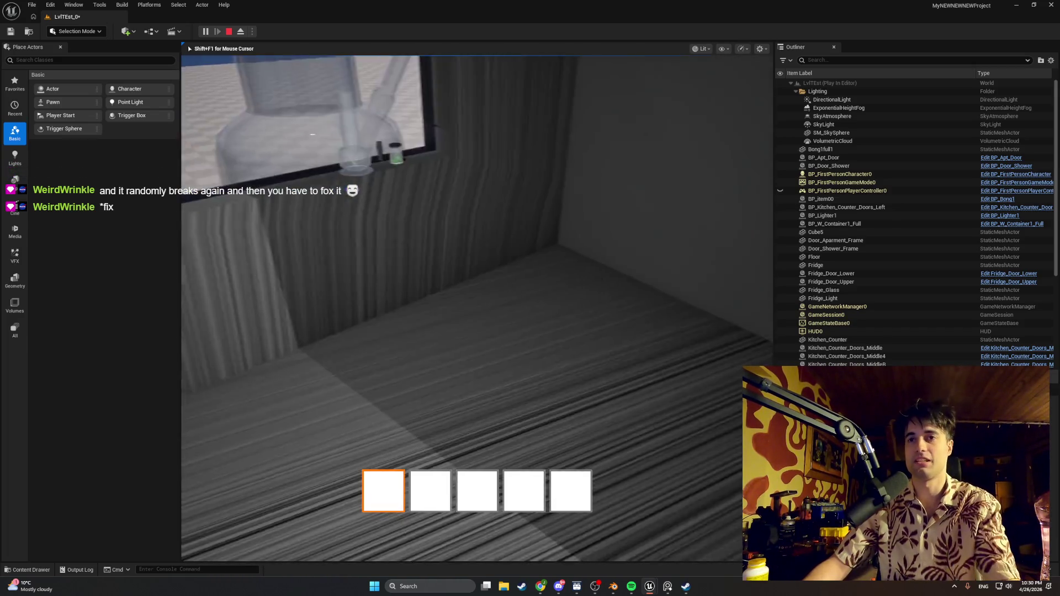
pyautogui.moveTo(477, 298)
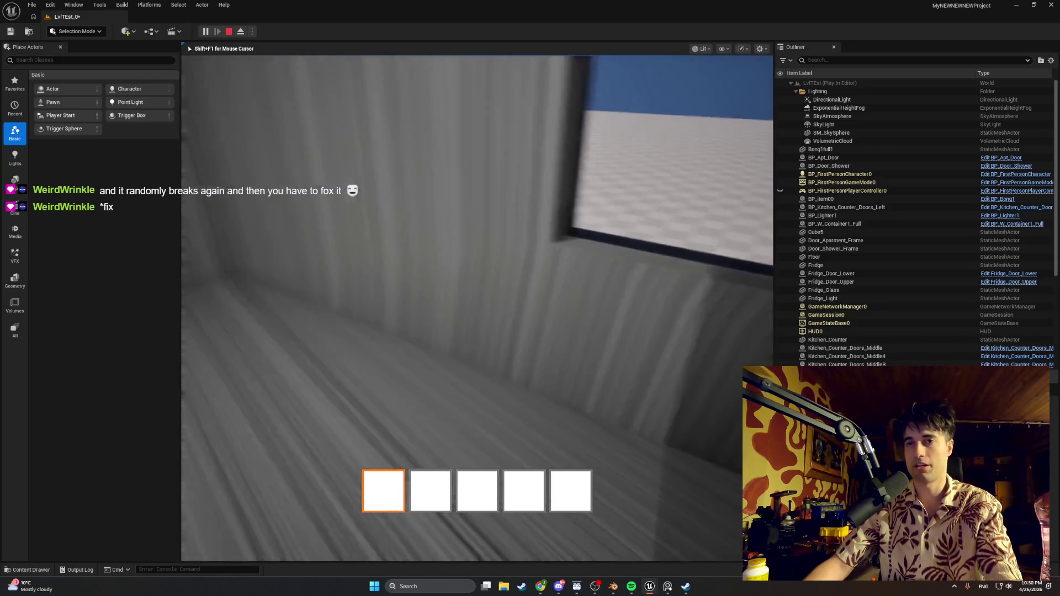
pyautogui.press('w')
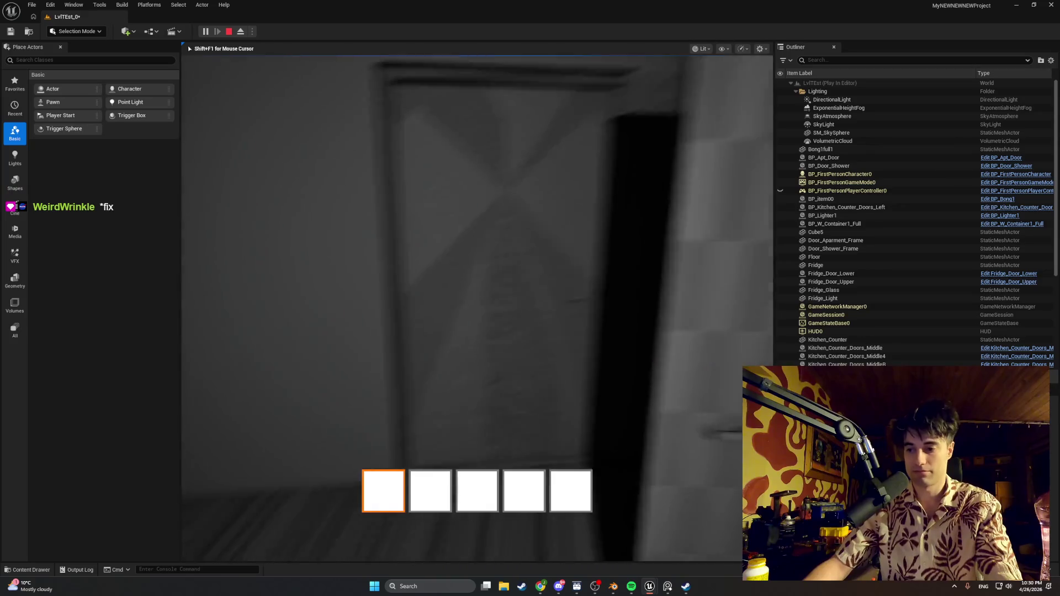